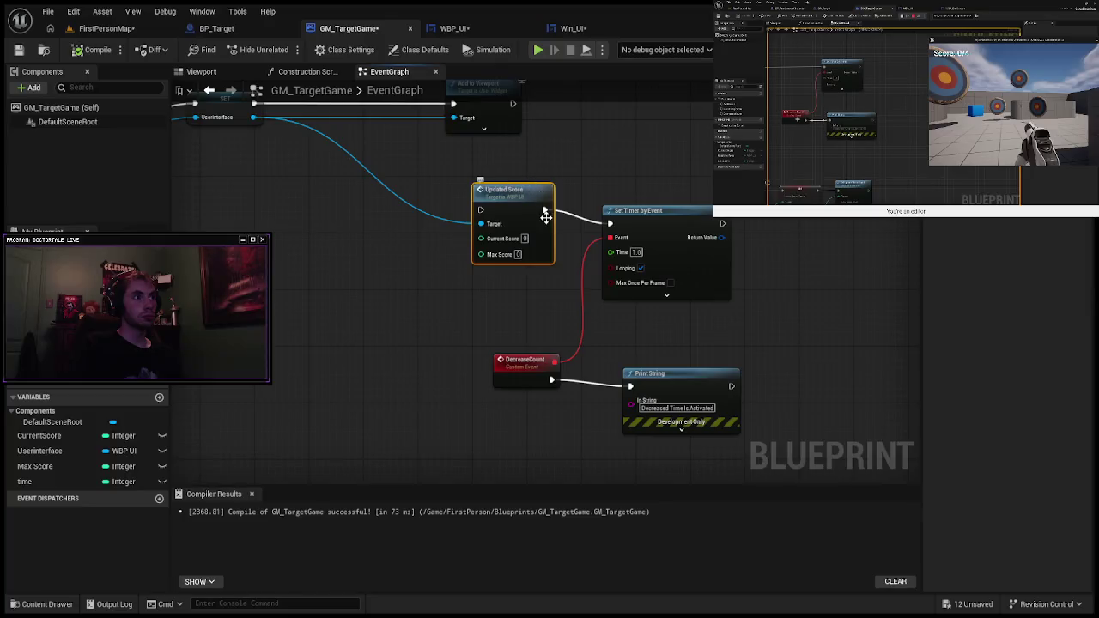
Step: Nudge the Updated Score node slightly lower while replaying part of the reference tutorial
left_click_drag(530, 212, 526, 231)
scroll(519, 210, "down", 1)
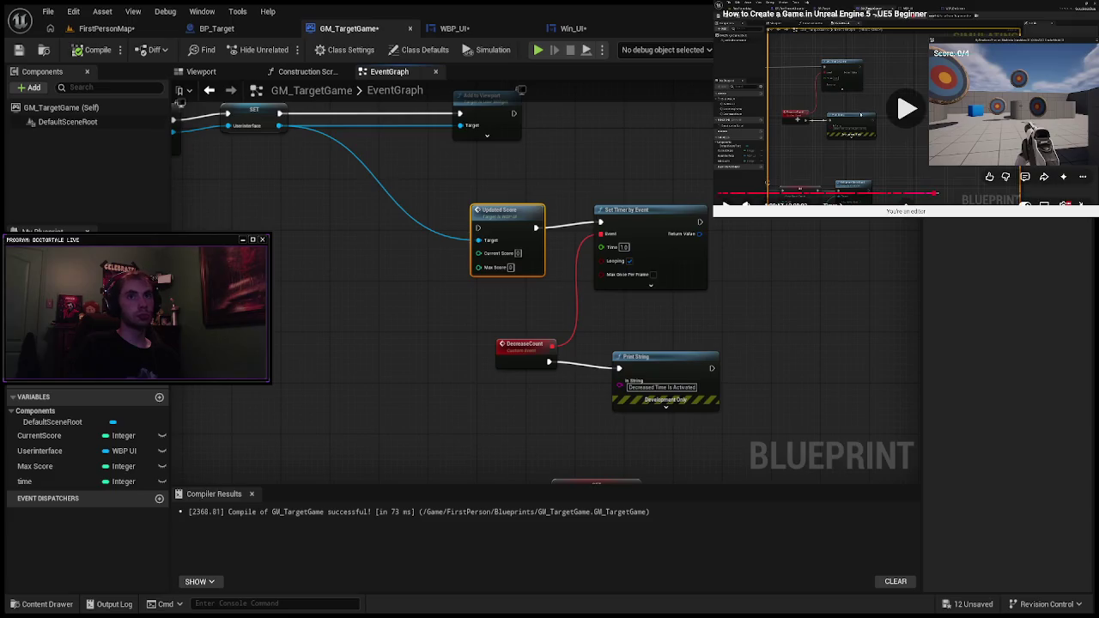
key("Left")
key("Left")
key("Left")
key("Left")
key("Left")
key("Left")
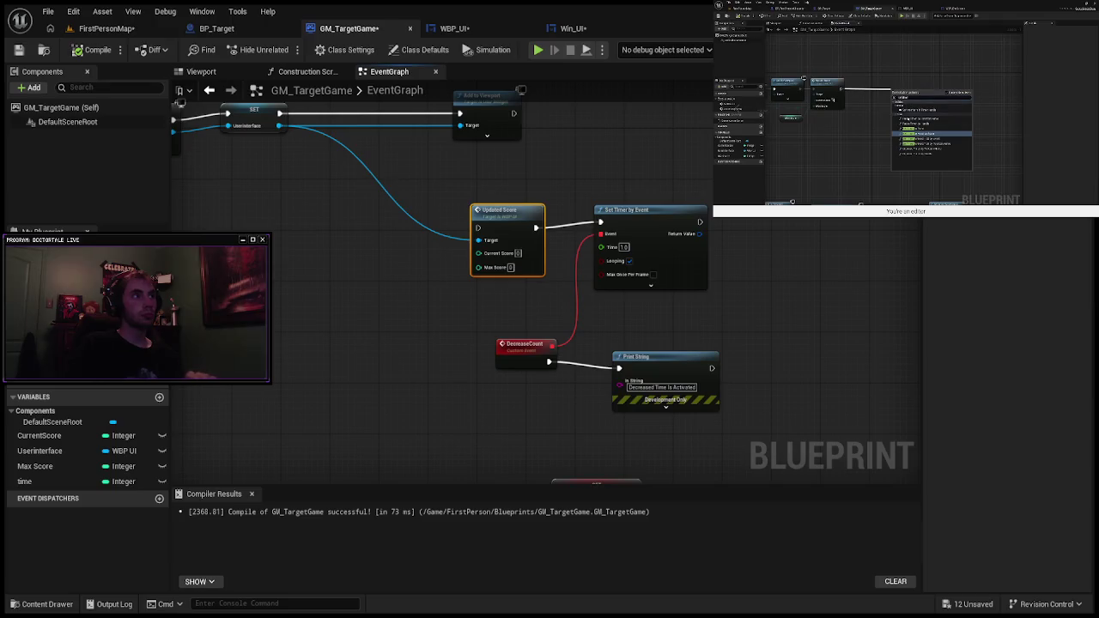
key("space")
left_click(577, 195)
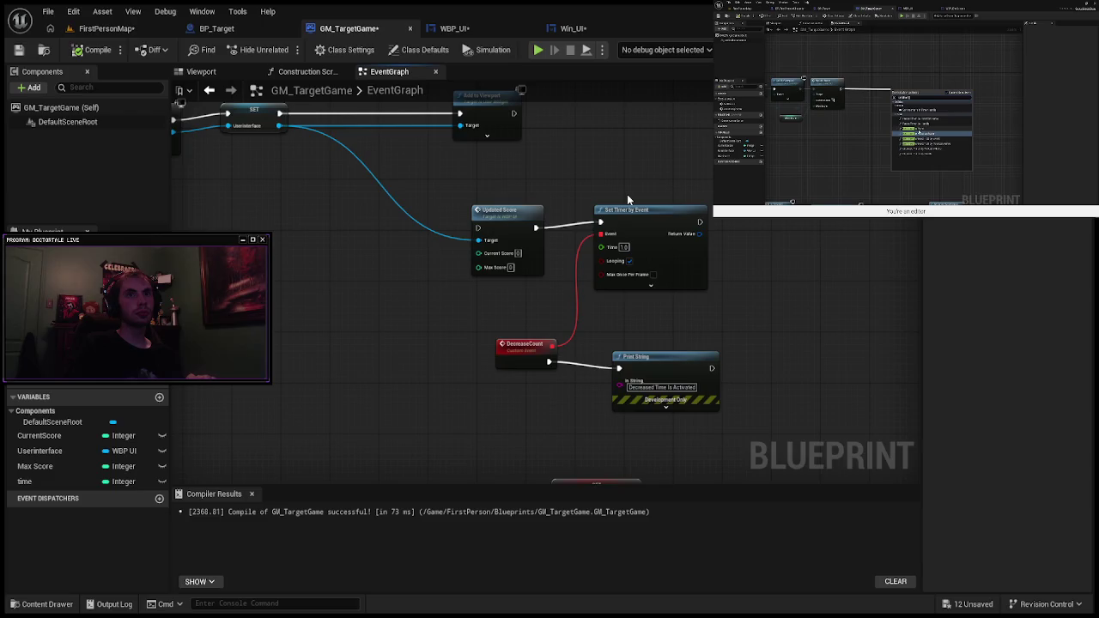
key("space")
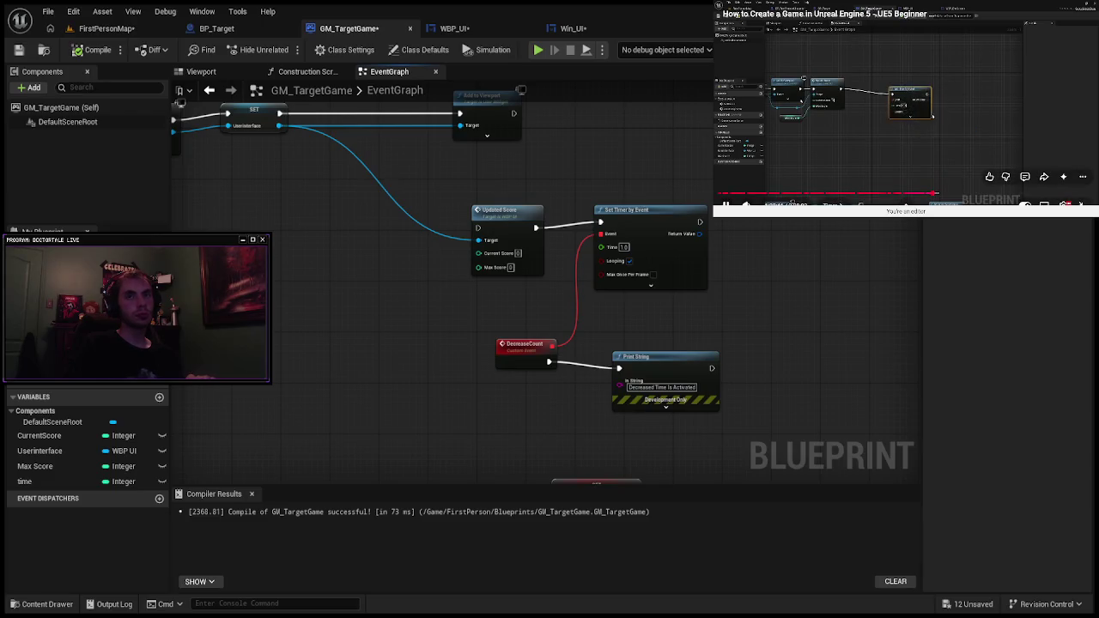
Step: Delete the Set Timer by Event, DecreaseCount and Print String nodes together
mouse_move(784, 212)
left_mouse_down()
mouse_move(601, 415)
mouse_move(553, 415)
left_mouse_up()
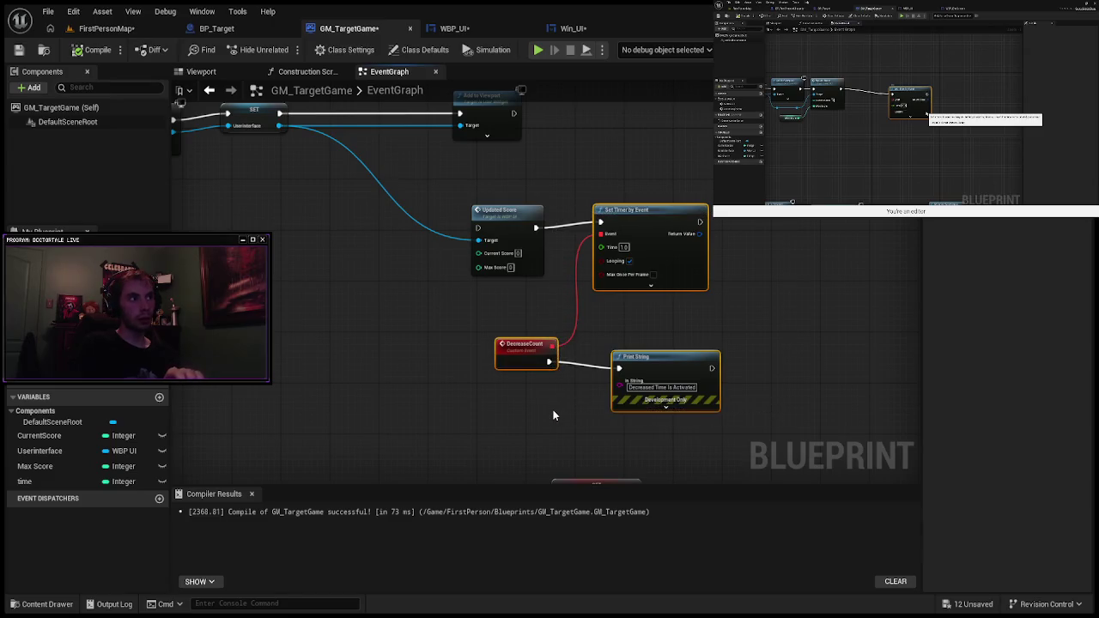
key("Delete")
scroll(561, 136, "up", 2)
mouse_move(560, 136)
left_mouse_down()
mouse_move(572, 163)
mouse_move(552, 307)
left_mouse_up()
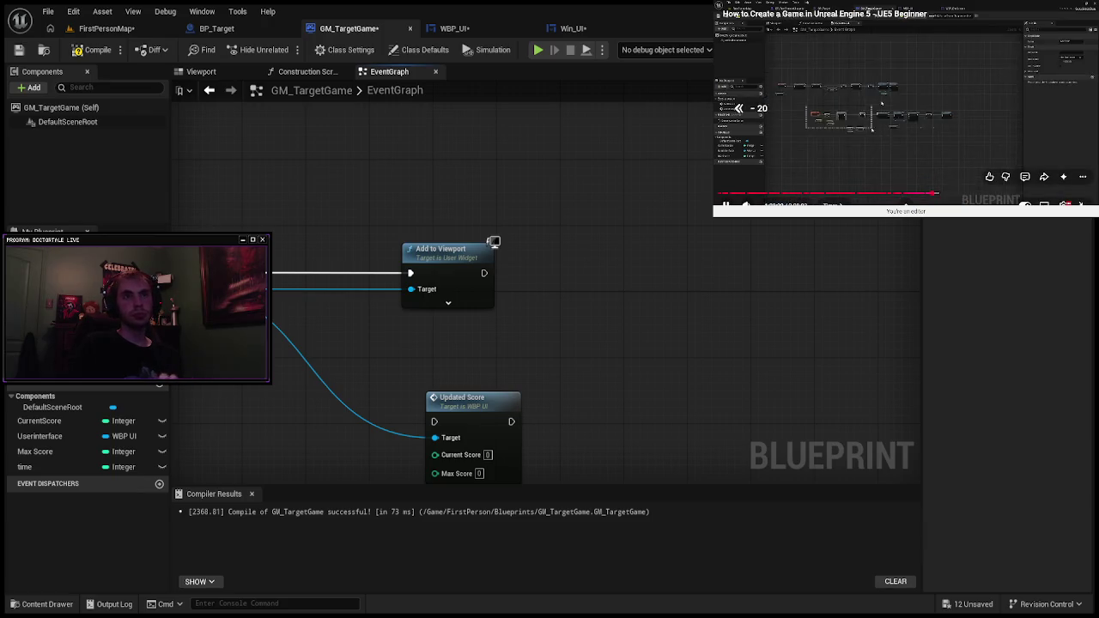
Step: Place Updated Score right of Add to Viewport and run it from Add to Viewport's exec output
key("Right")
key("Right")
key("Right")
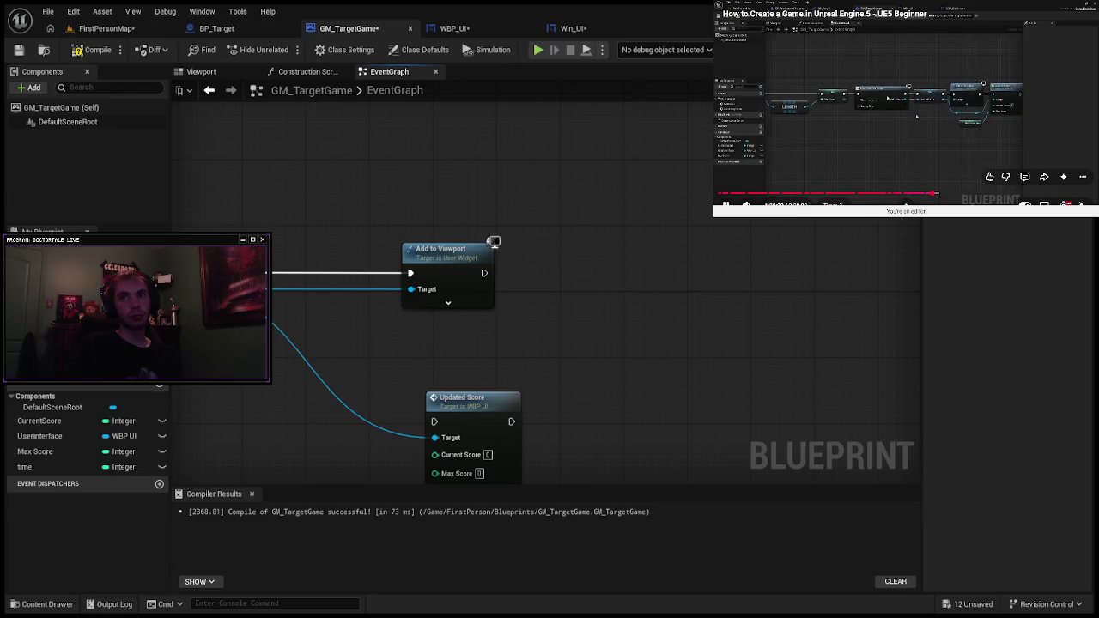
key("space")
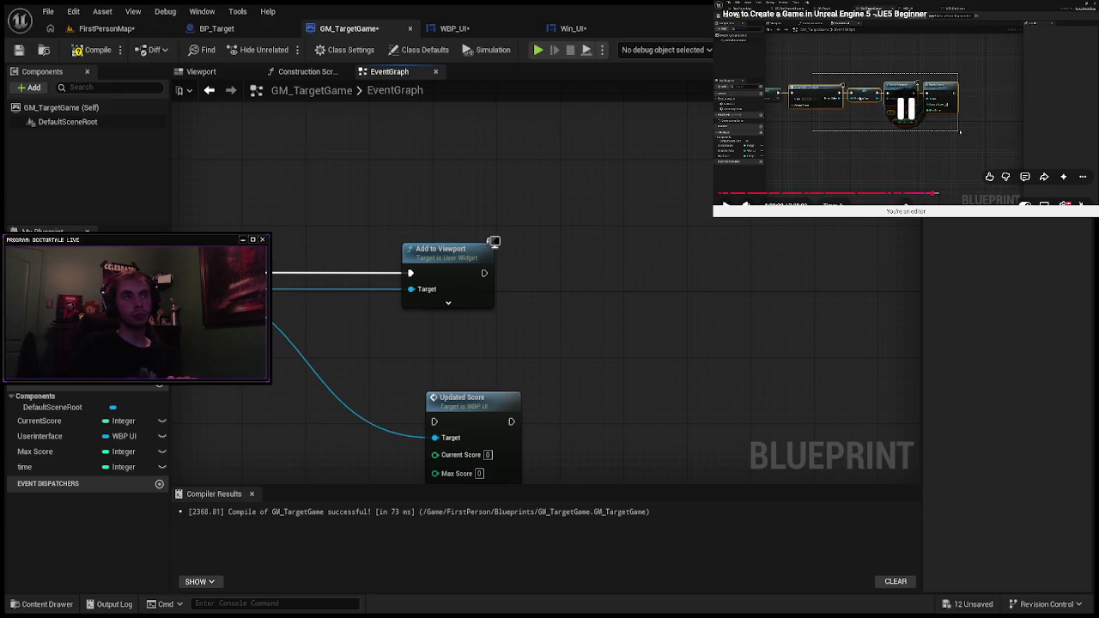
scroll(481, 341, "down", 2)
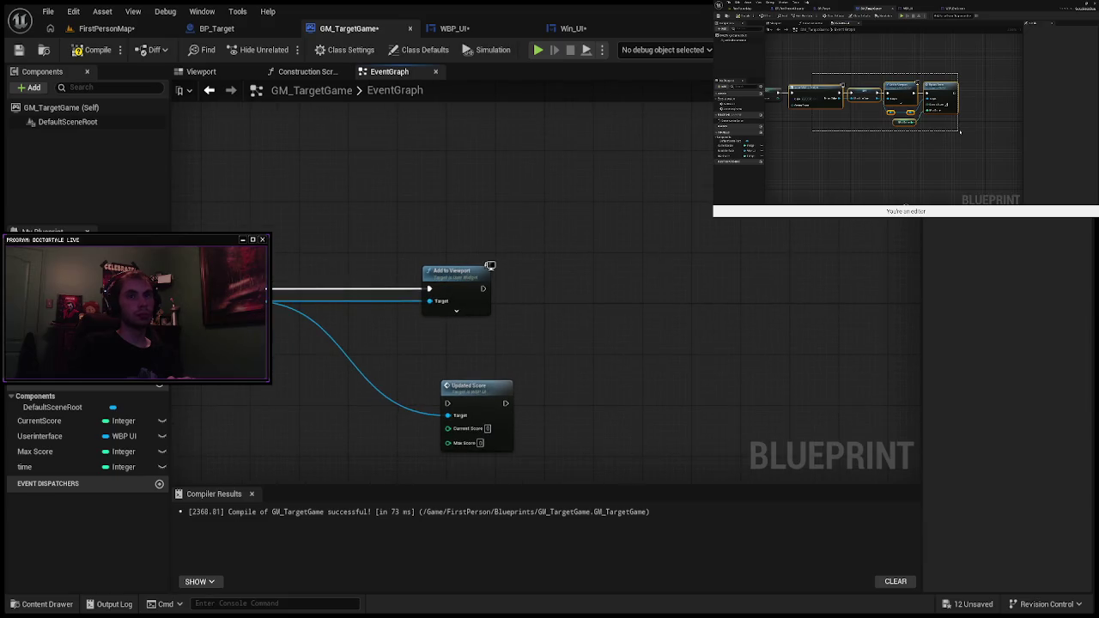
mouse_move(472, 401)
left_mouse_down()
mouse_move(624, 292)
mouse_move(597, 297)
mouse_move(599, 326)
mouse_move(595, 293)
mouse_move(583, 314)
left_mouse_up()
mouse_move(483, 289)
left_mouse_down()
mouse_move(559, 315)
mouse_move(606, 289)
left_mouse_up()
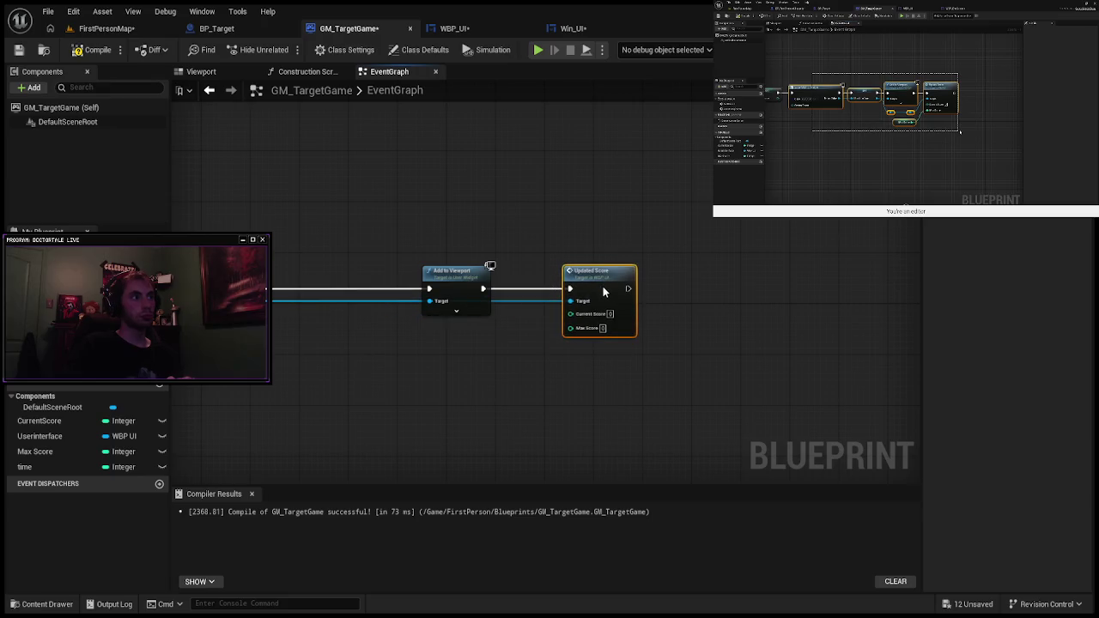
left_click(388, 303)
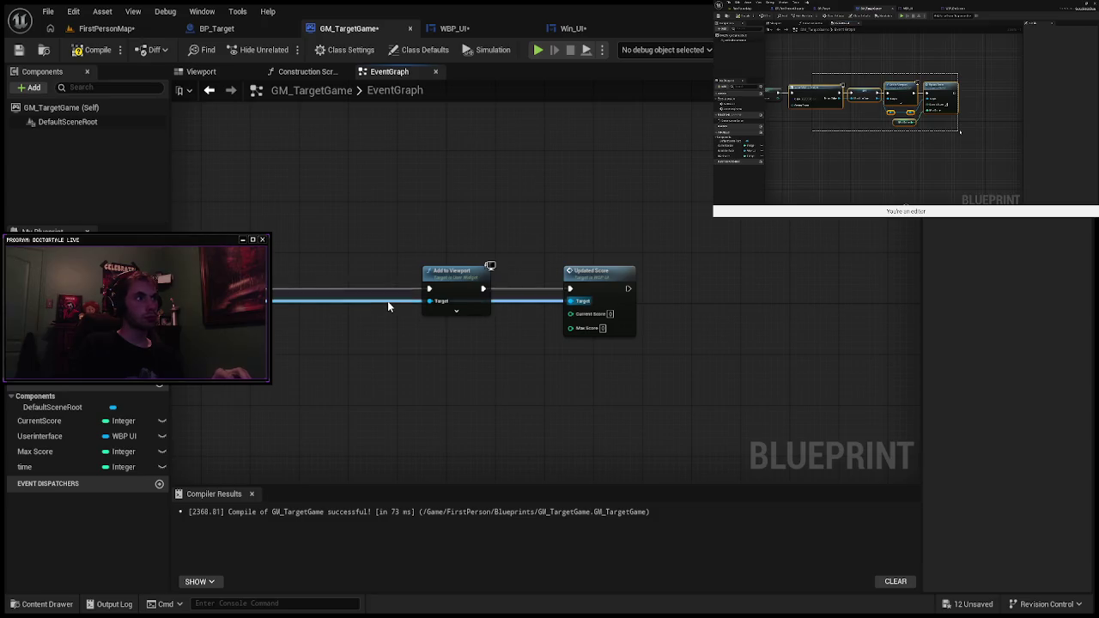
Step: Try reroute points on the Target wire, then remove them and tidy Add to Viewport's wiring
double_click(387, 300)
key("ctrl+z")
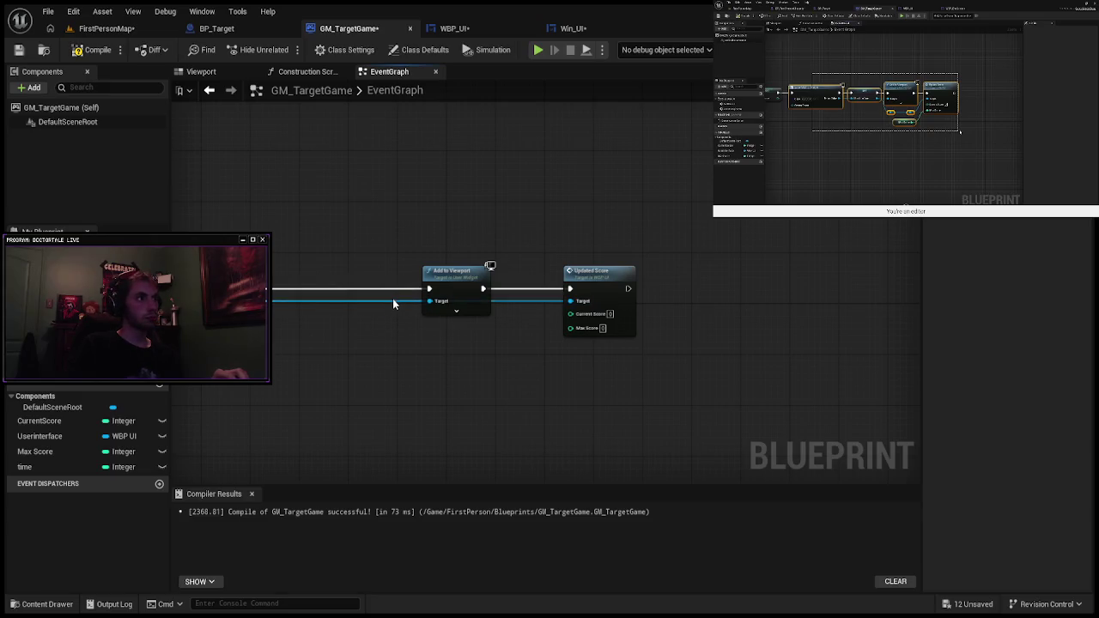
double_click(388, 298)
left_click_drag(388, 299, 390, 360)
left_click_drag(382, 315, 382, 317)
double_click(375, 299)
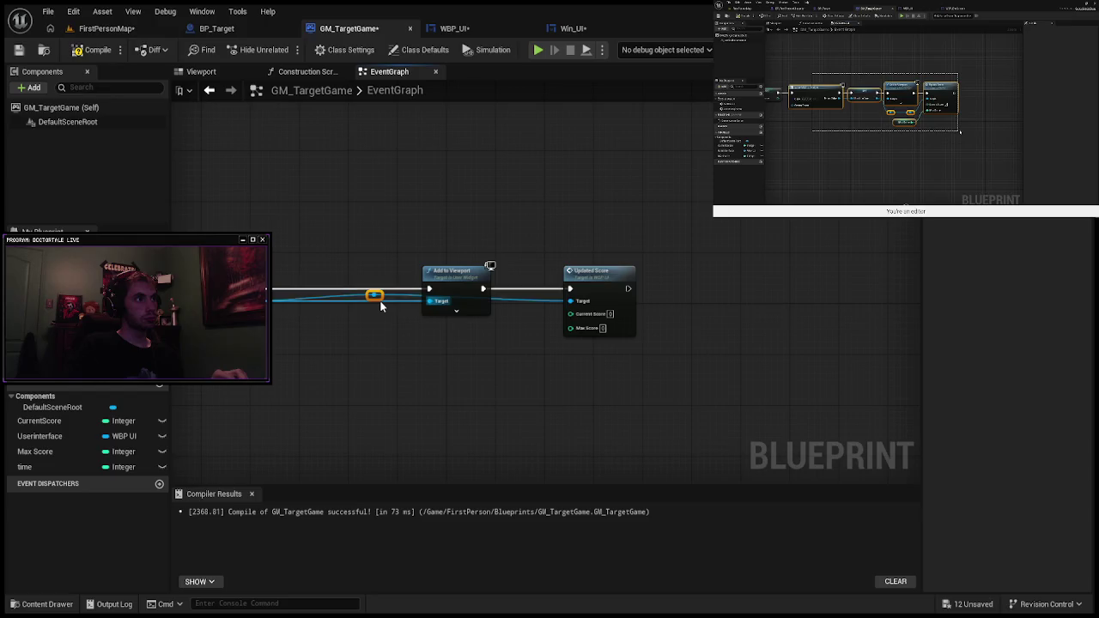
left_click_drag(378, 301, 378, 299)
left_click_drag(383, 345, 383, 335)
key("Delete")
mouse_move(443, 283)
left_mouse_down()
mouse_move(441, 250)
mouse_move(443, 276)
left_mouse_up()
left_click_drag(628, 289, 751, 296)
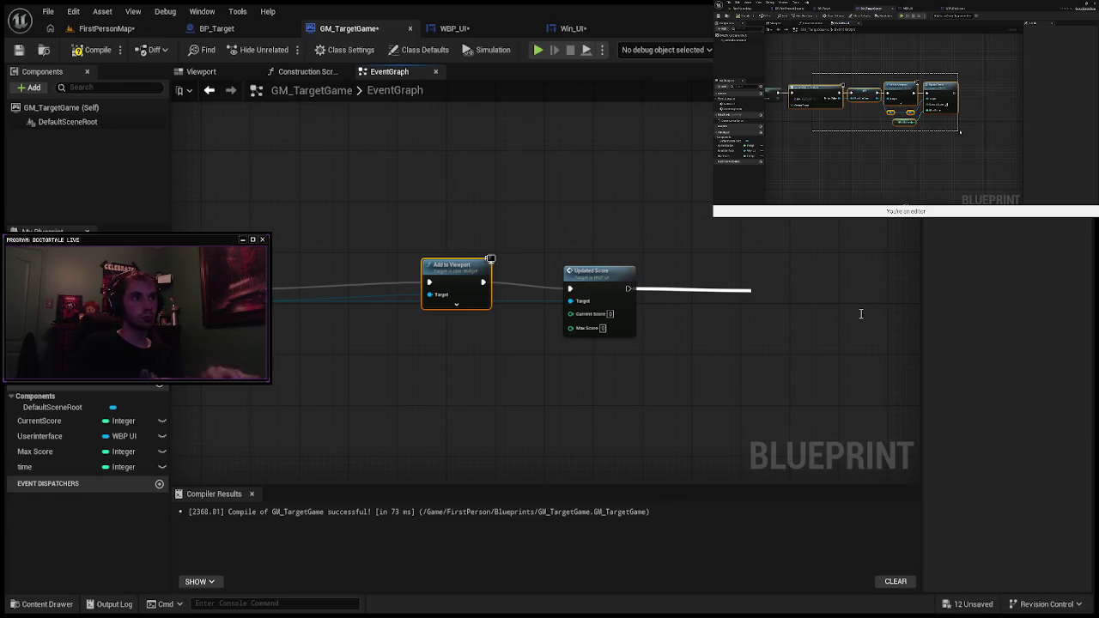
Step: Add a Set Timer by Event after Updated Score, bound to a new Decreased Time Counter custom event
left_click(861, 361)
left_click_drag(820, 297, 807, 291)
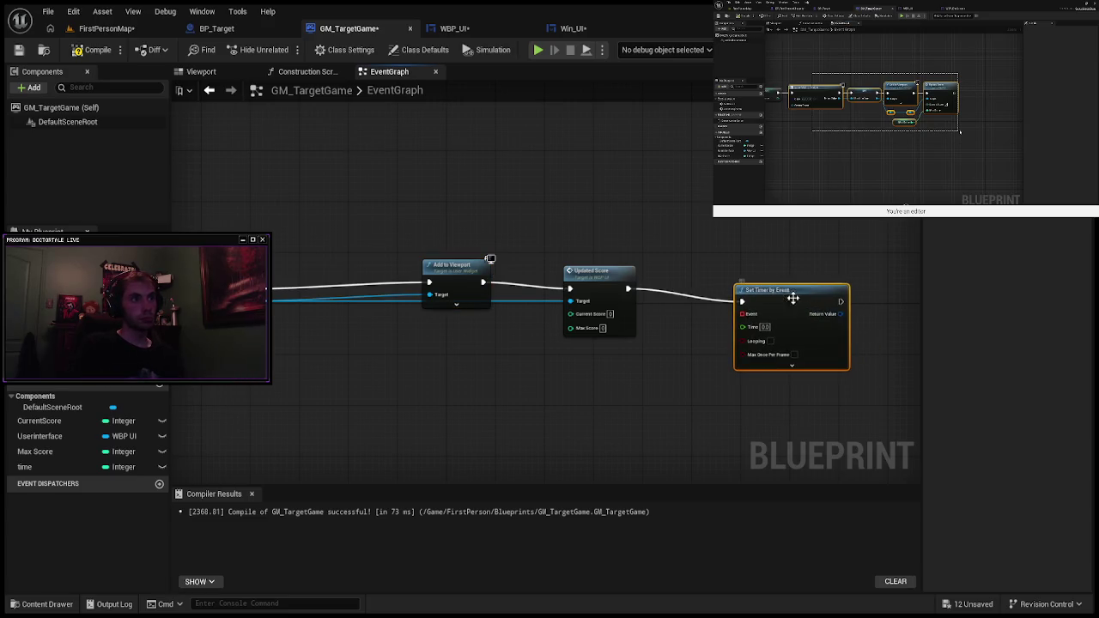
left_click_drag(739, 314, 661, 395)
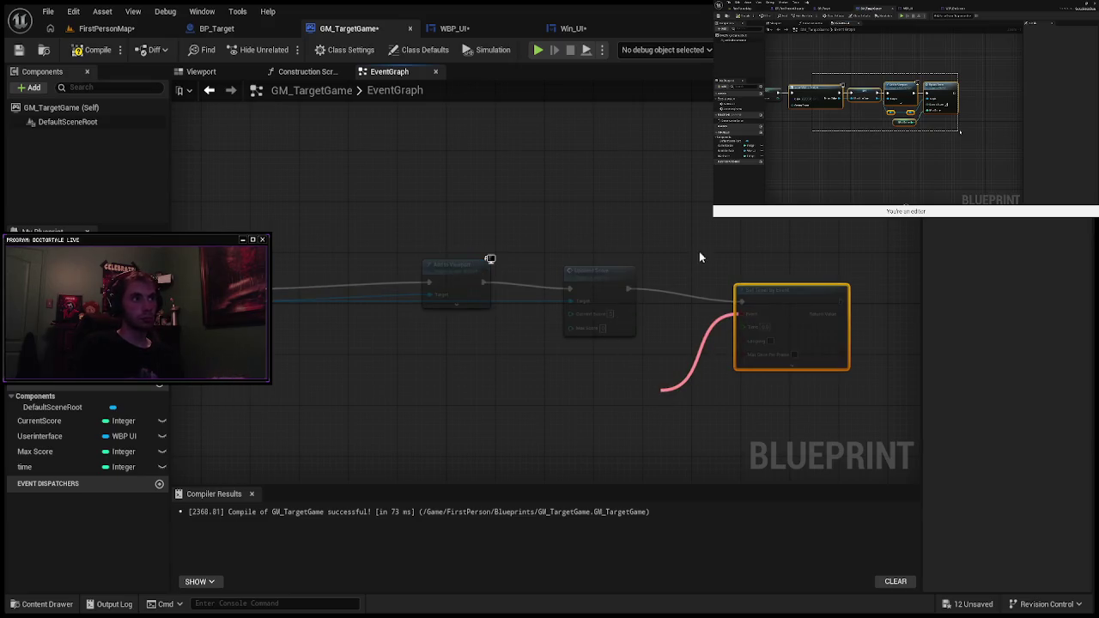
left_click(770, 334)
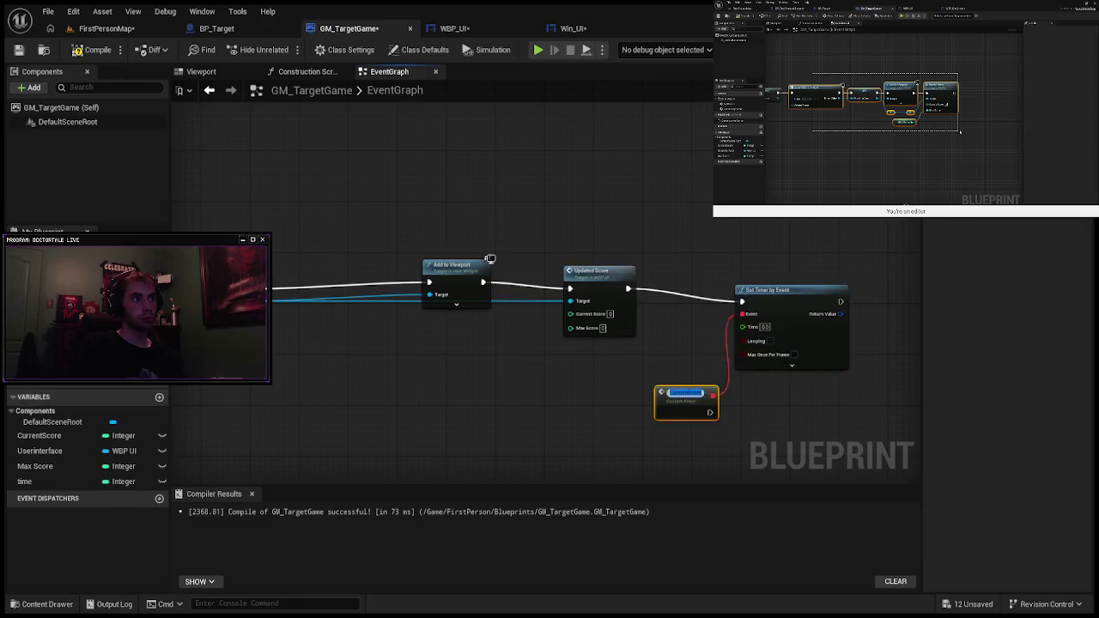
left_click(681, 394)
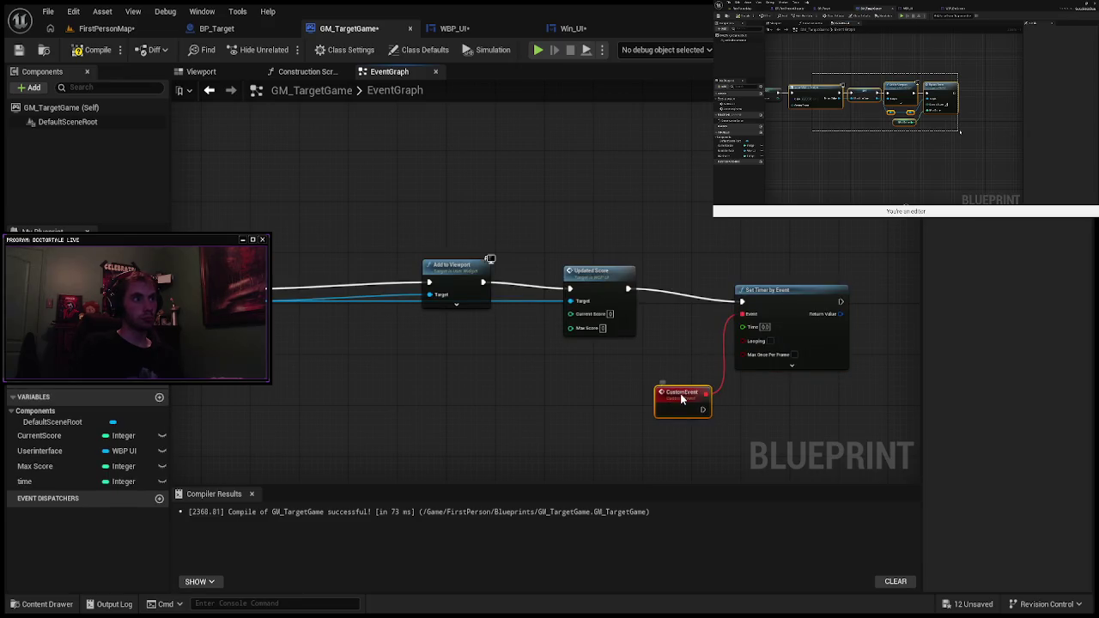
key("F2")
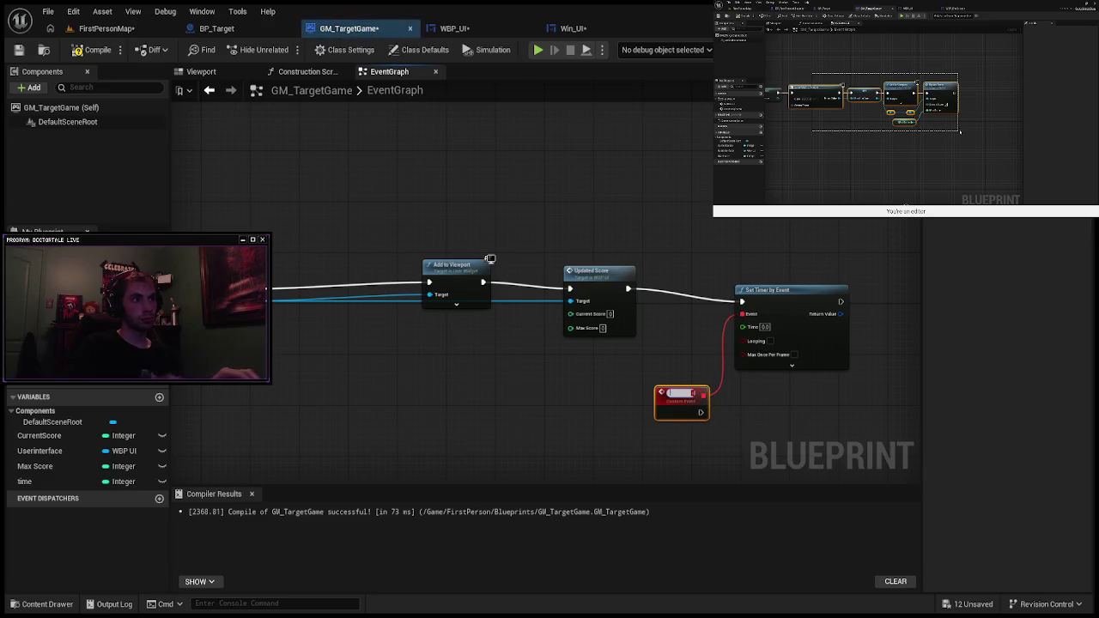
type("Decreased Tim")
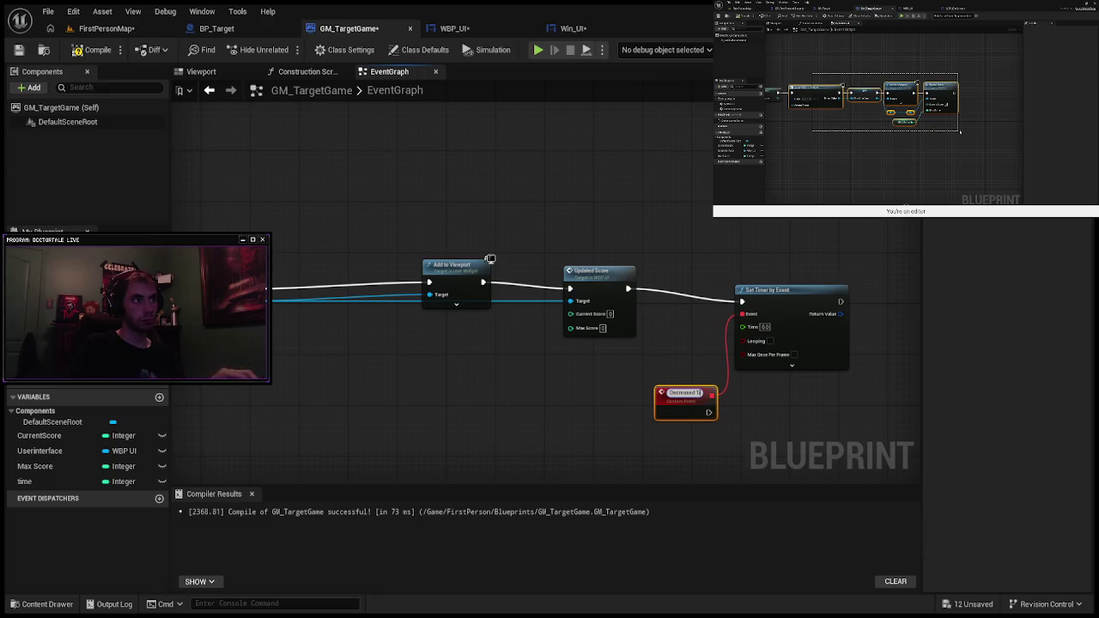
type("e Counter")
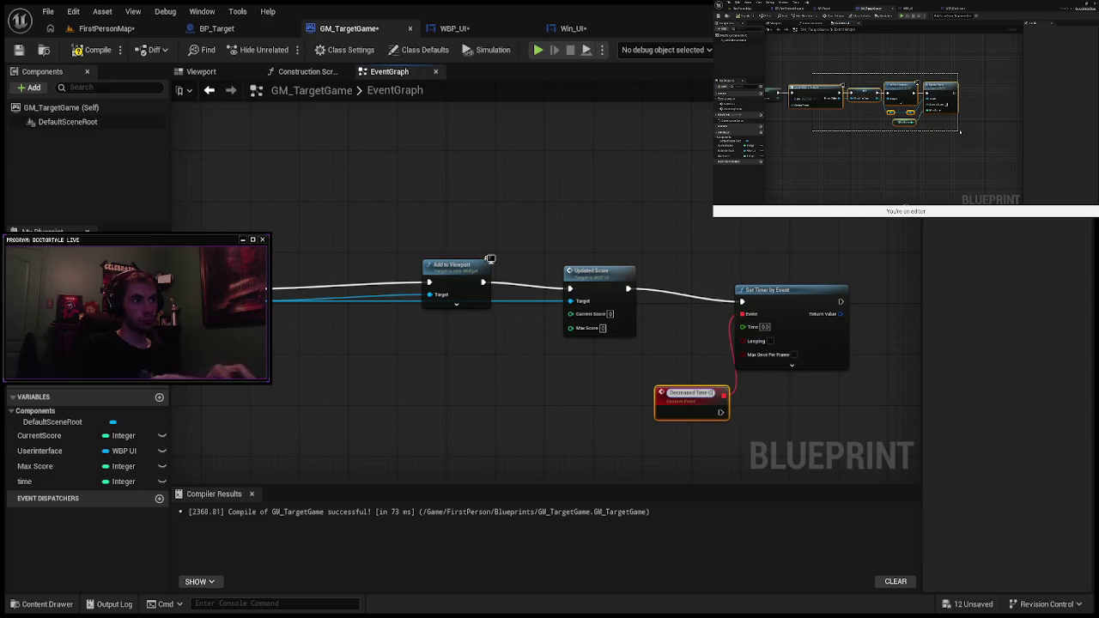
key("Return")
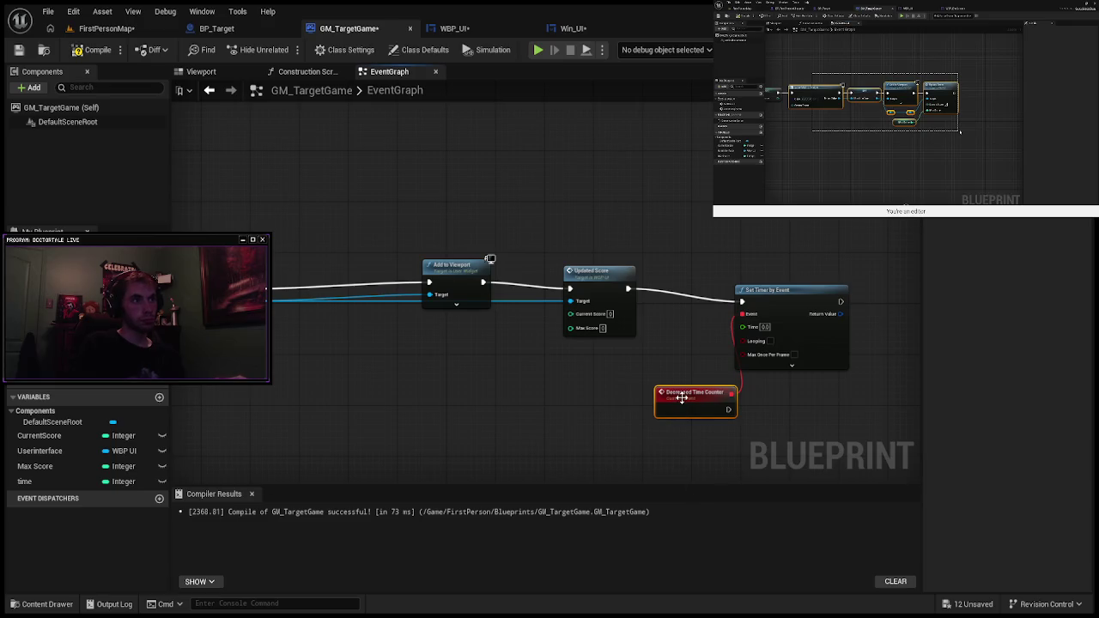
left_click_drag(681, 398, 626, 403)
Step: Set the timer's Time to 1 second
left_click(765, 327)
type("1")
key("Return")
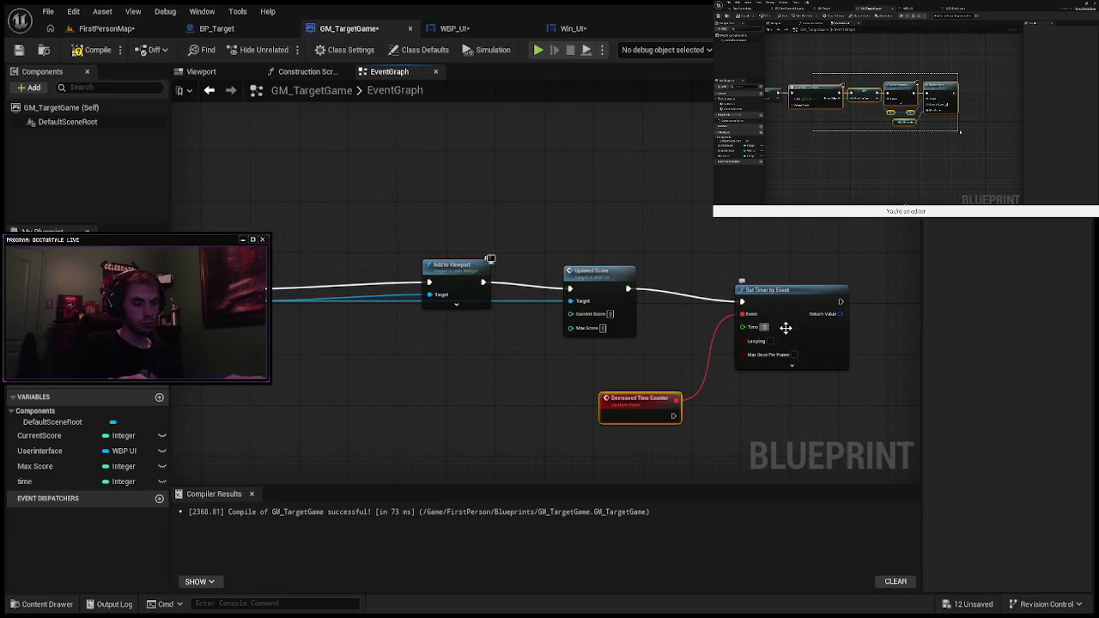
left_click(792, 375)
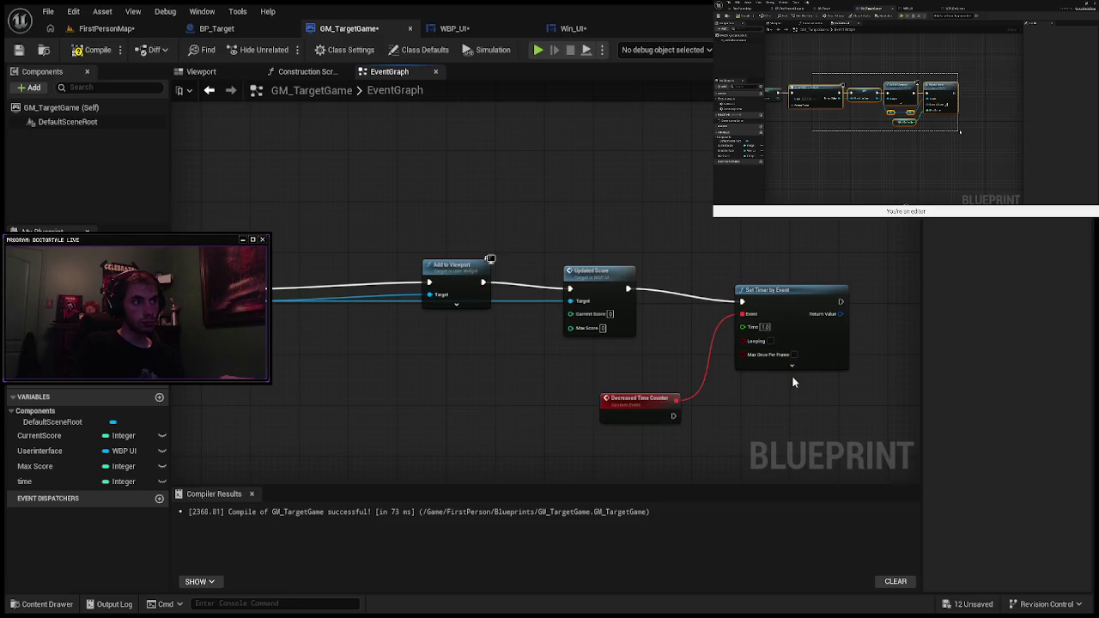
left_click_drag(674, 416, 699, 424)
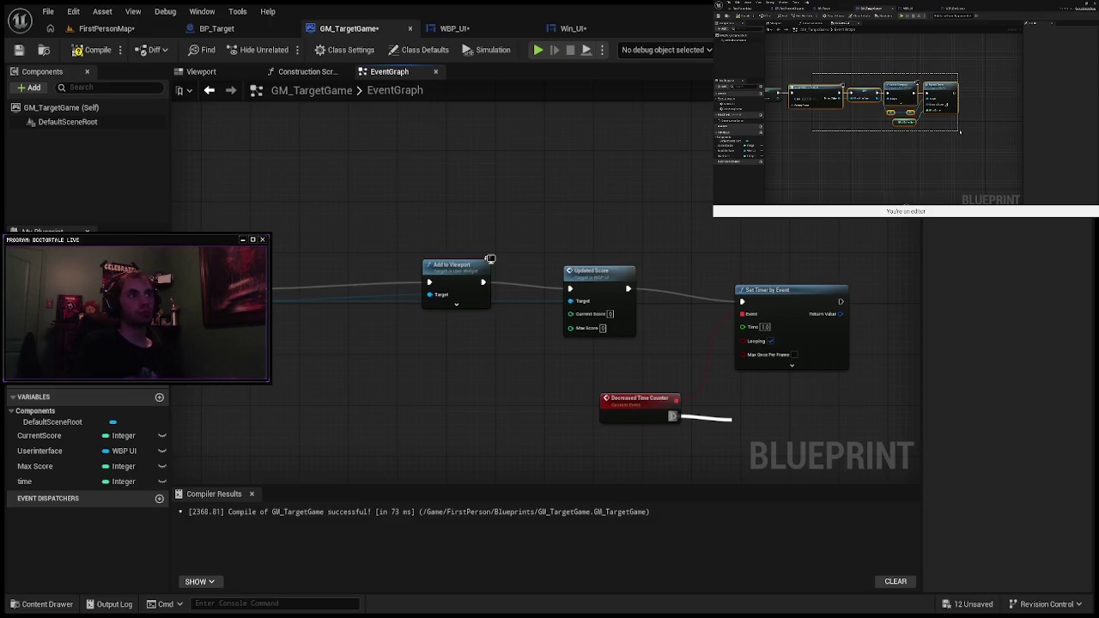
Step: Have Decreased Time Counter print "Hello", show its advanced pins, and briefly play-test the game
scroll(807, 422, "up", 2)
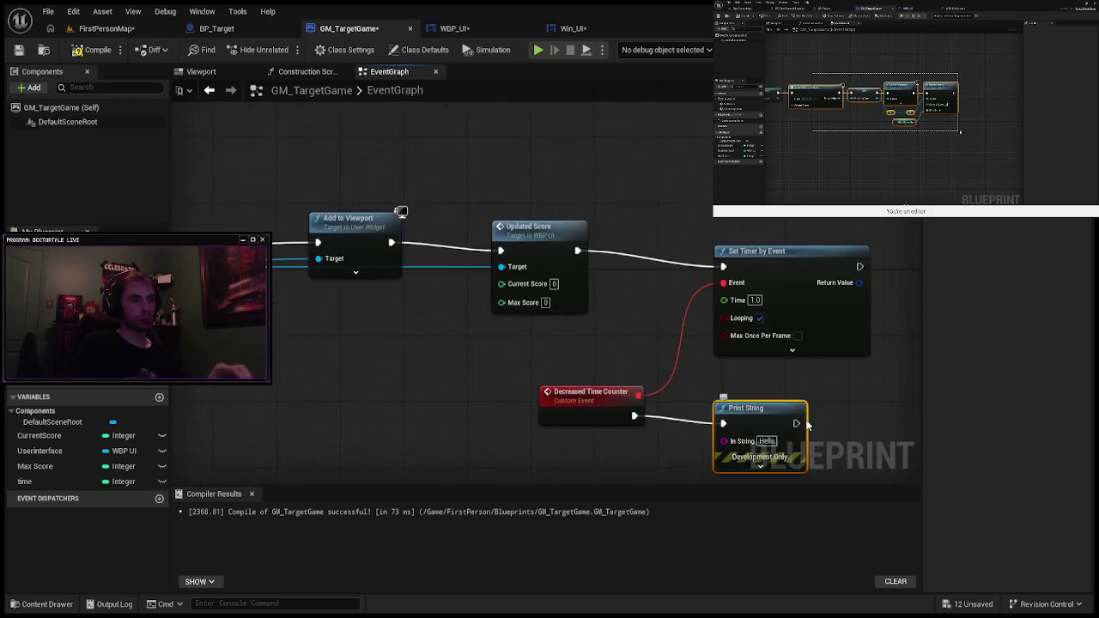
scroll(807, 425, "up", 1)
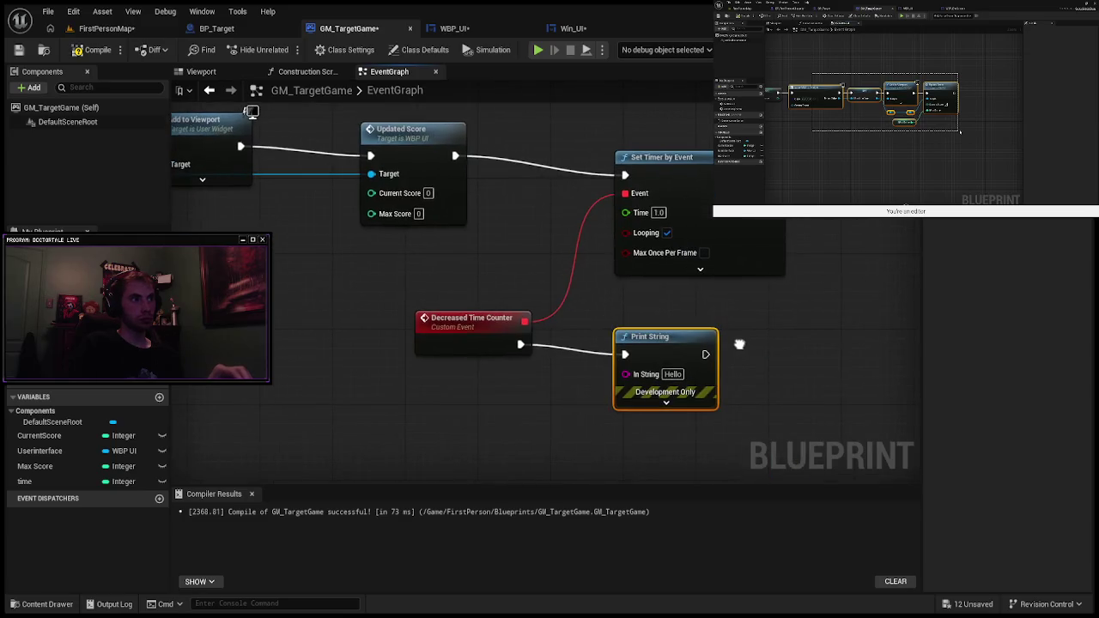
left_click(667, 402)
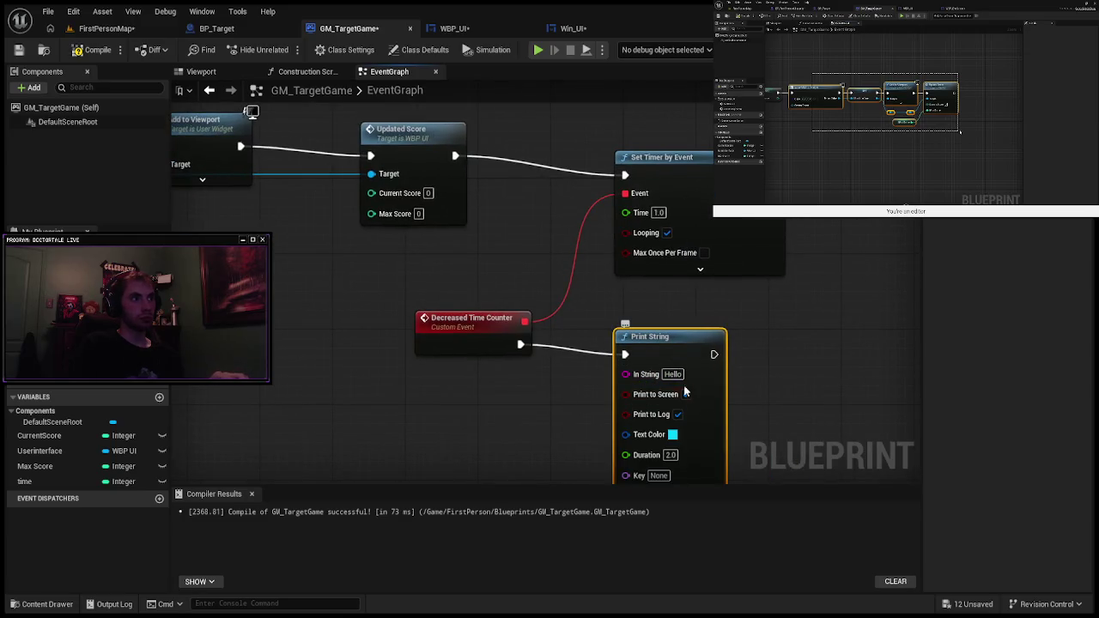
left_click(540, 53)
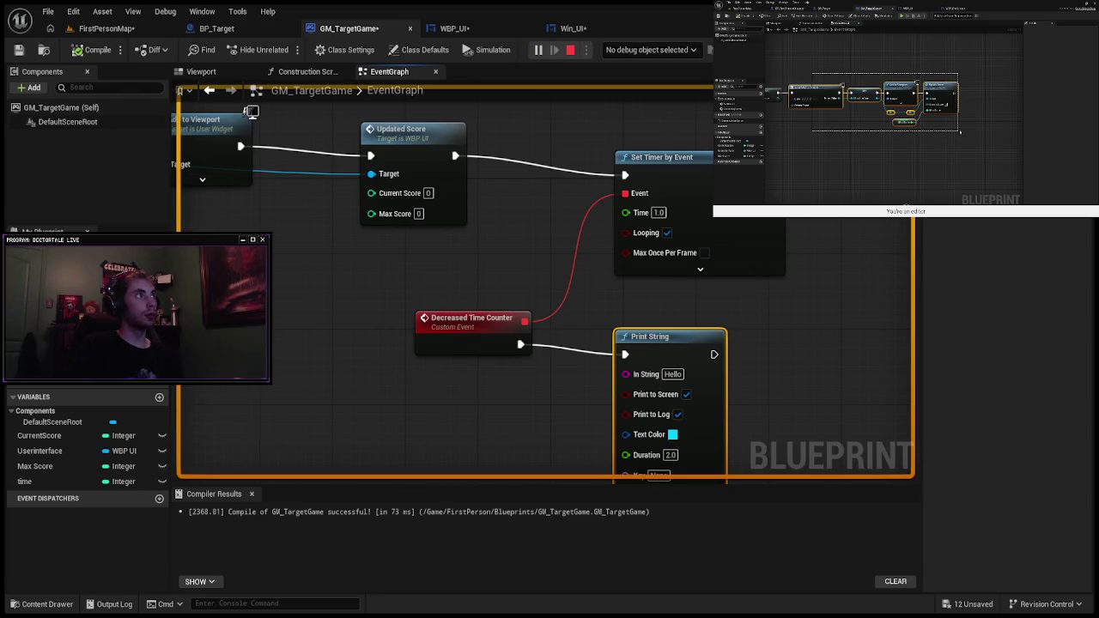
key("Escape")
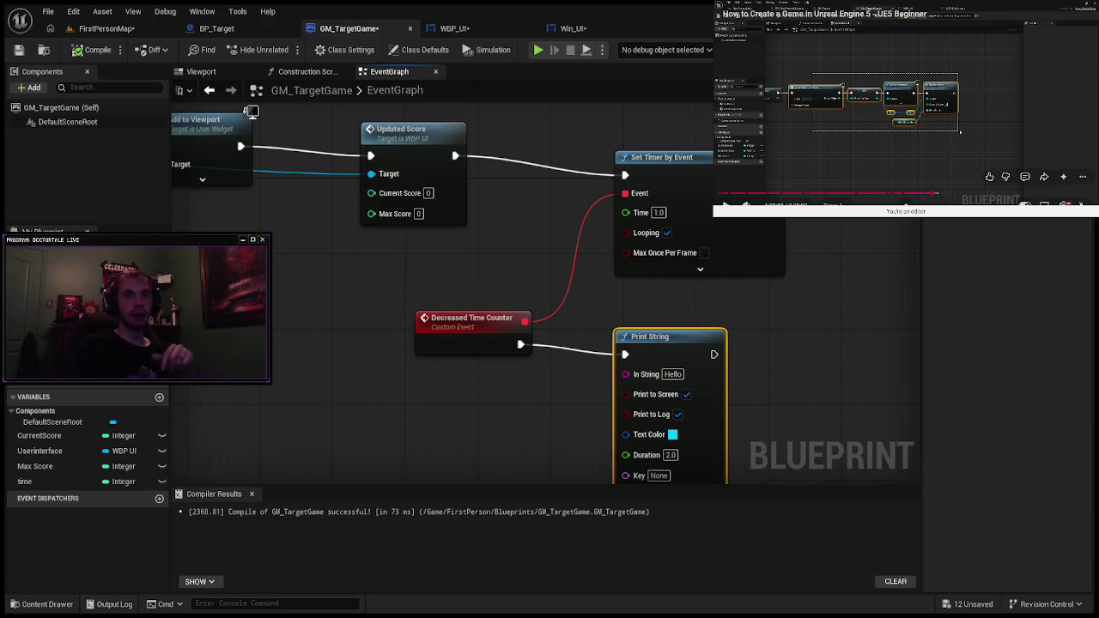
Step: Pan to the Print String after Decreased Time Counter and delete it
left_click_drag(515, 301, 580, 411)
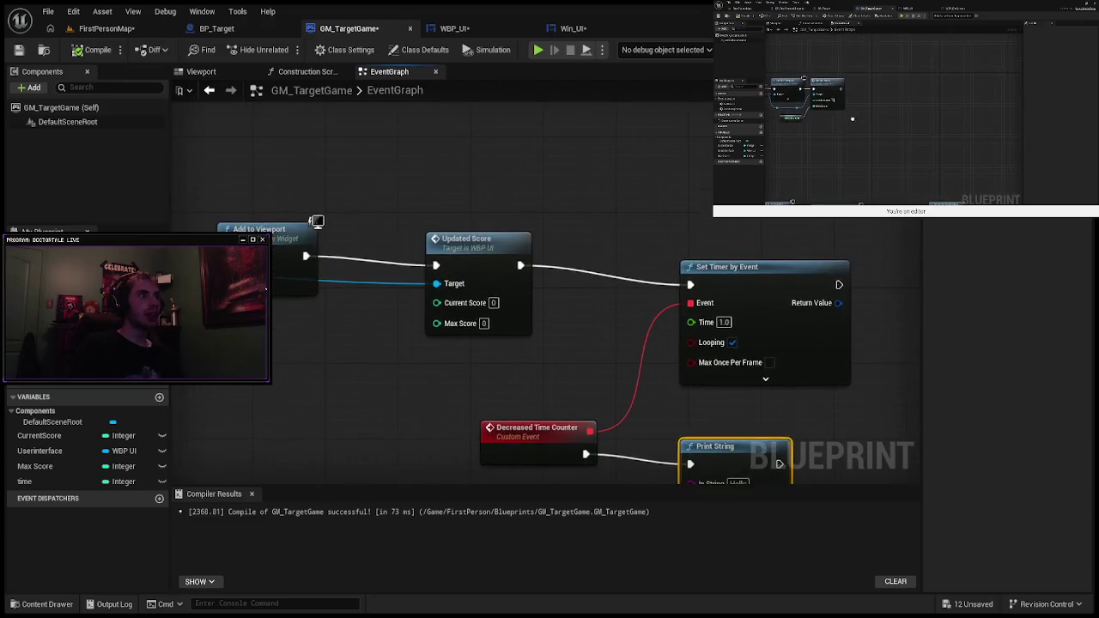
left_click_drag(314, 258, 365, 266)
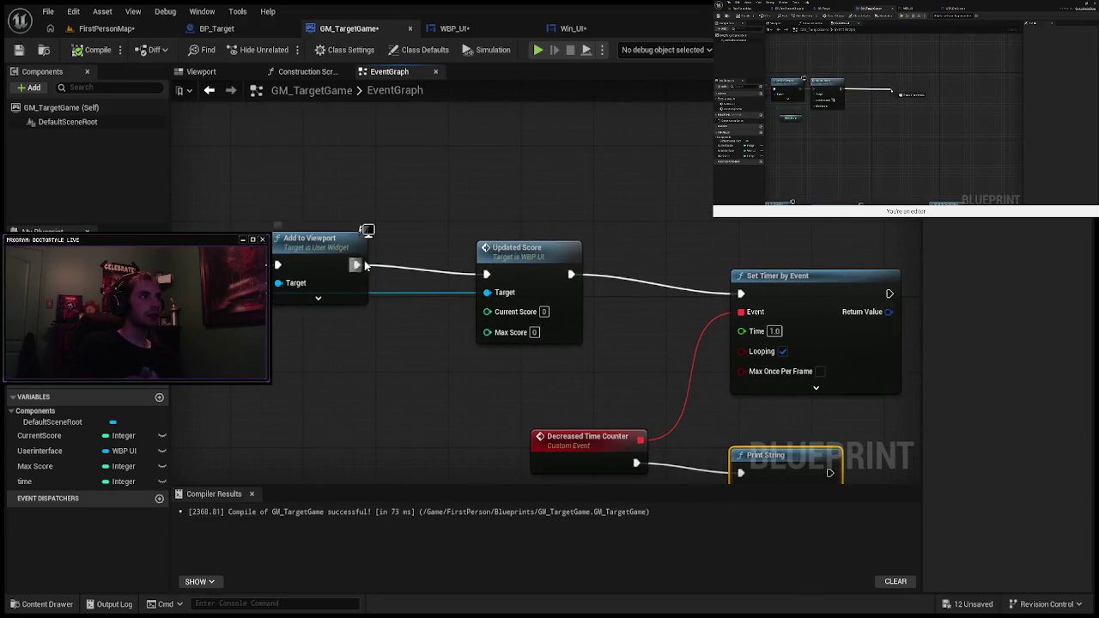
mouse_move(485, 253)
left_mouse_down()
mouse_move(340, 221)
mouse_move(550, 245)
mouse_move(747, 249)
left_mouse_up()
scroll(425, 256, "down", 2)
scroll(425, 258, "up", 2)
mouse_move(856, 333)
left_mouse_down()
mouse_move(777, 328)
mouse_move(752, 305)
mouse_move(578, 261)
left_mouse_up()
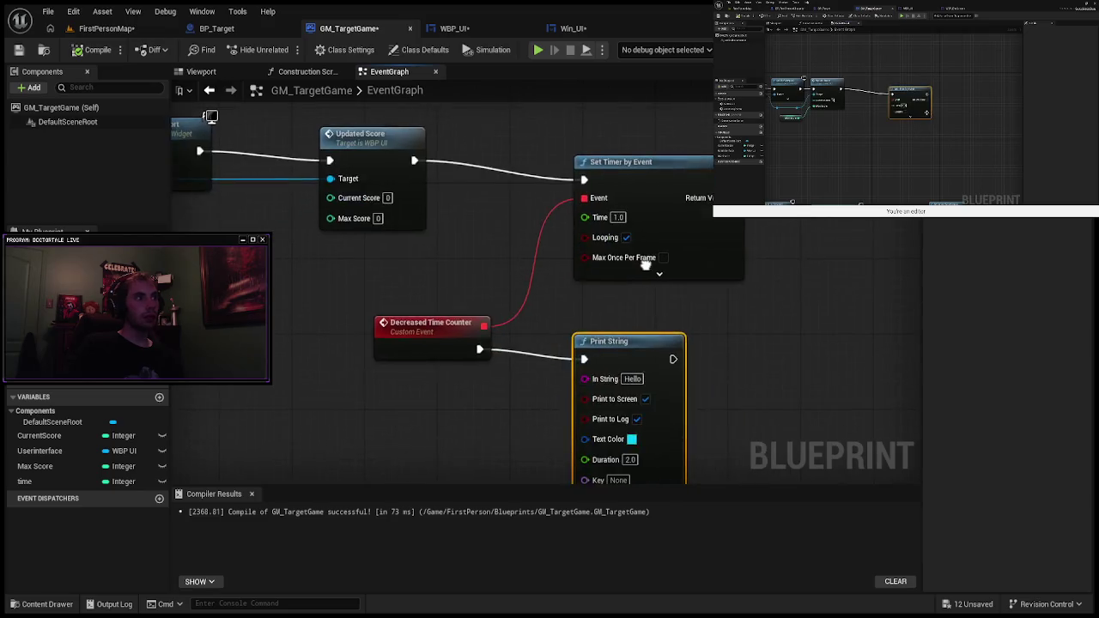
scroll(643, 270, "down", 5)
scroll(384, 260, "up", 4)
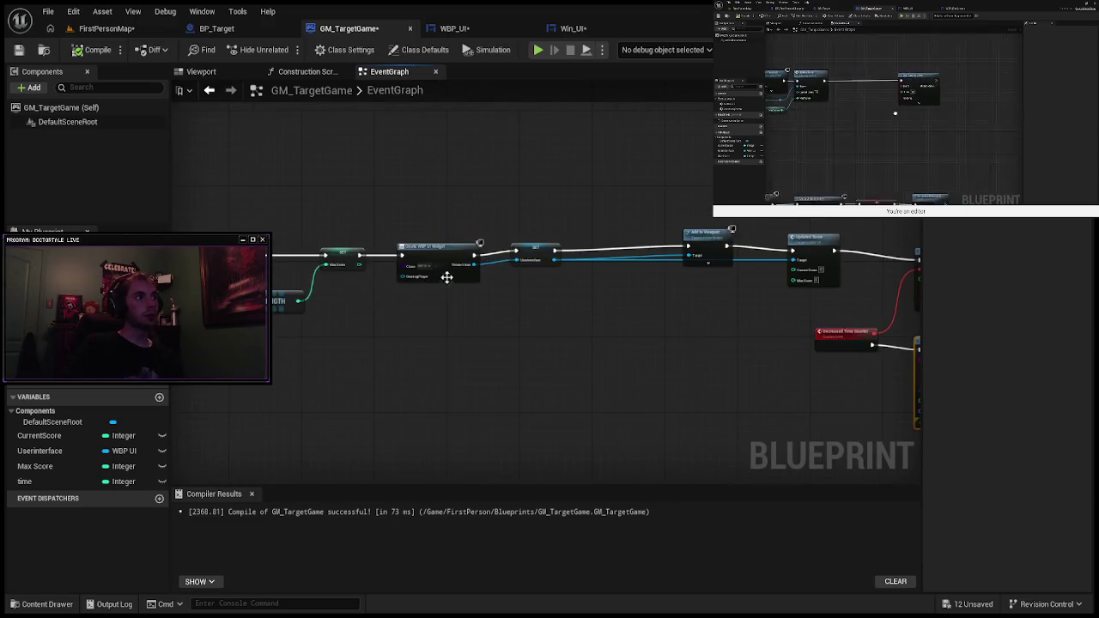
left_click_drag(335, 246, 550, 235)
scroll(550, 234, "up", 1)
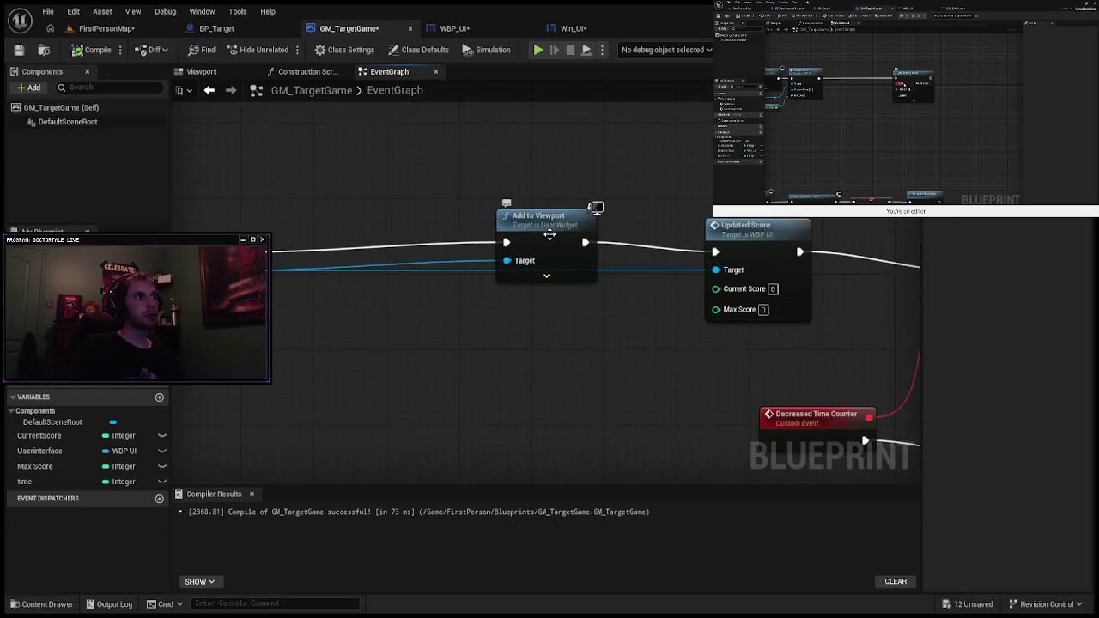
scroll(663, 280, "down", 5)
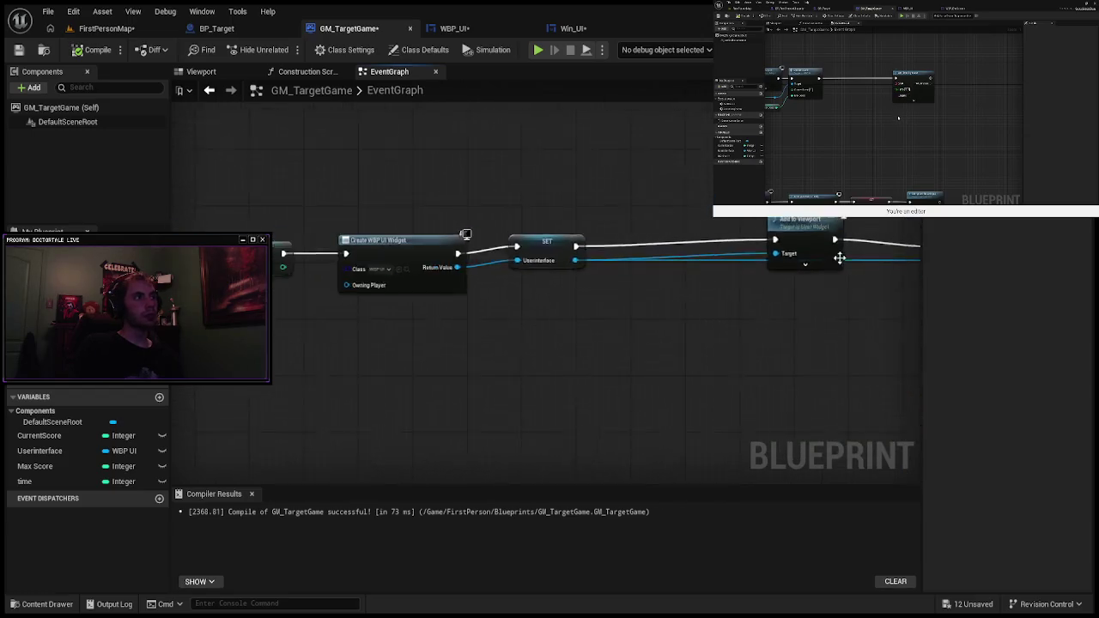
scroll(663, 280, "up", 3)
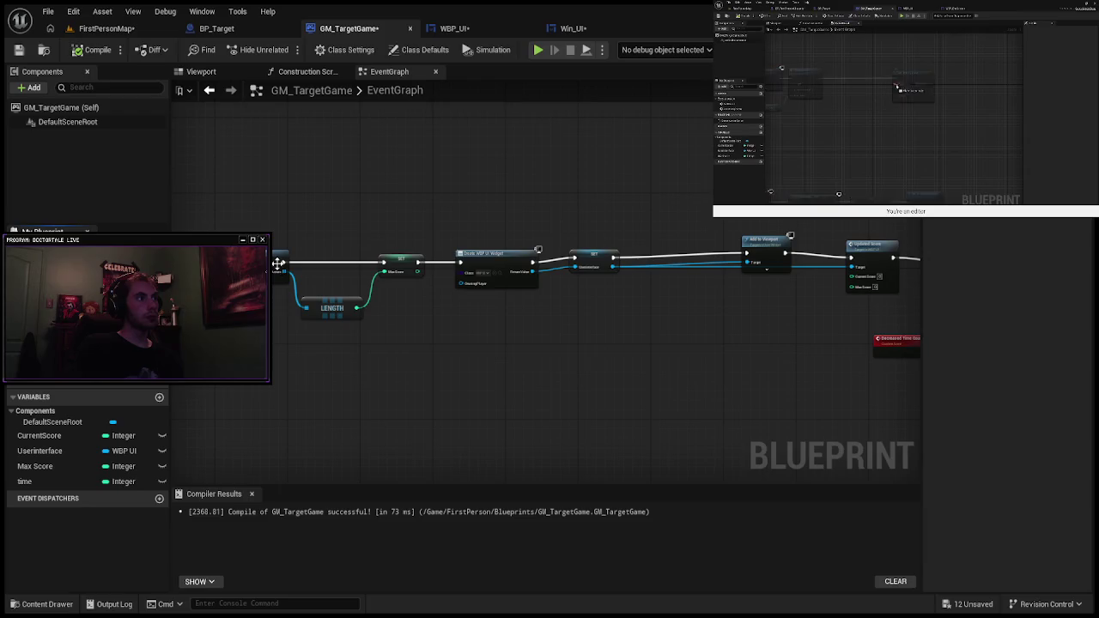
scroll(597, 278, "up", 1)
scroll(597, 278, "up", 1)
mouse_move(547, 272)
left_mouse_down()
mouse_move(301, 277)
mouse_move(773, 257)
mouse_move(108, 243)
left_mouse_up()
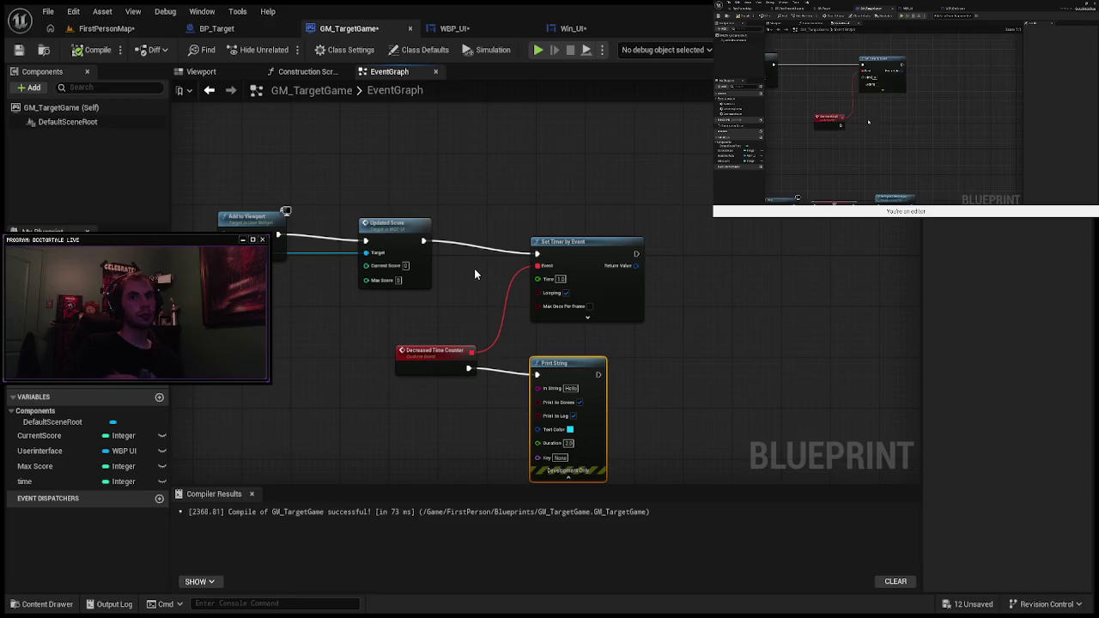
mouse_move(589, 368)
left_mouse_down()
mouse_move(576, 323)
mouse_move(596, 313)
left_mouse_up()
scroll(584, 325, "up", 1)
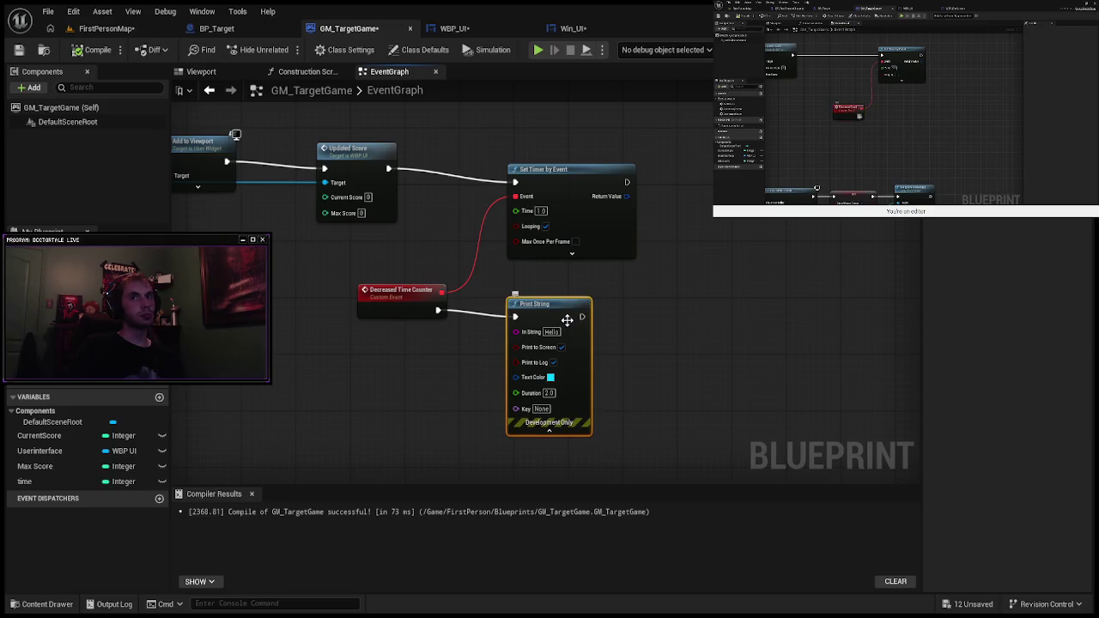
key("Delete")
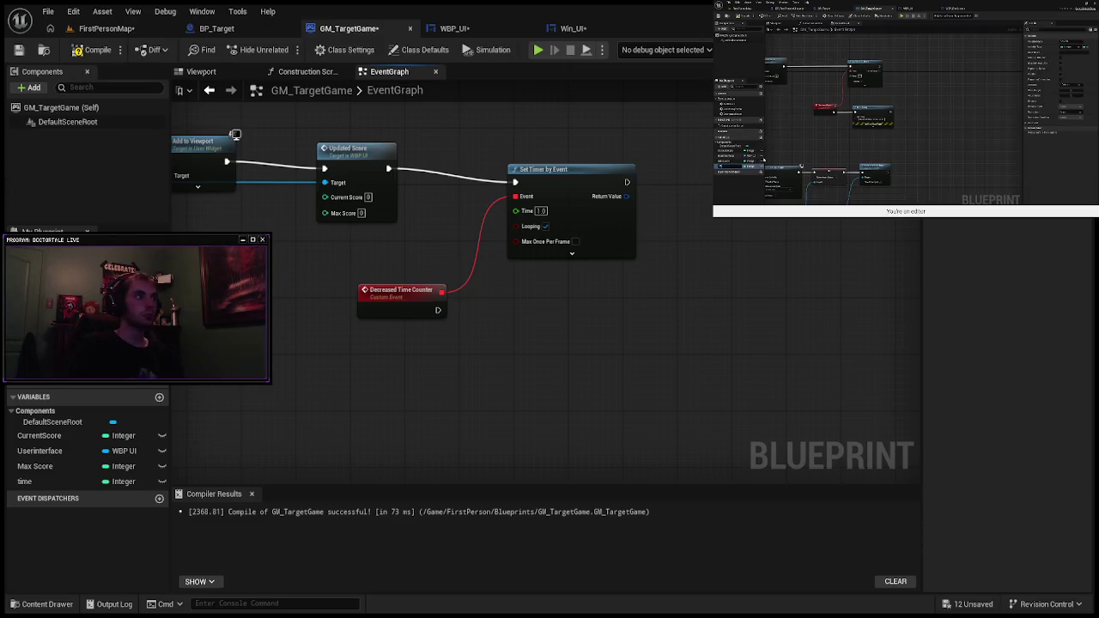
Step: Add and delete a stray NewVar, then place a Time getter below the Decreased Time Counter event
left_click(158, 398)
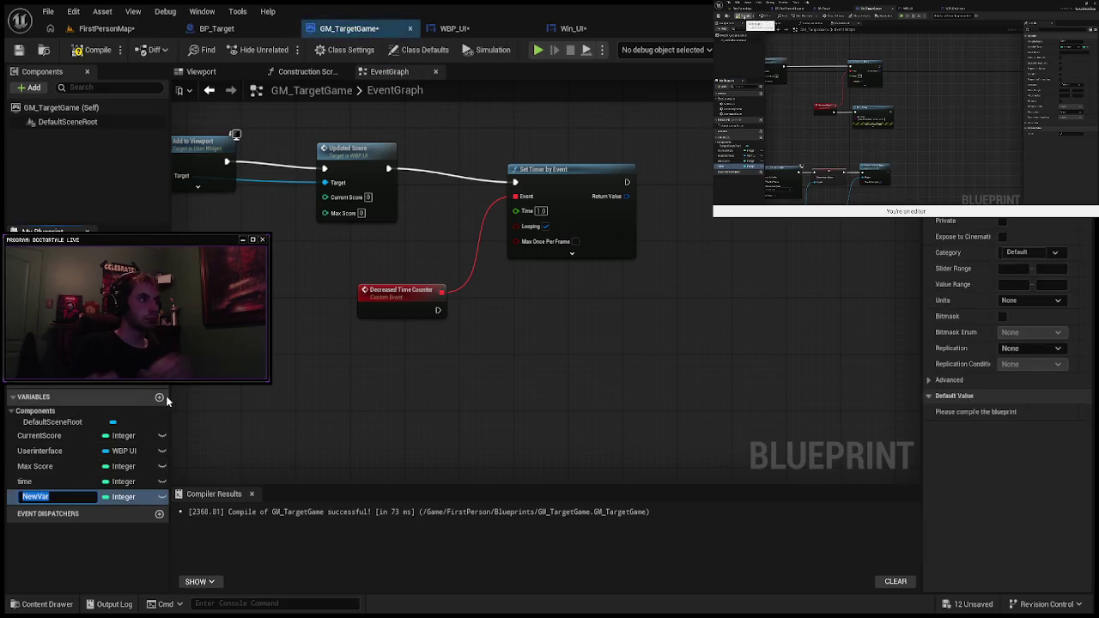
left_click(53, 497)
key("Delete")
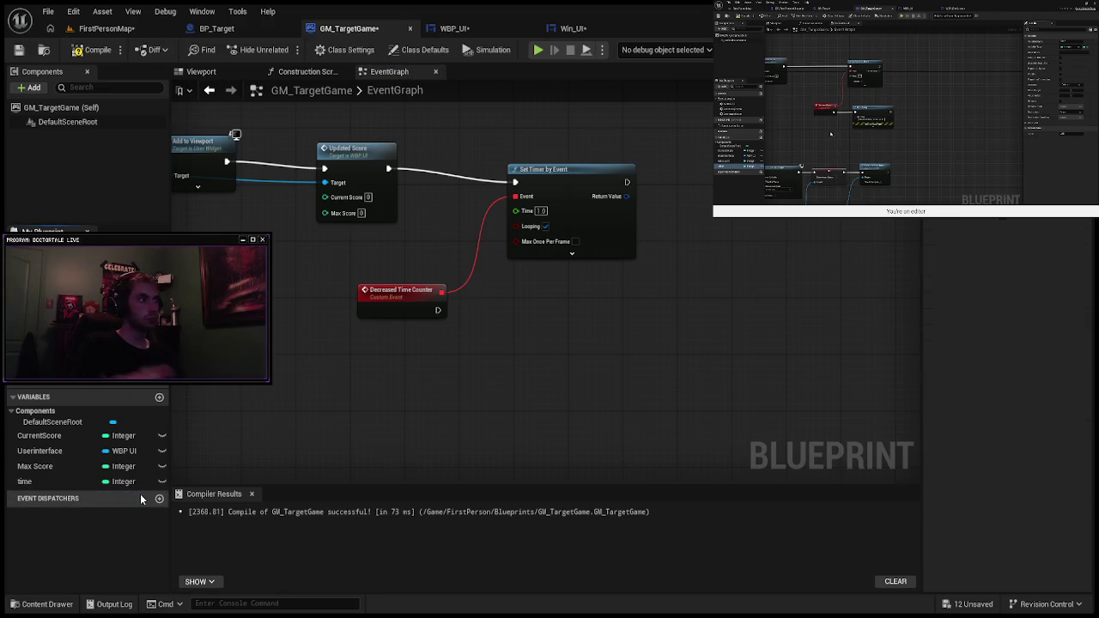
left_click(25, 482)
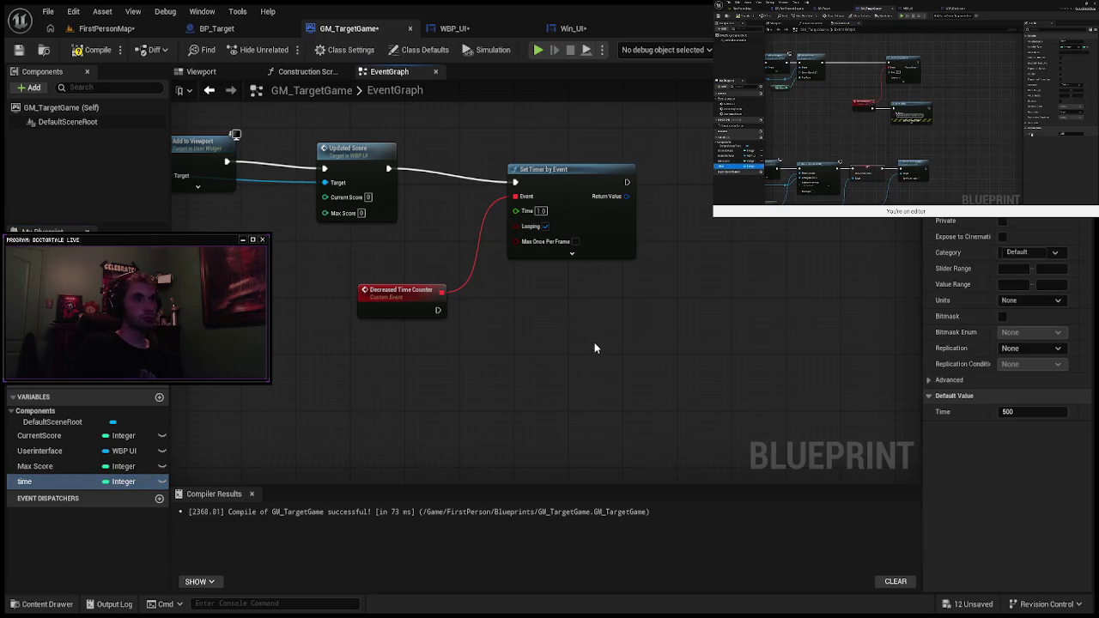
left_click_drag(595, 346, 625, 362)
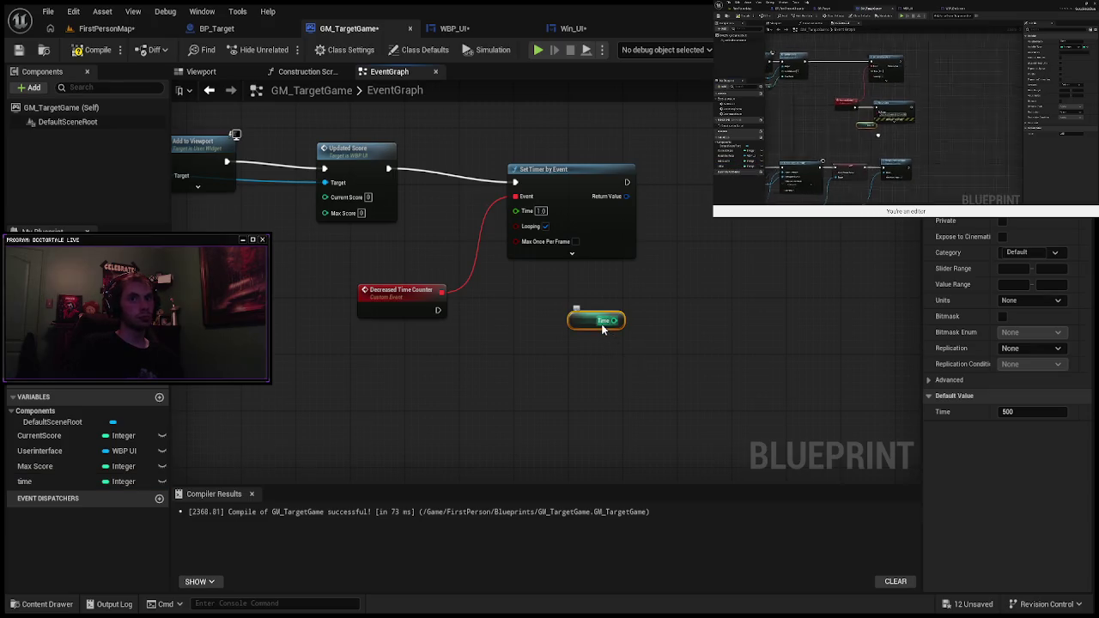
mouse_move(601, 324)
left_mouse_down()
mouse_move(635, 368)
mouse_move(695, 391)
mouse_move(511, 369)
left_mouse_up()
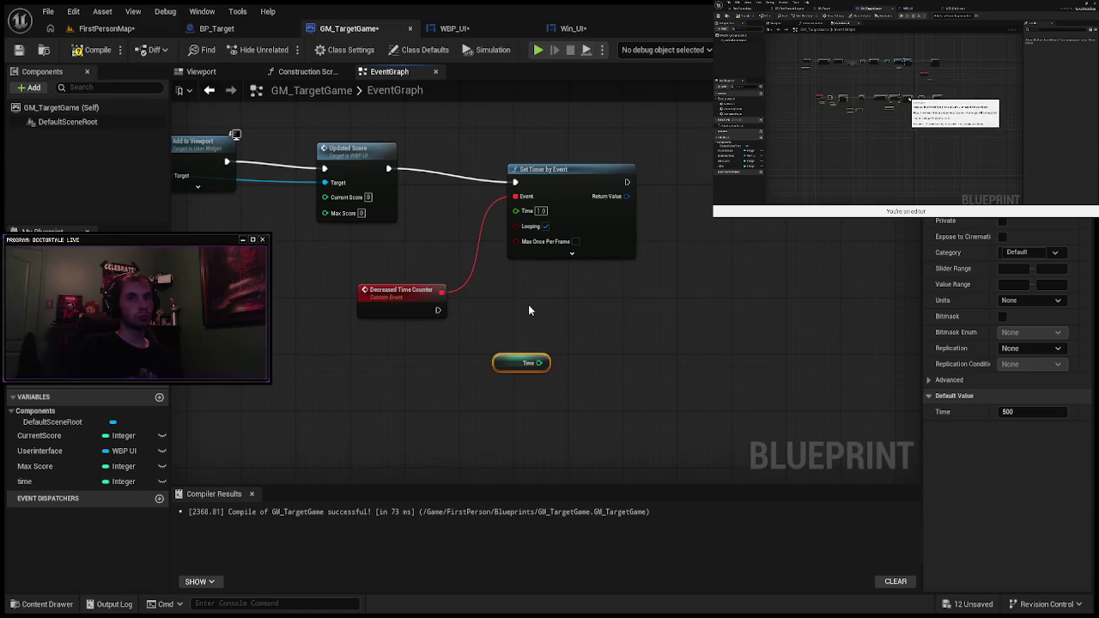
Step: Realign Set Timer by Event and Updated Score, then add a decrement node fed by Time
mouse_move(558, 189)
left_mouse_down()
mouse_move(561, 160)
mouse_move(564, 175)
left_mouse_up()
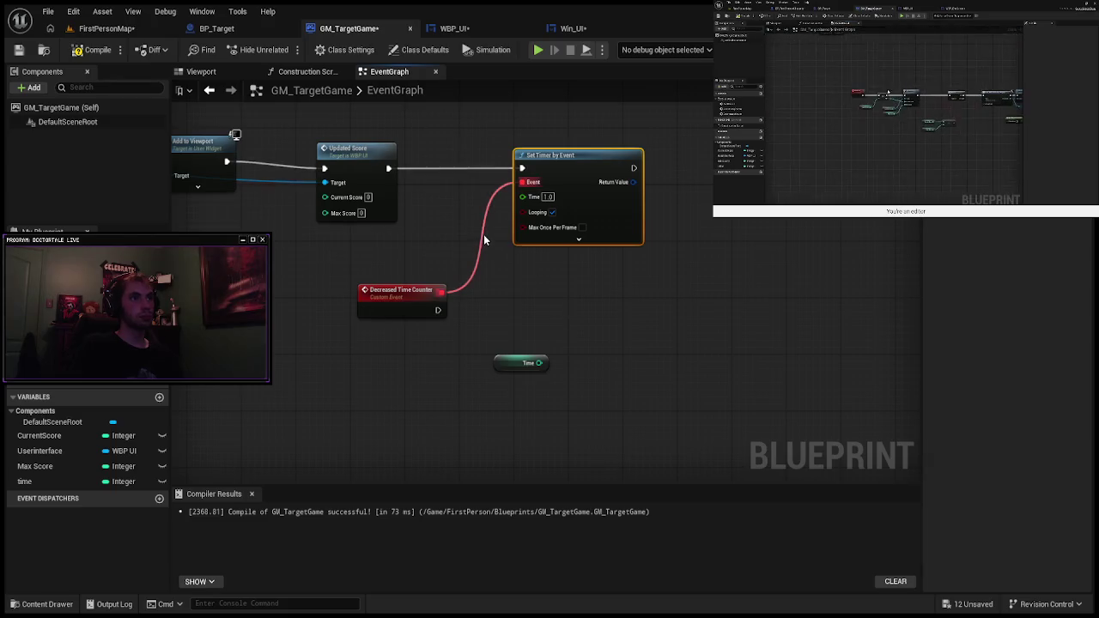
left_click_drag(361, 169, 353, 168)
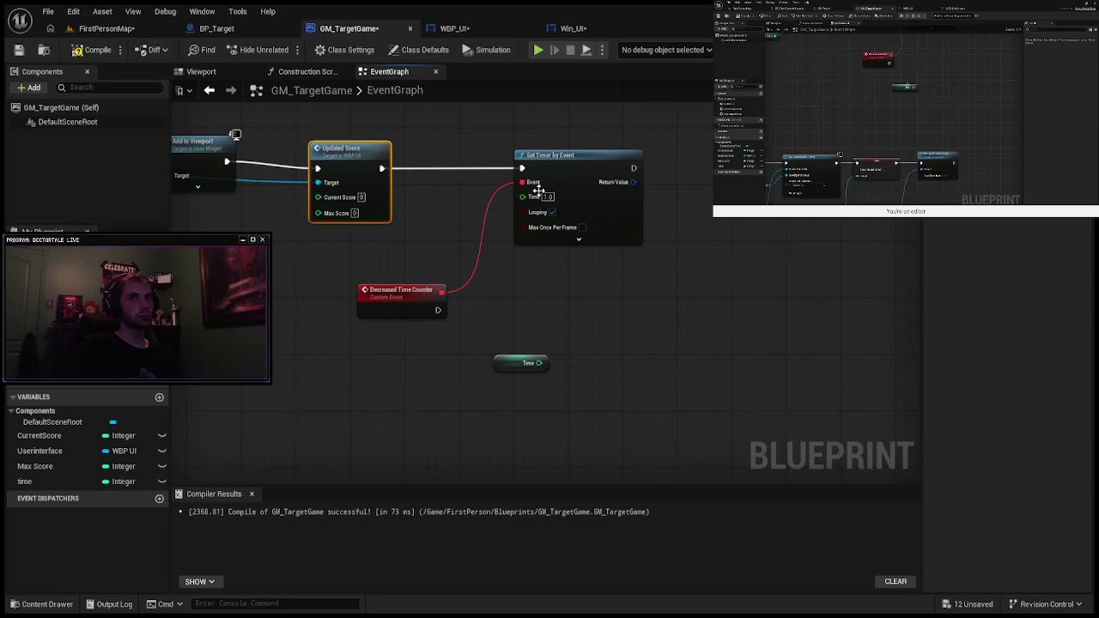
left_click_drag(584, 166, 570, 168)
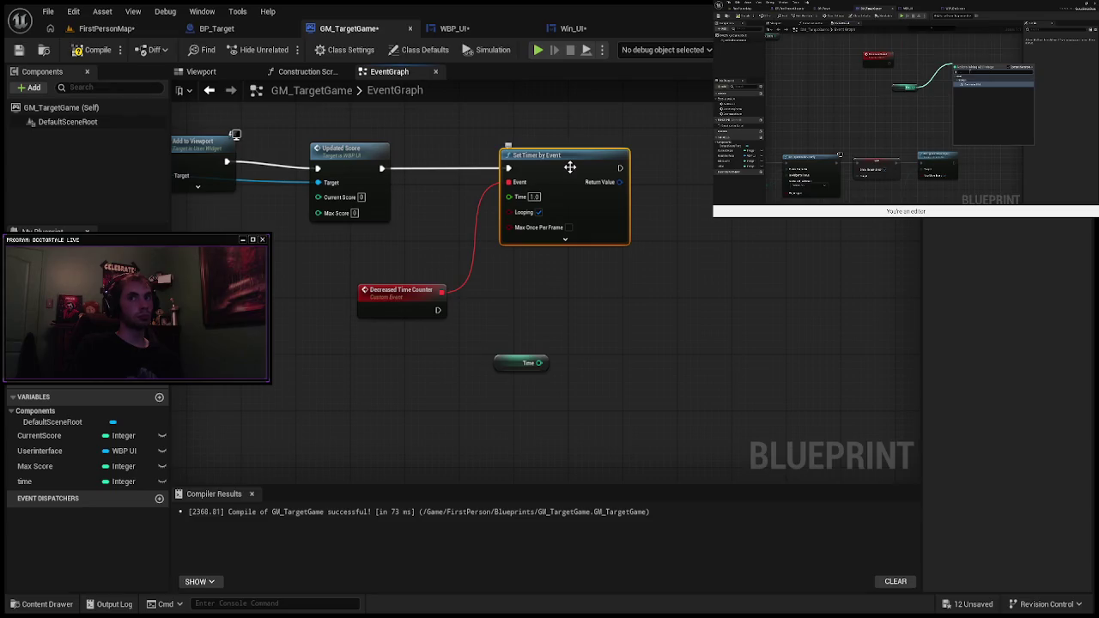
mouse_move(537, 361)
left_mouse_down()
mouse_move(589, 349)
mouse_move(598, 316)
left_mouse_up()
left_click(650, 463)
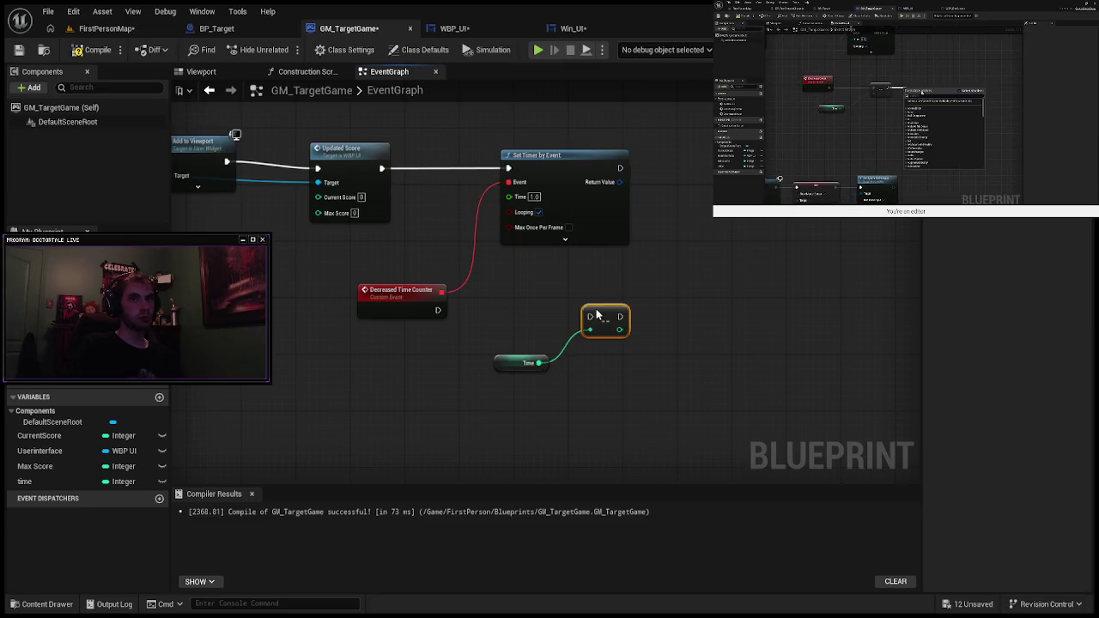
Step: Run the decrement from Decreased Time Counter, print Time via In String, and set the timer to 0.01 s
mouse_move(438, 311)
left_mouse_down()
mouse_move(668, 312)
mouse_move(723, 335)
mouse_move(728, 318)
left_mouse_up()
left_click(711, 359)
left_click(723, 352)
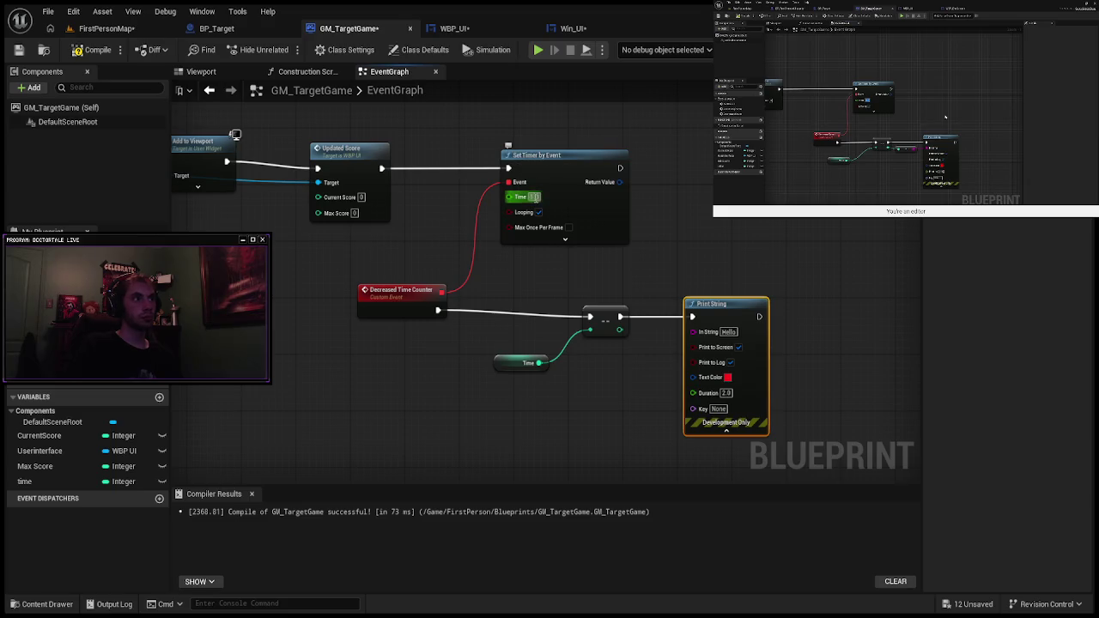
type("0.1")
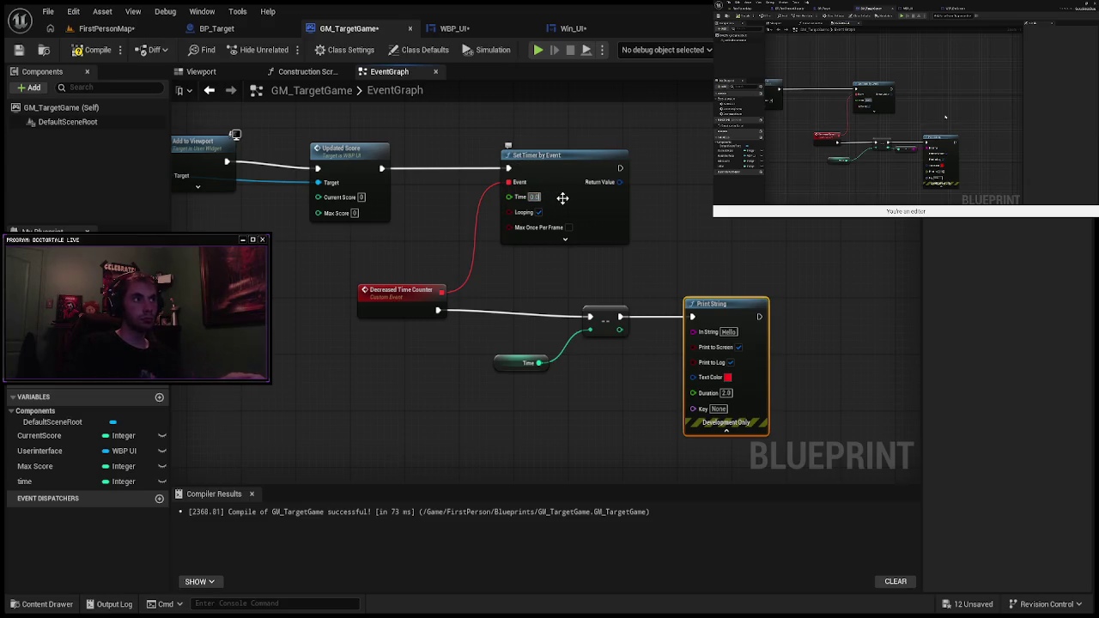
left_click(884, 268)
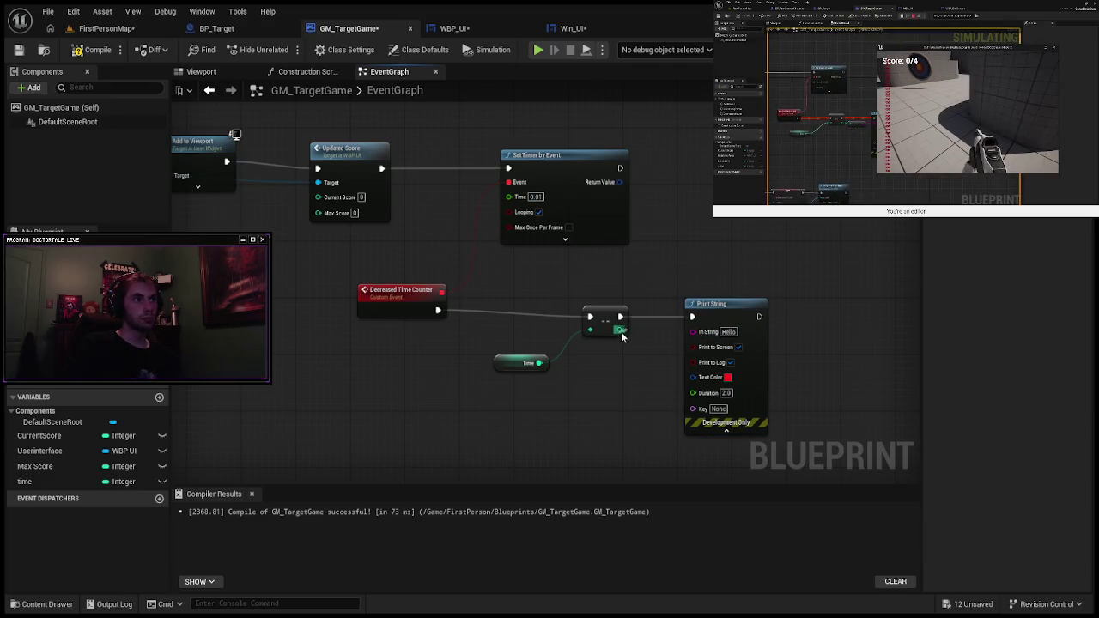
left_click_drag(688, 334, 643, 405)
Step: Test with Simulate, then rearrange the Print String, conversion and decrement nodes
left_click(539, 51)
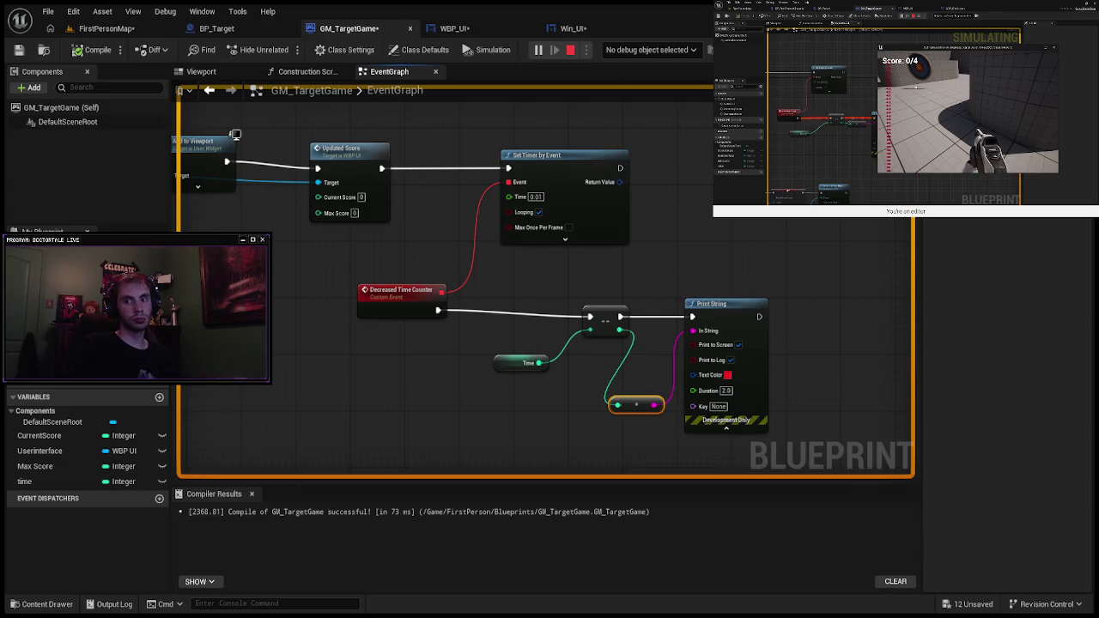
key("Escape")
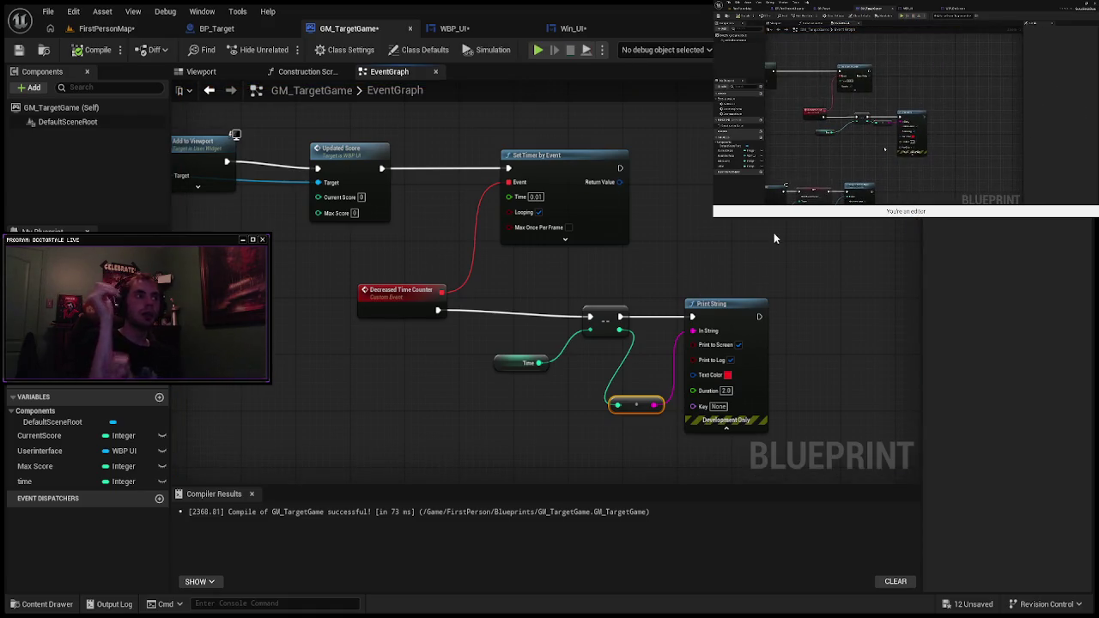
left_click_drag(760, 304, 809, 298)
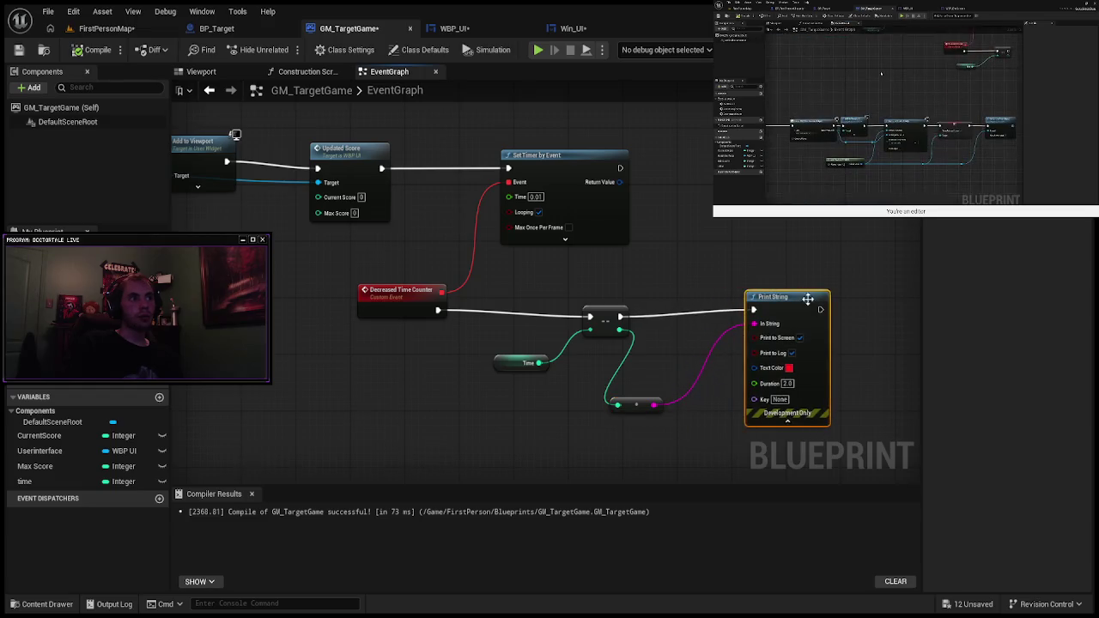
left_click_drag(636, 404, 685, 369)
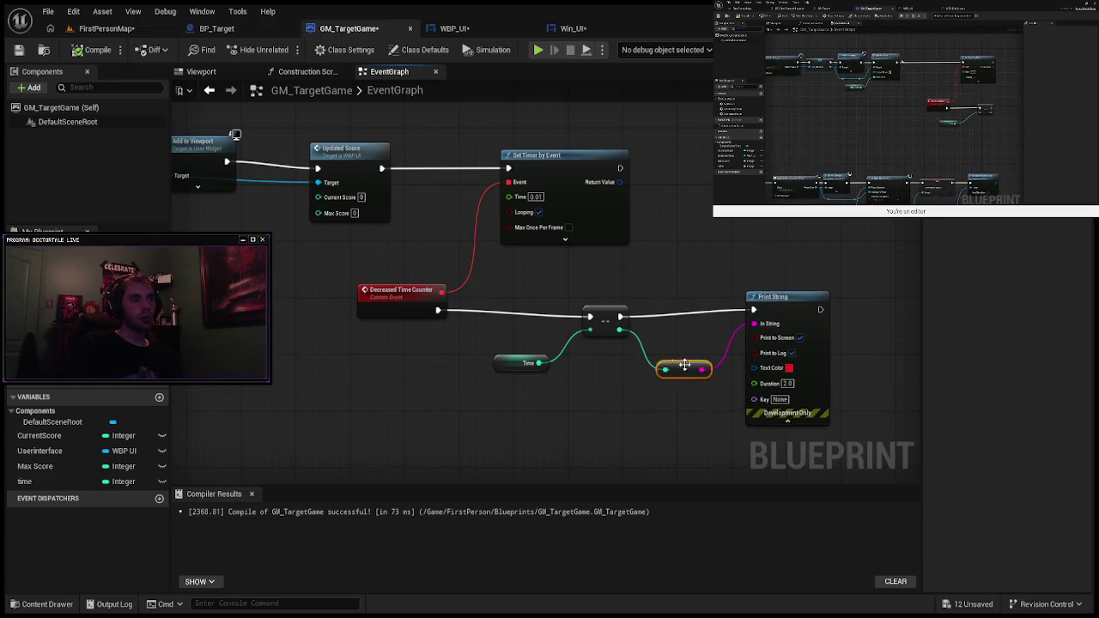
left_click_drag(596, 308, 568, 295)
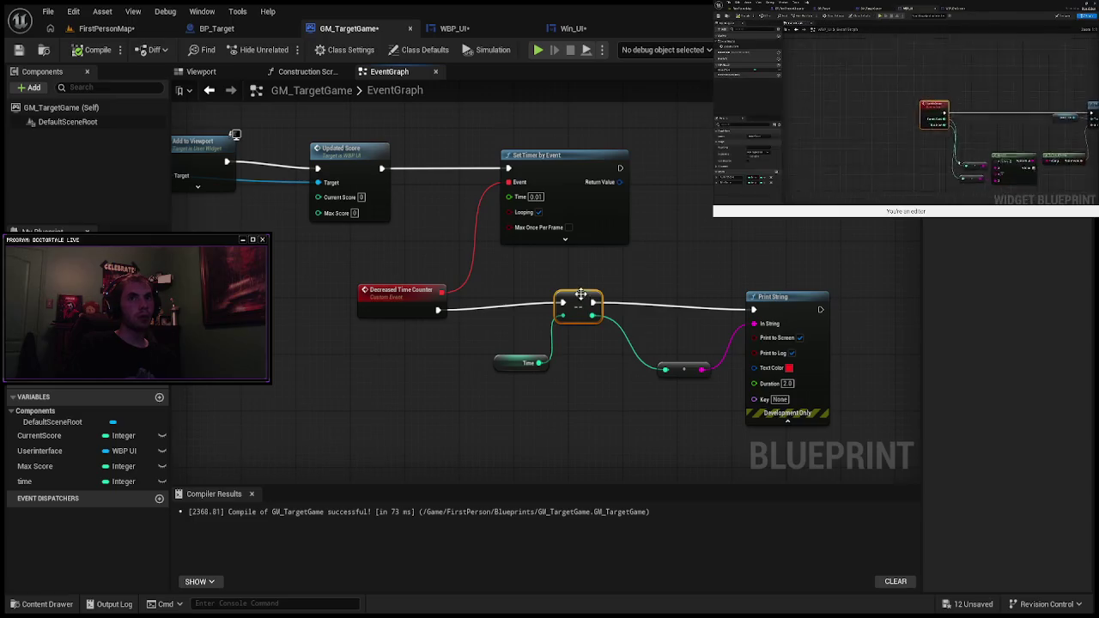
left_click(455, 28)
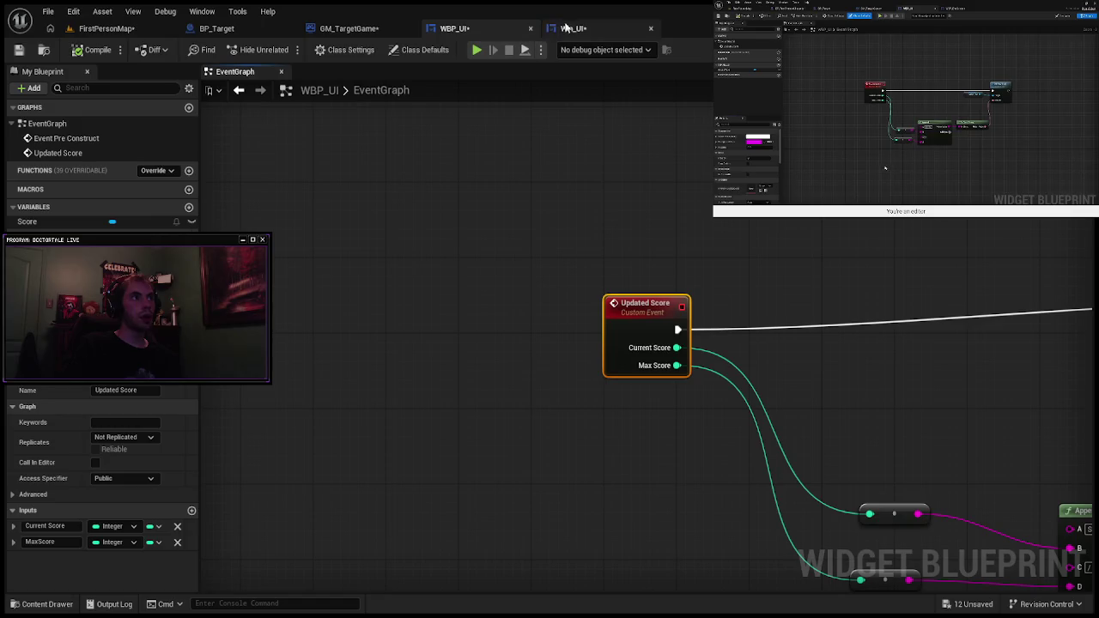
Step: Clear the graph selection and resume the reference tutorial video with captions
left_click(571, 146)
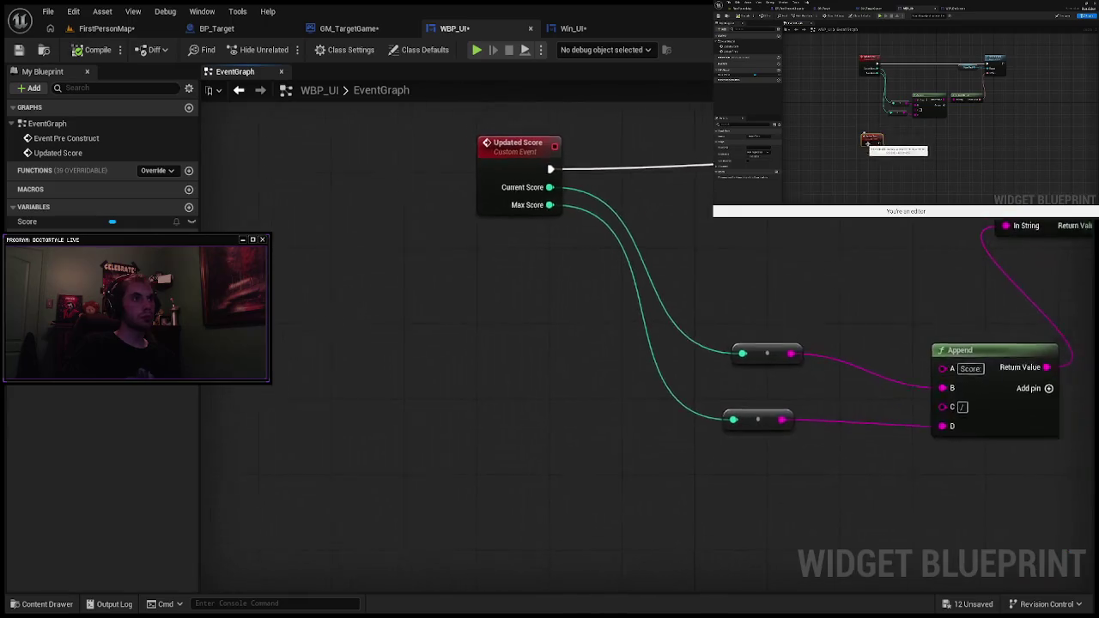
scroll(503, 376, "down", 3)
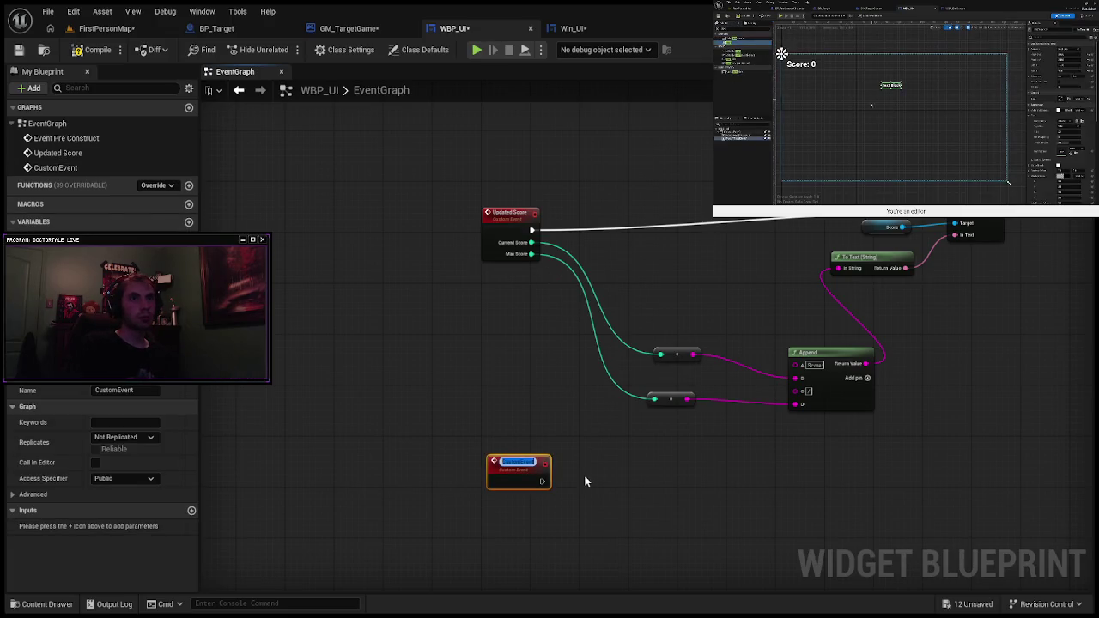
left_click(781, 54)
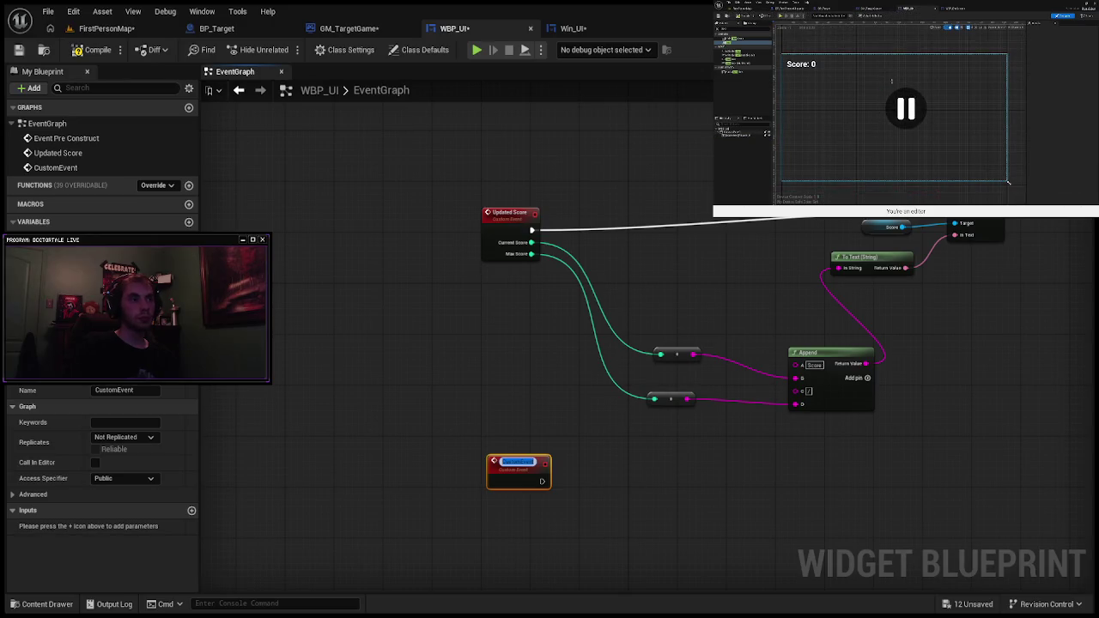
key("c")
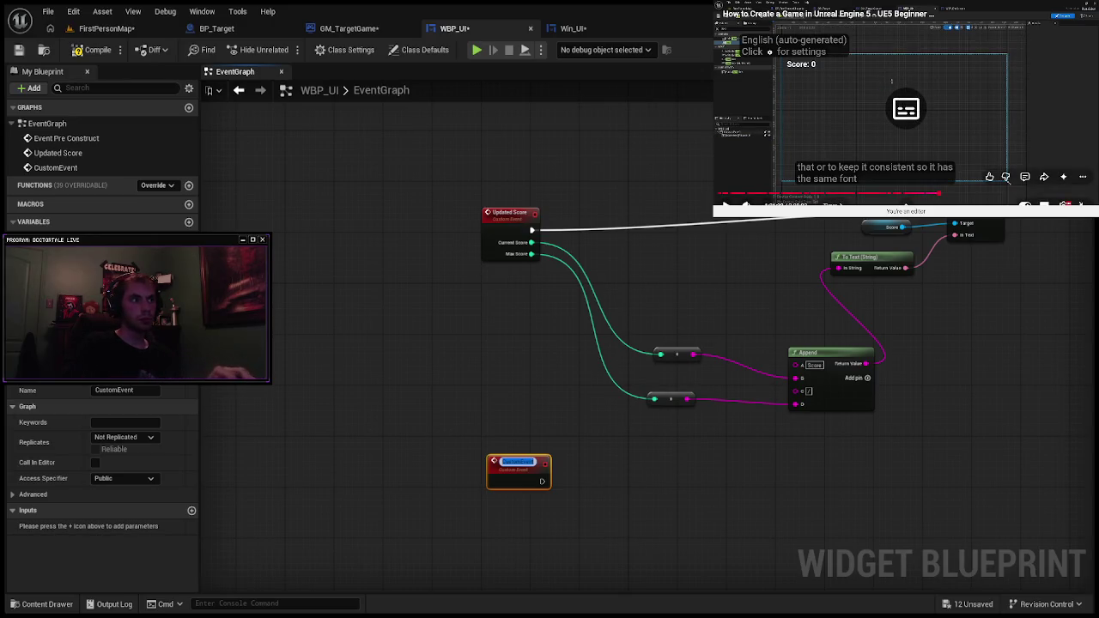
key("k")
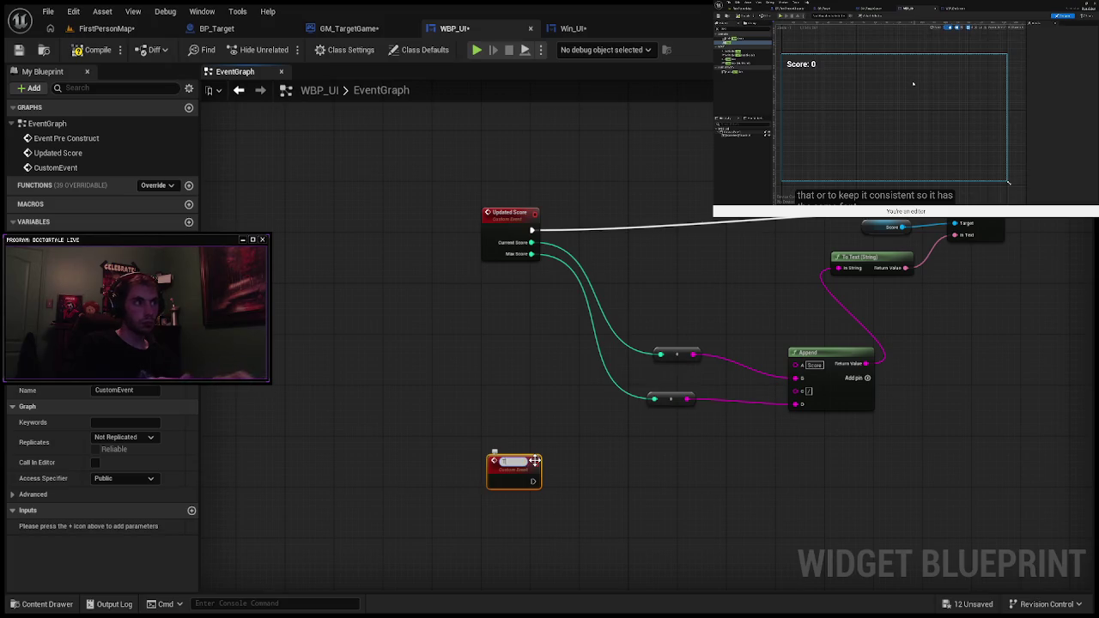
Step: Name the new custom event Timer, then show the Designer with the root canvas selected
type("r")
key("Return")
left_click(939, 93)
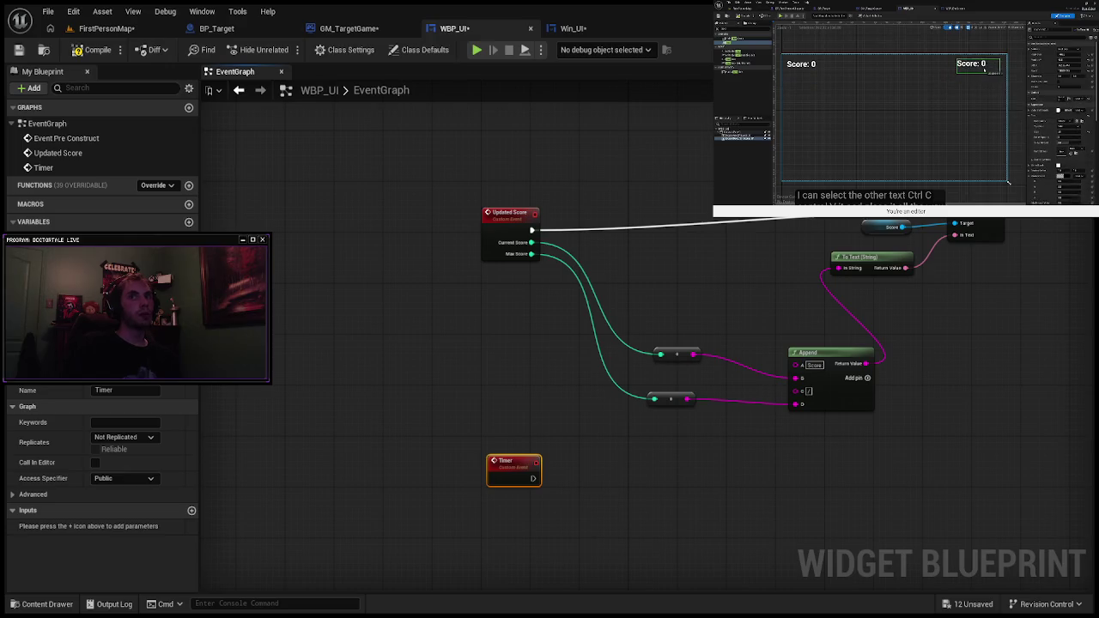
left_click(1035, 50)
left_click(284, 98)
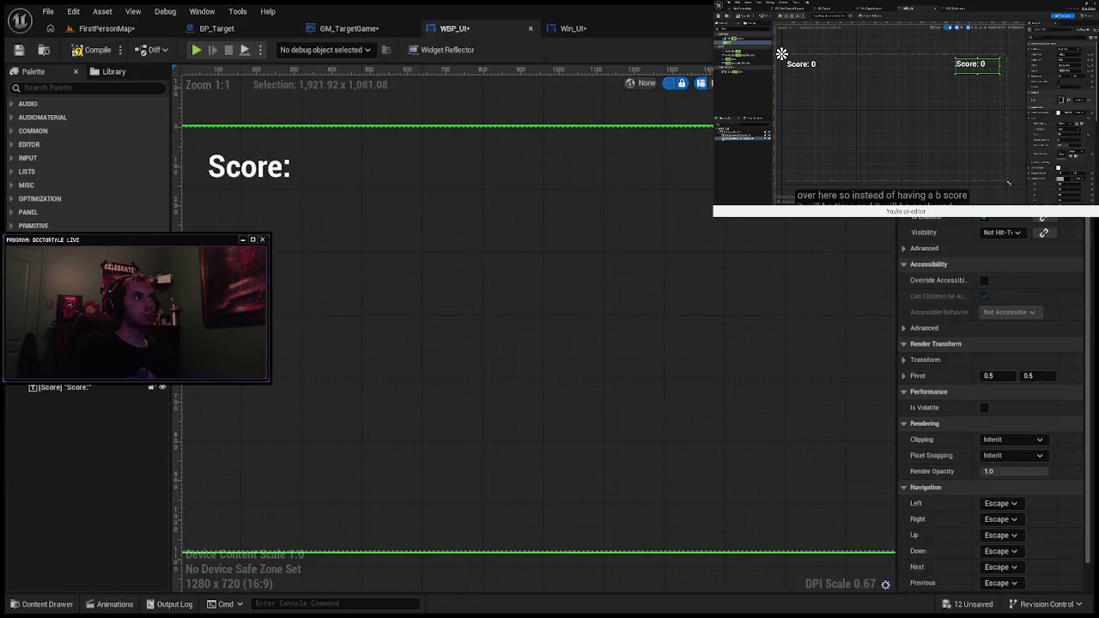
Step: Duplicate the Score label and drag the Score_1 copy down and to the right
left_click(92, 387)
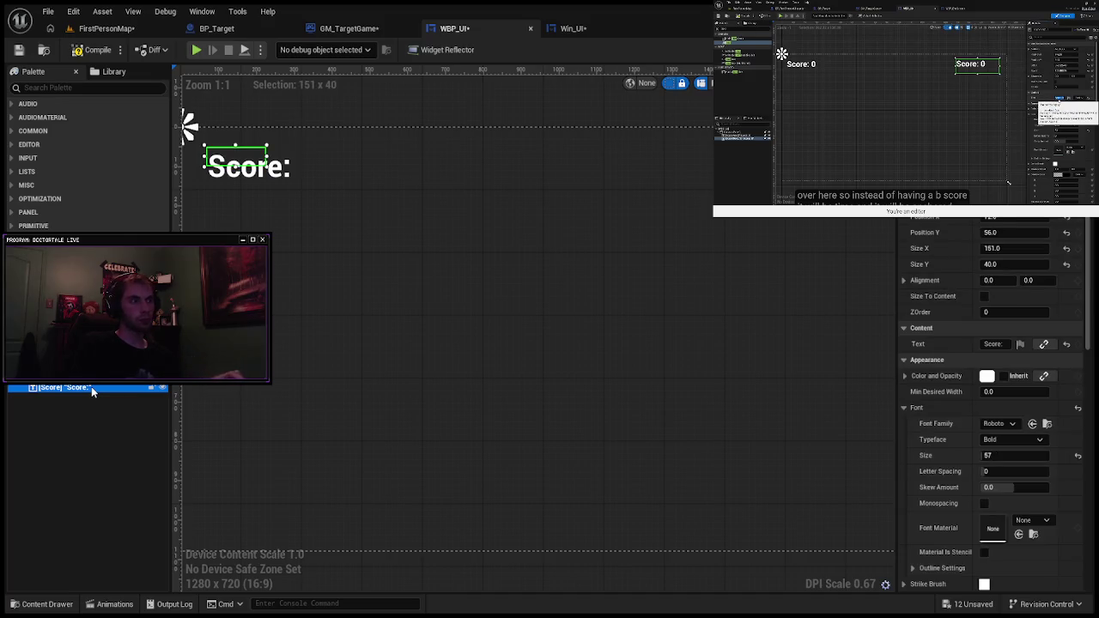
key("ctrl+d")
left_click(225, 148)
left_click_drag(225, 148, 421, 180)
scroll(421, 180, "down", 3)
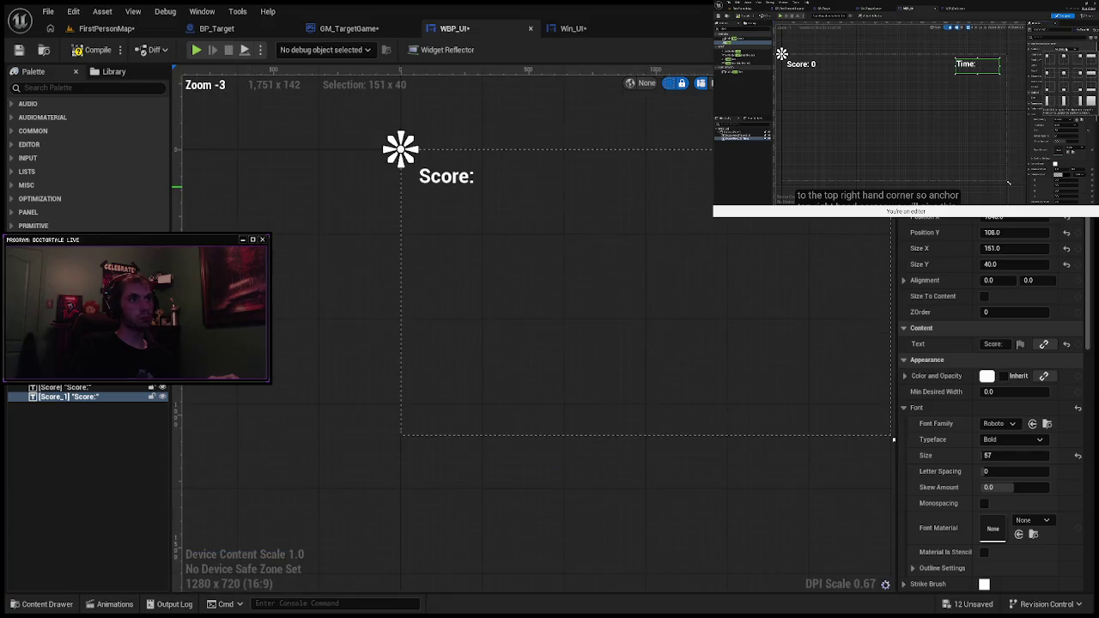
Step: Pan the layout to the canvas's top-right area and reselect the Score_1 label
left_click(508, 187)
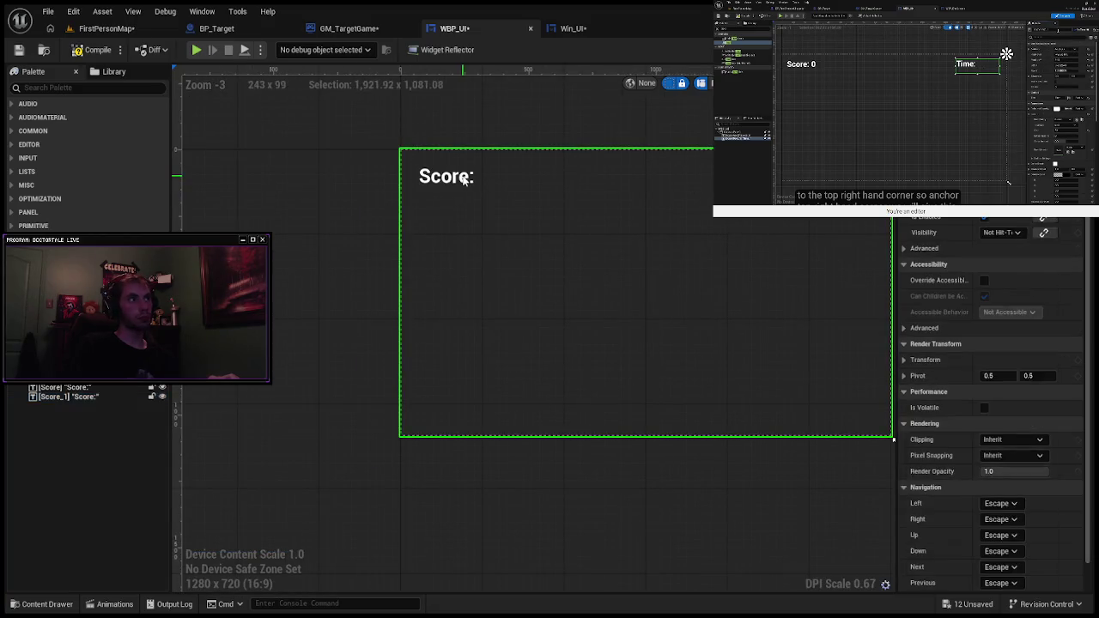
left_click(76, 388)
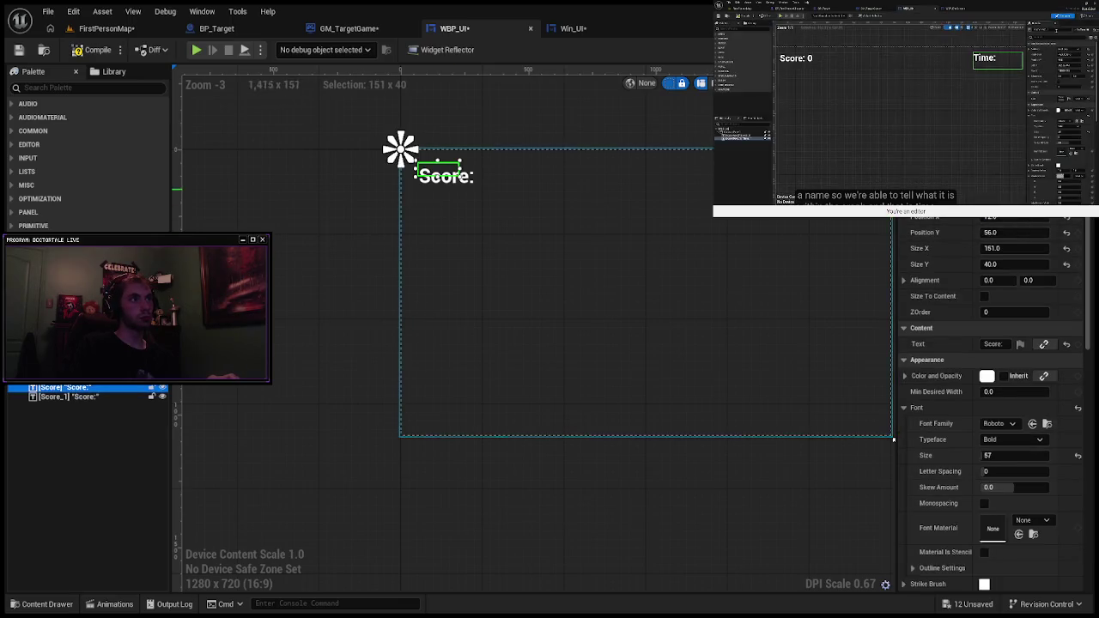
left_click(76, 396)
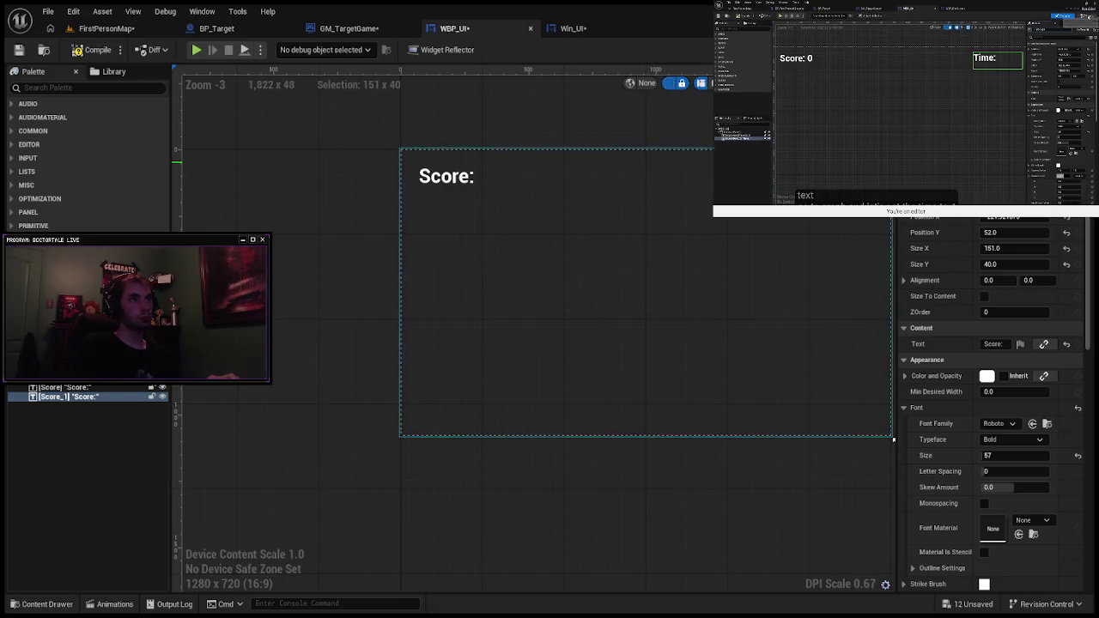
scroll(890, 326, "down", 2)
scroll(891, 327, "up", 3)
left_click_drag(902, 476, 772, 491)
left_click(771, 491)
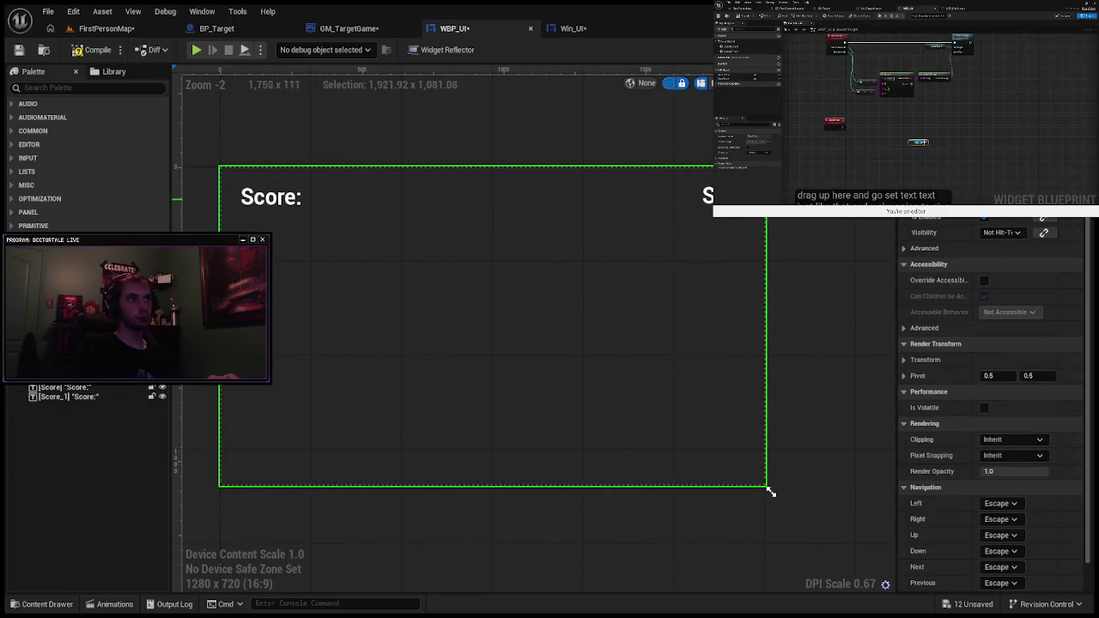
left_click(69, 397)
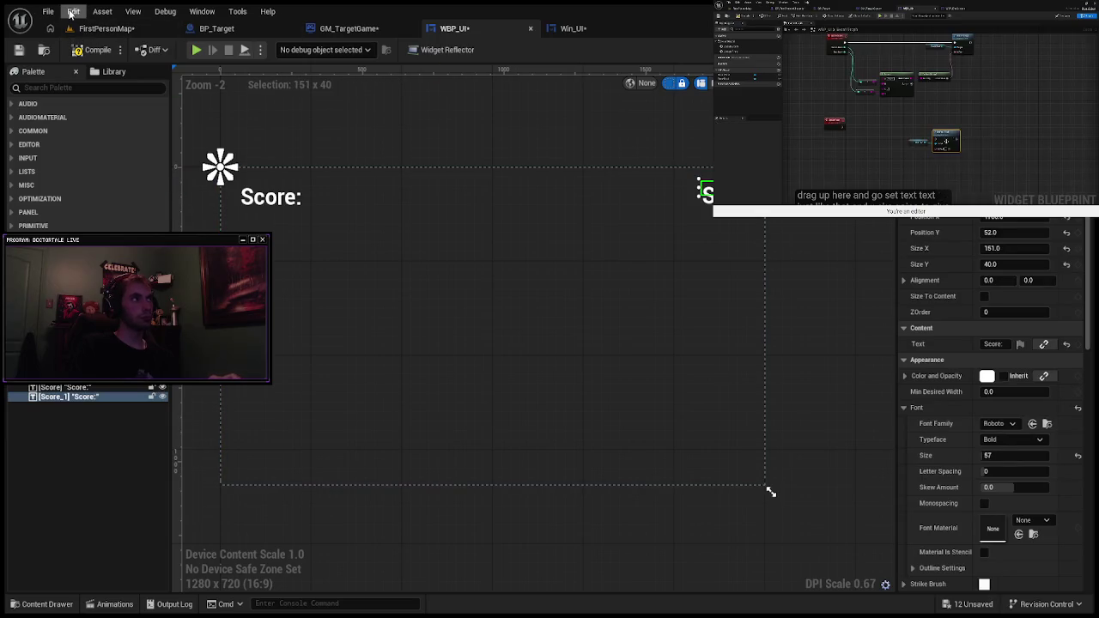
left_click(824, 361)
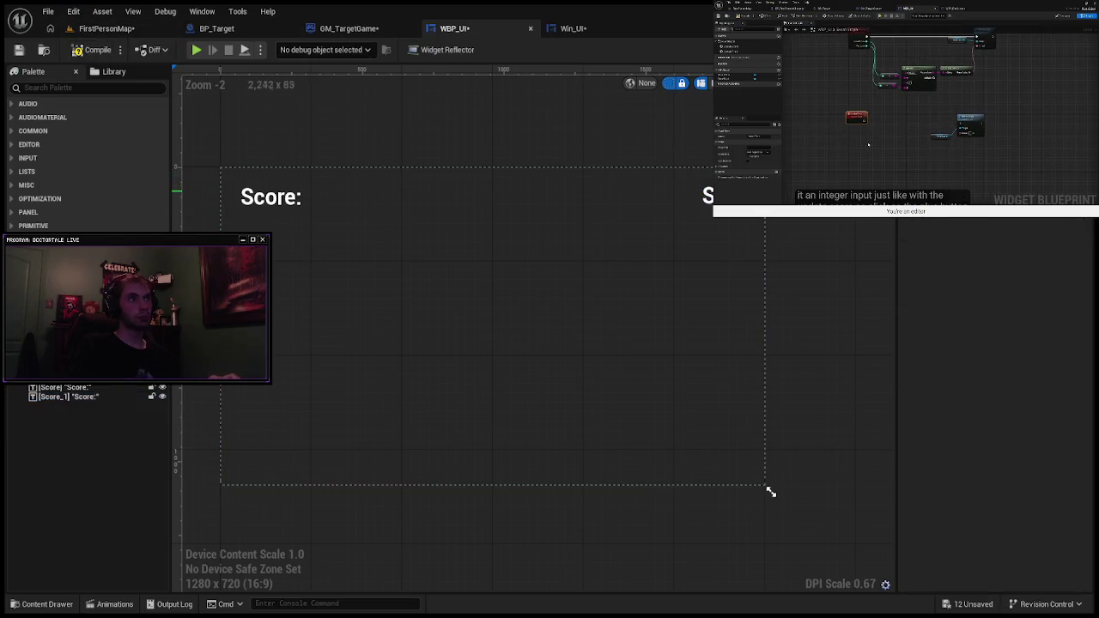
left_click(65, 398)
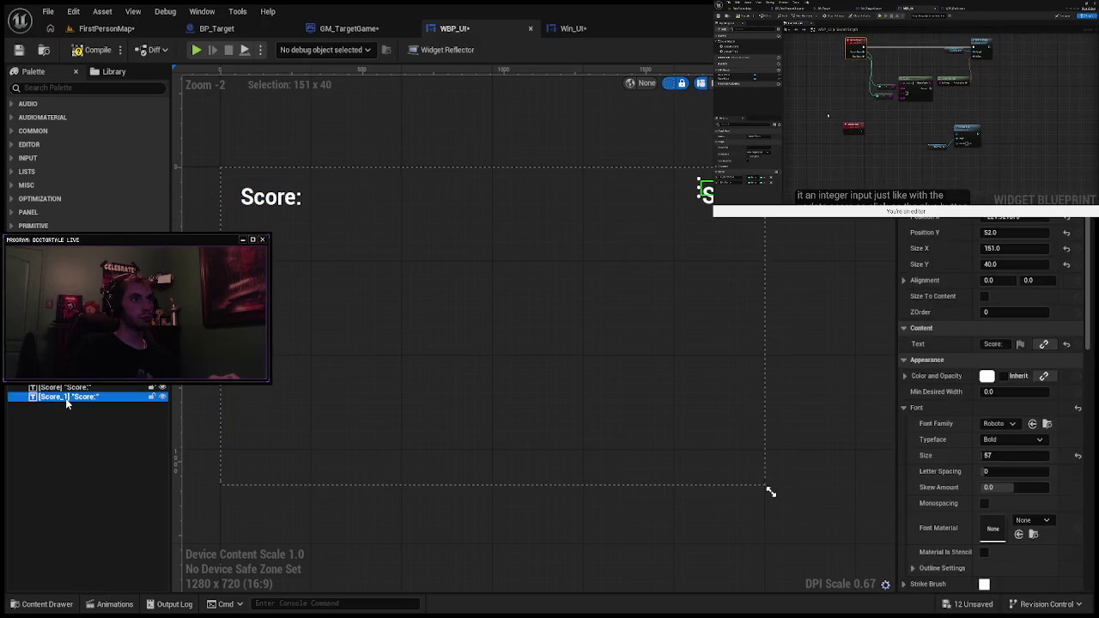
Step: Delete Score_1, undo the deletion, and reselect it while rewinding the tutorial video
key("Delete")
key("ctrl+z")
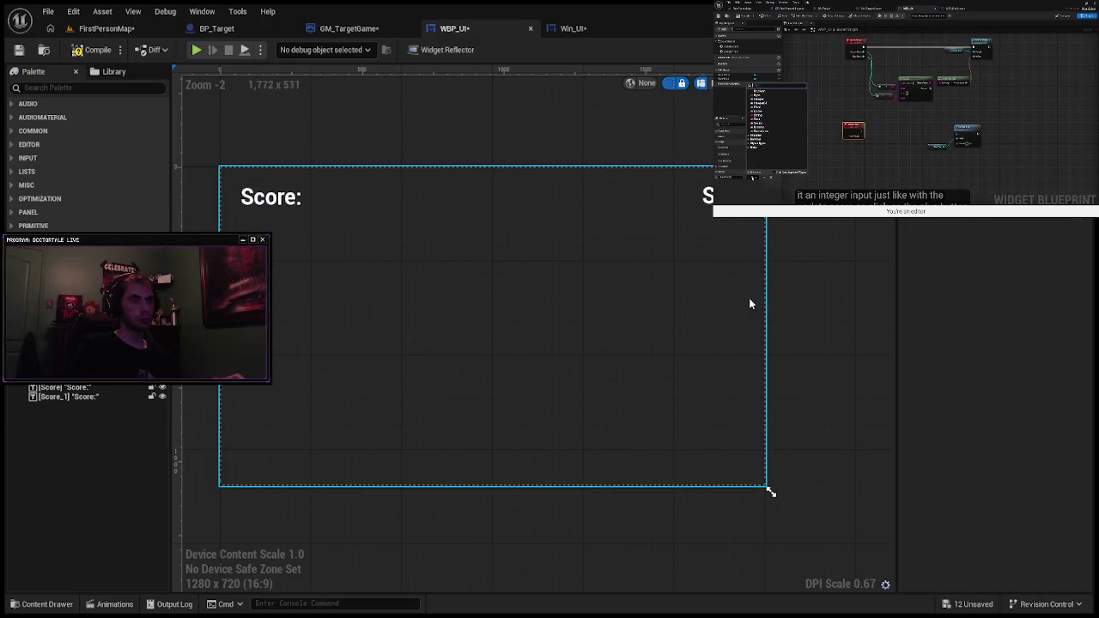
left_click(684, 207)
key("ctrl+z")
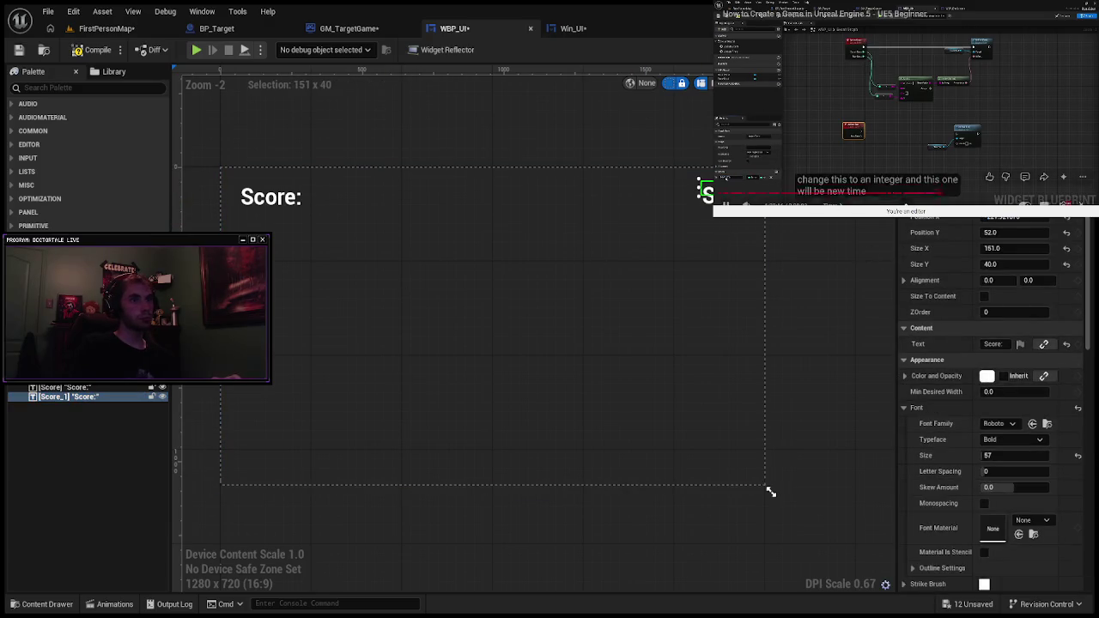
key("Left")
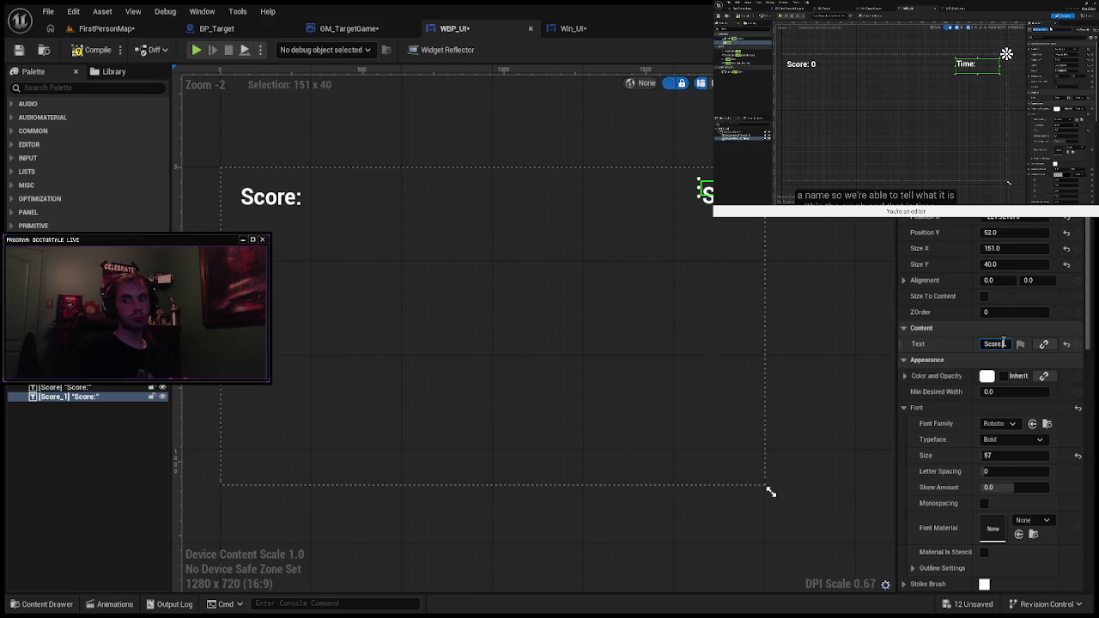
Step: Change Score_1's text to "Time:", nudge it up-left, then search the song 'life goes on oliver tree'
key("BackSpace")
key("BackSpace")
key("BackSpace")
type("em")
key("BackSpace")
key("BackSpace")
type("me:")
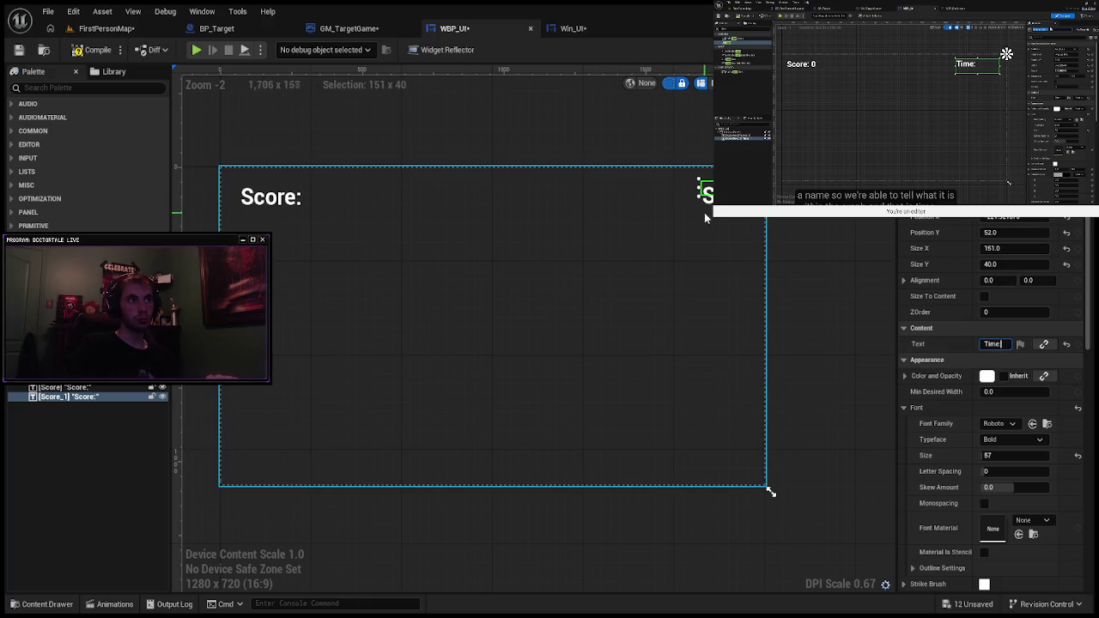
left_click(704, 217)
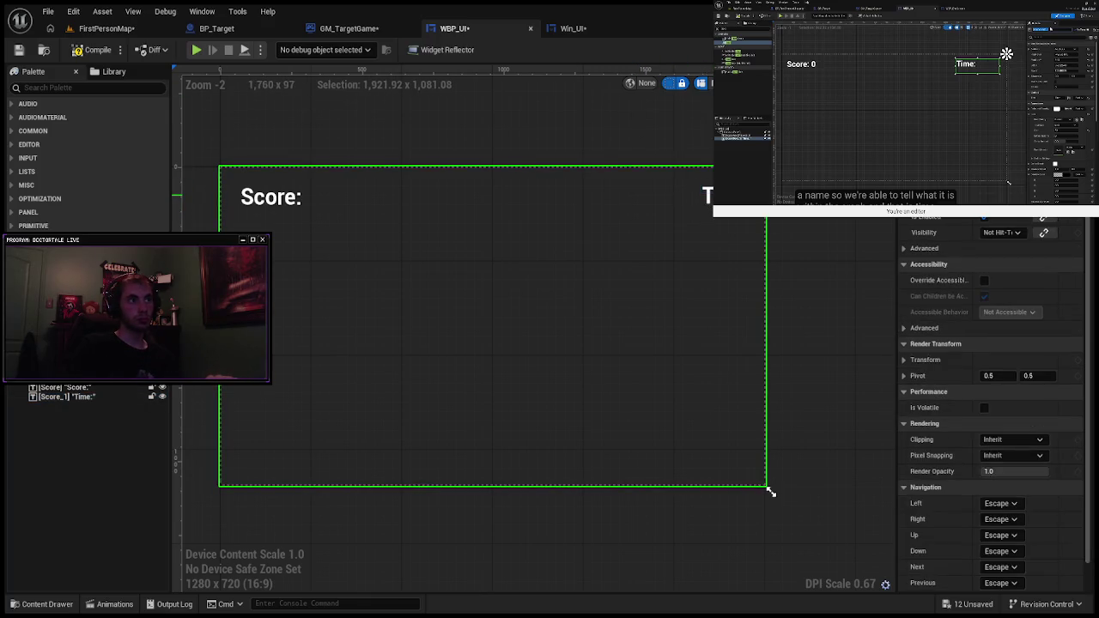
left_click(63, 398)
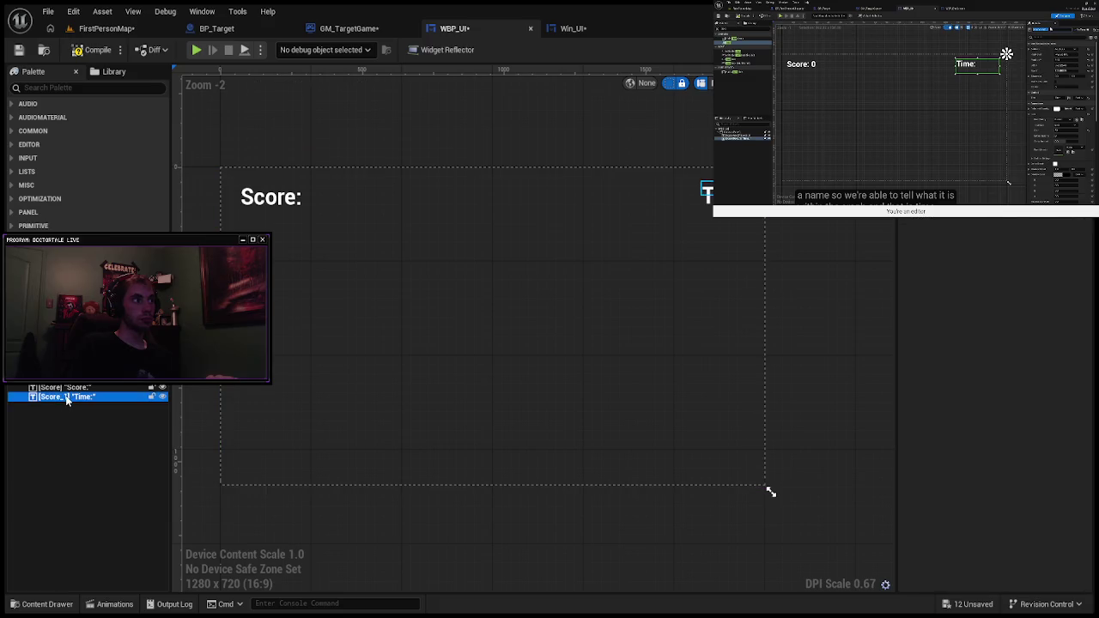
left_click_drag(732, 194, 696, 191)
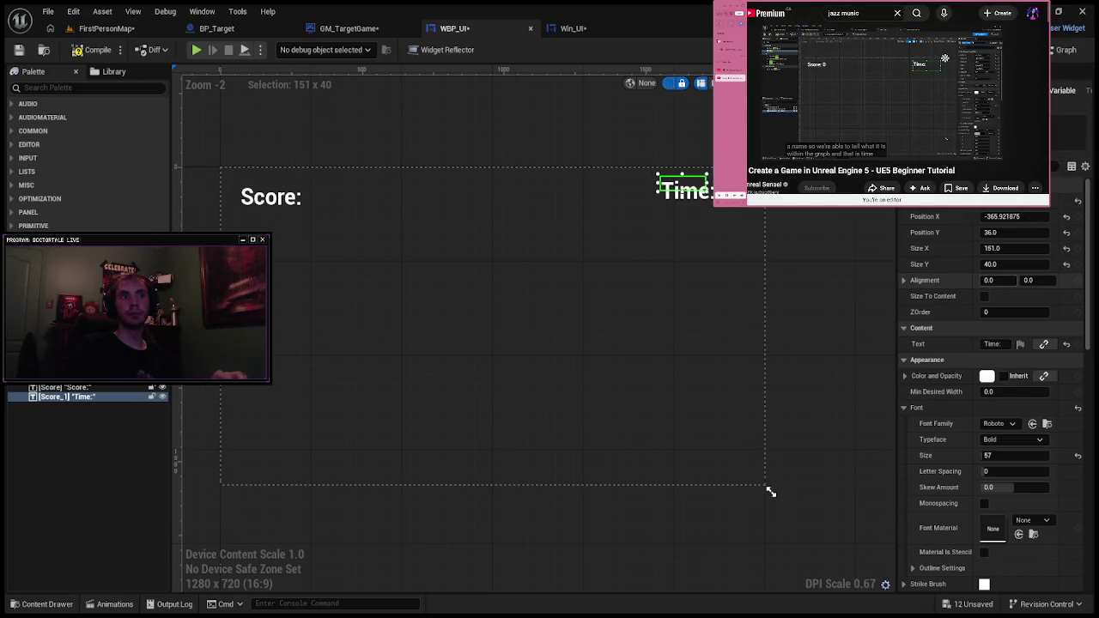
type("life")
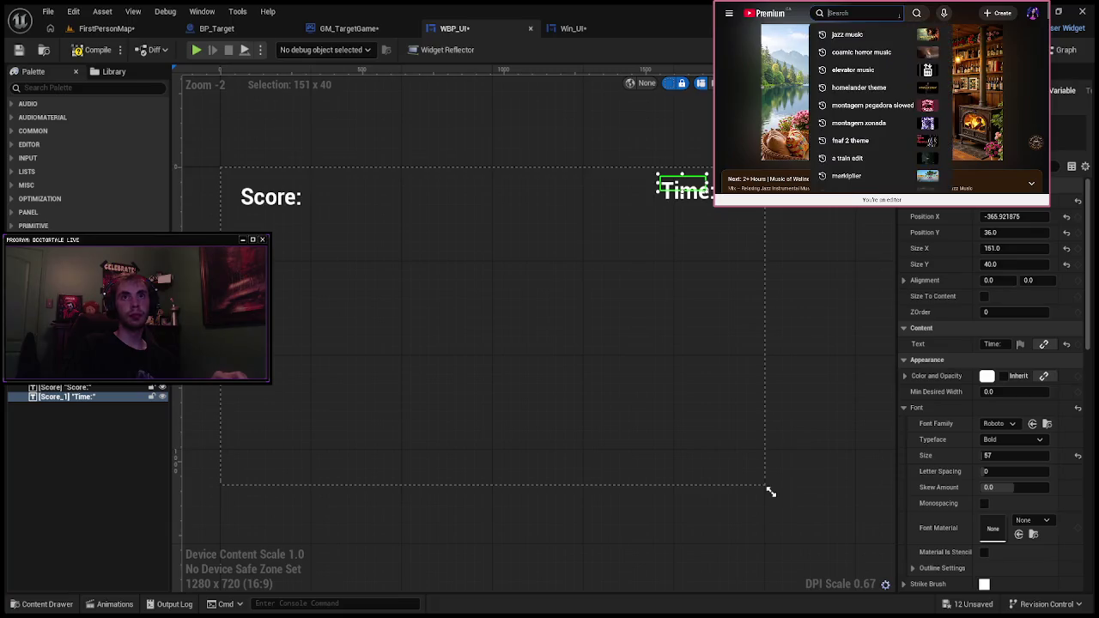
type(" goes on oliver tree")
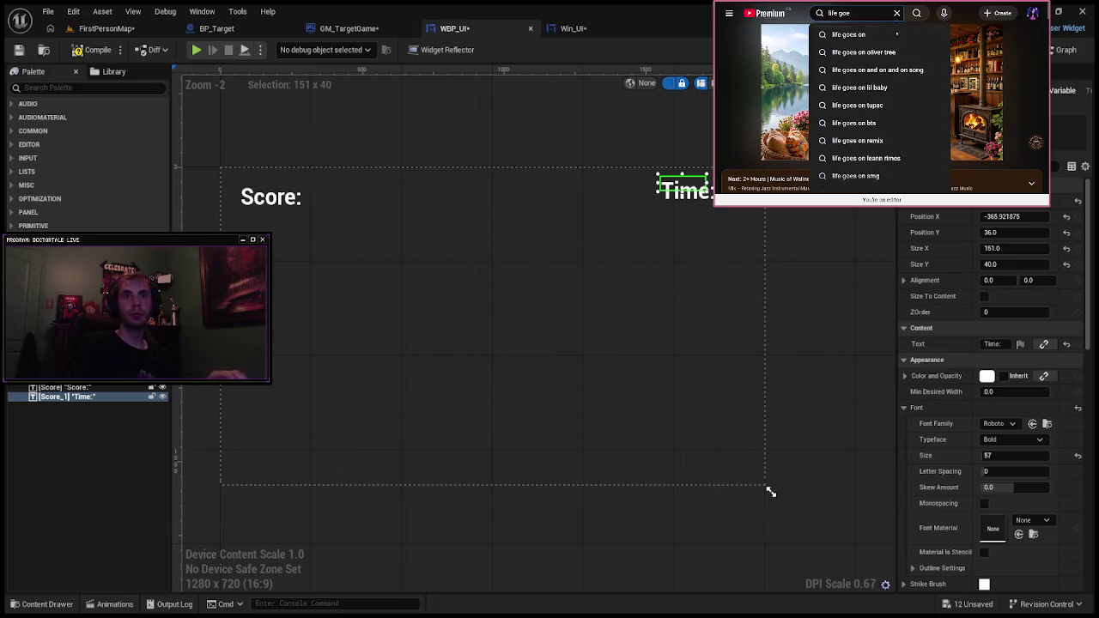
key("Return")
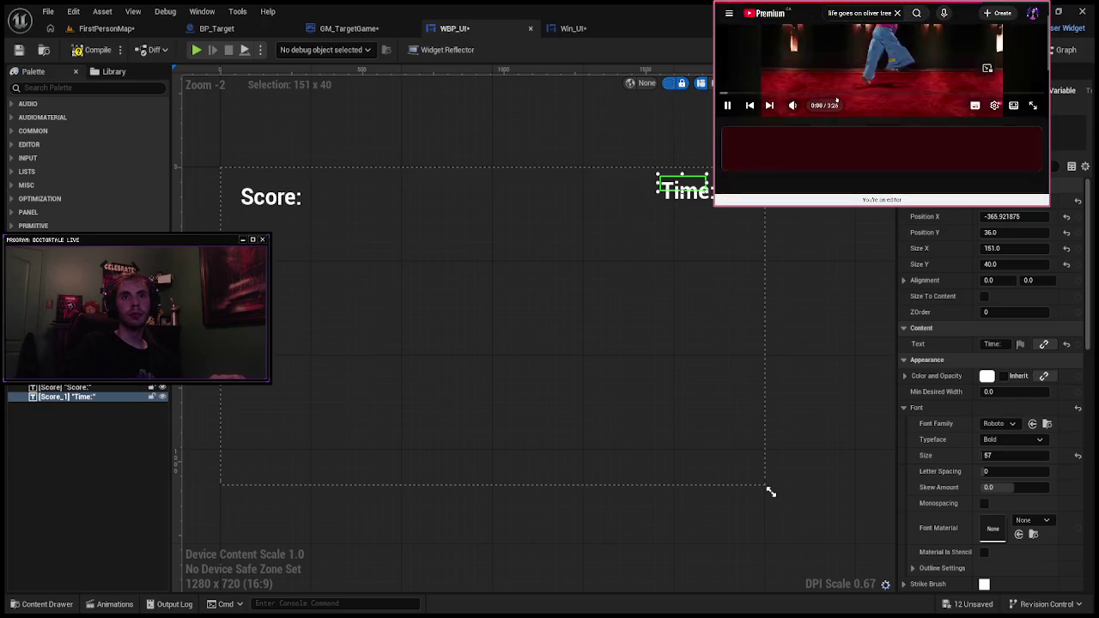
Step: Scroll YouTube back to the 'How to Create a Game in Unreal Engine 5' tutorial, around 1:31:54
scroll(822, 110, "down", 10)
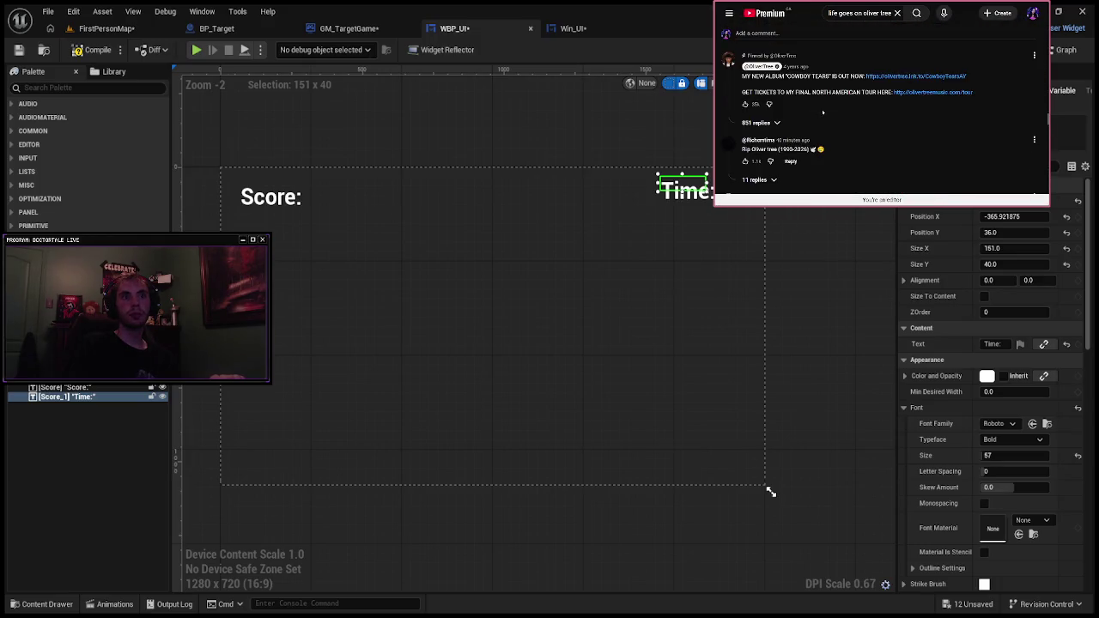
scroll(823, 111, "down", 3)
scroll(822, 112, "down", 3)
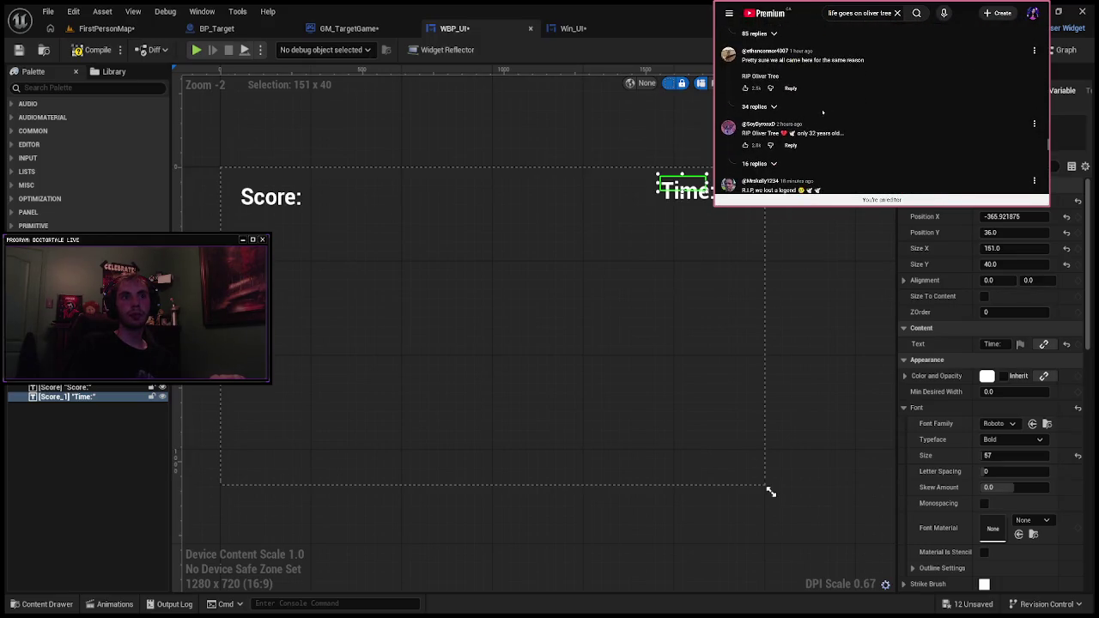
scroll(823, 111, "down", 5)
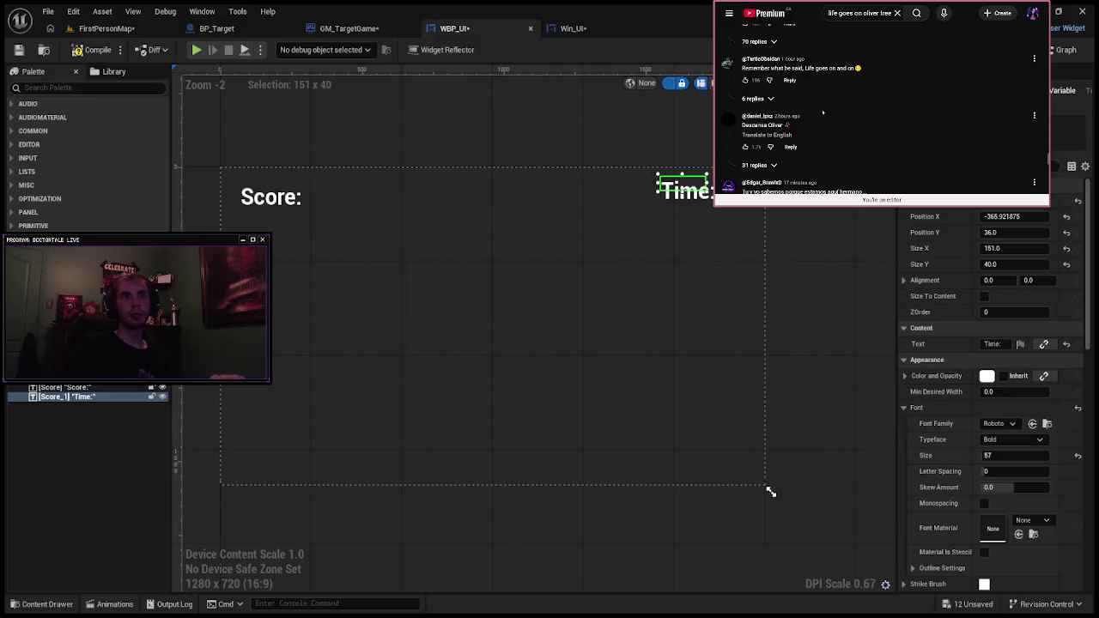
scroll(822, 111, "down", 3)
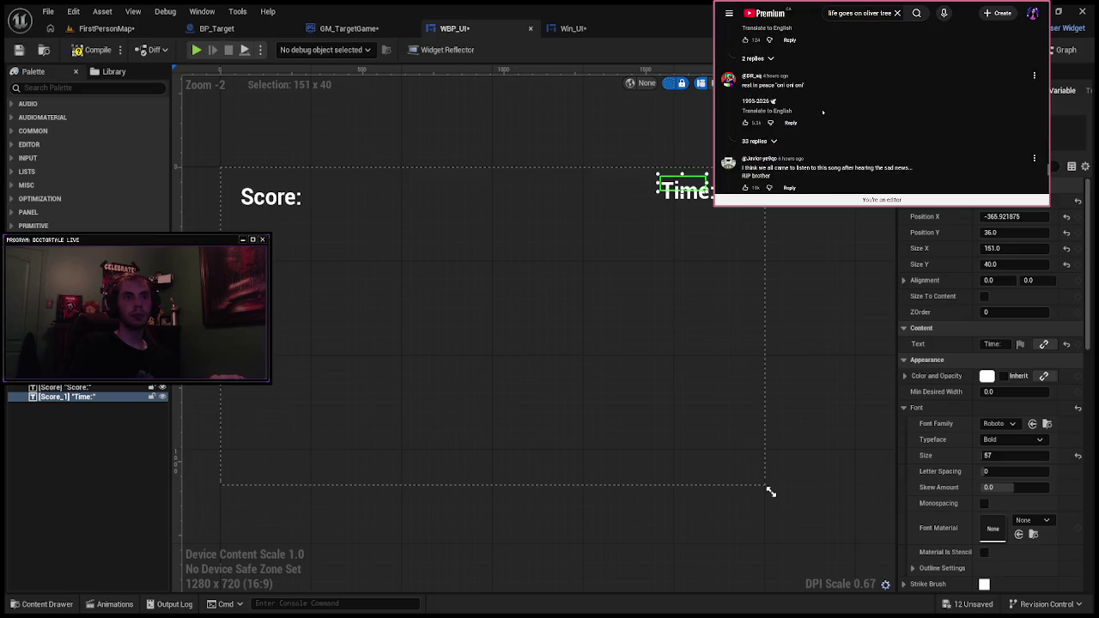
scroll(823, 112, "up", 10)
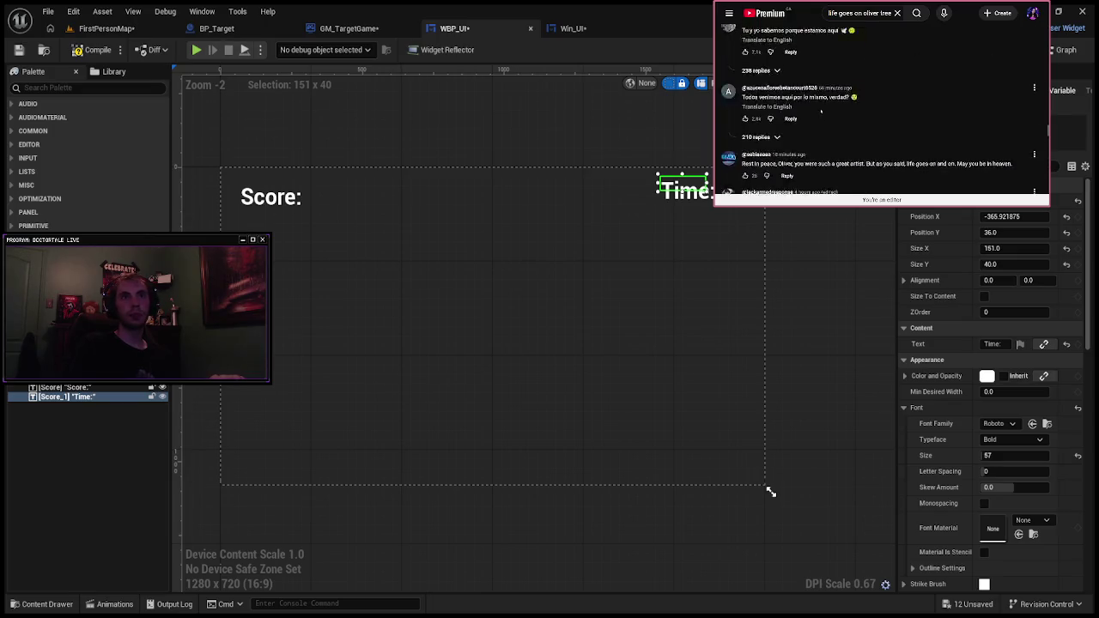
scroll(949, 117, "up", 10)
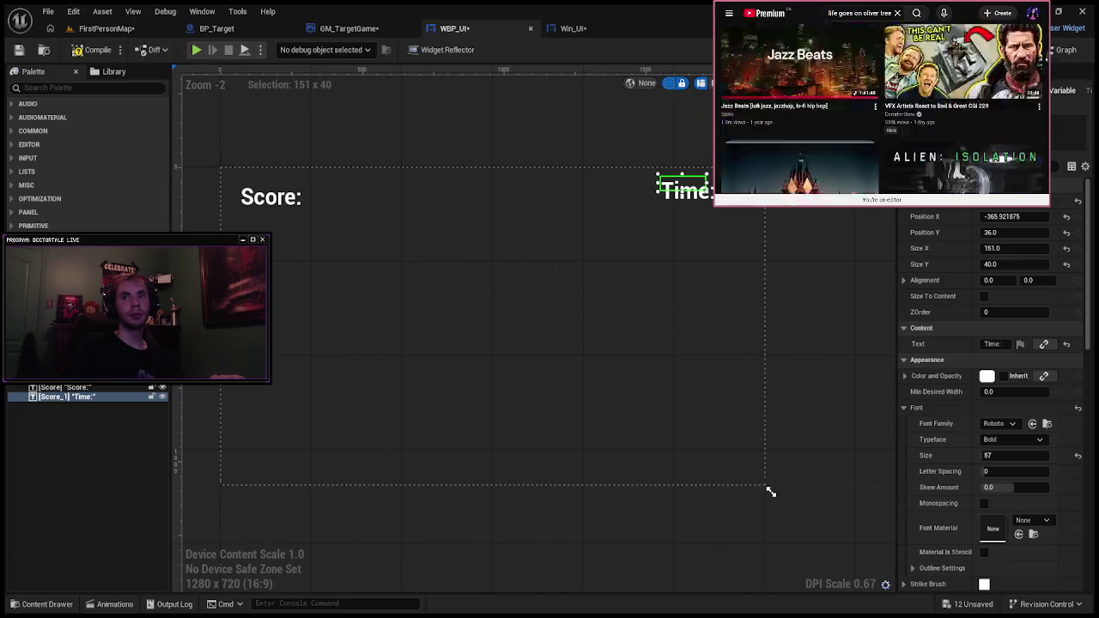
scroll(899, 168, "up", 1)
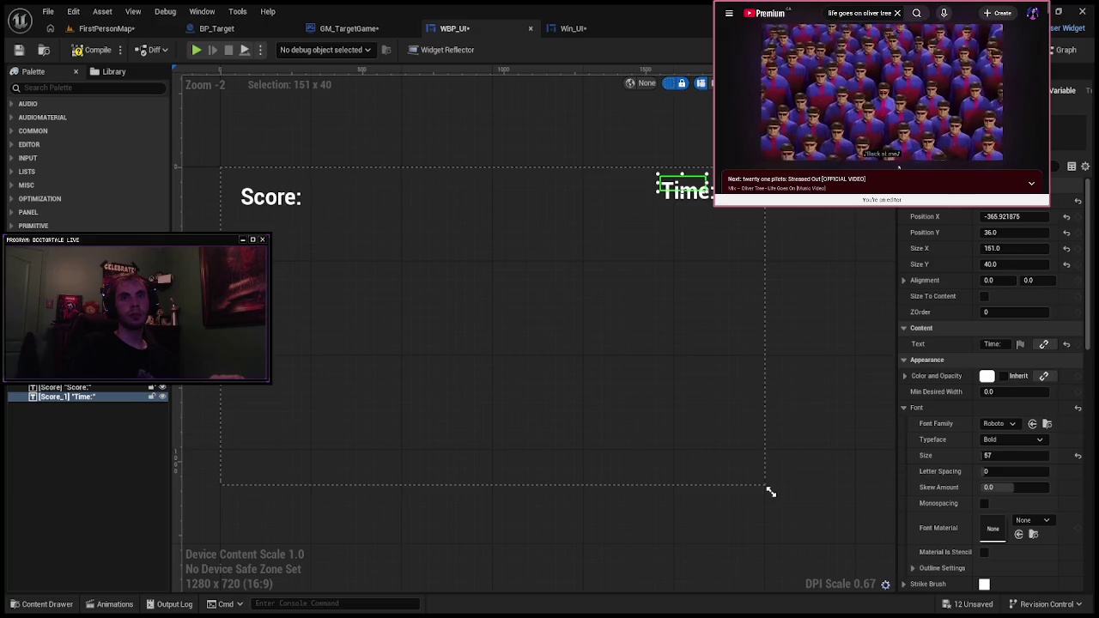
scroll(899, 168, "down", 3)
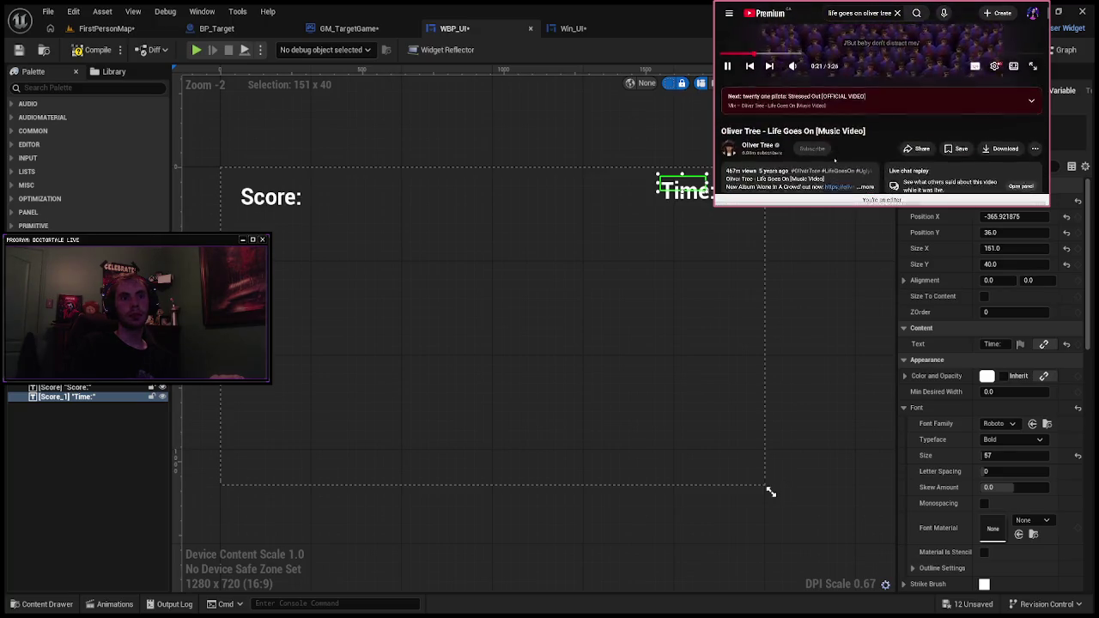
scroll(871, 171, "up", 3)
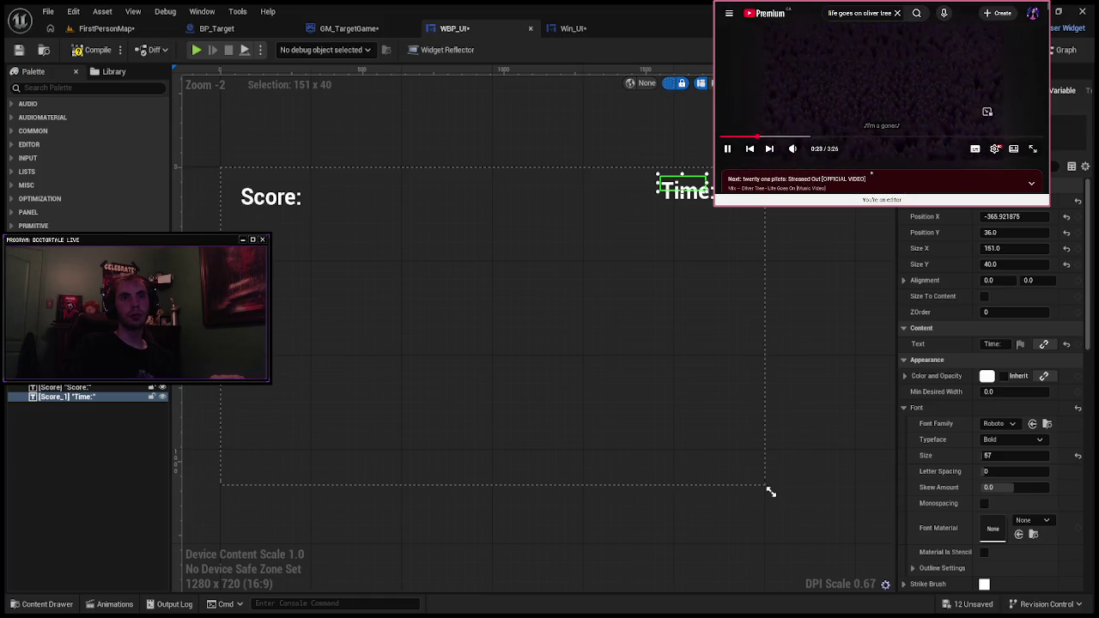
scroll(874, 189, "down", 3)
scroll(873, 180, "down", 2)
scroll(873, 167, "up", 5)
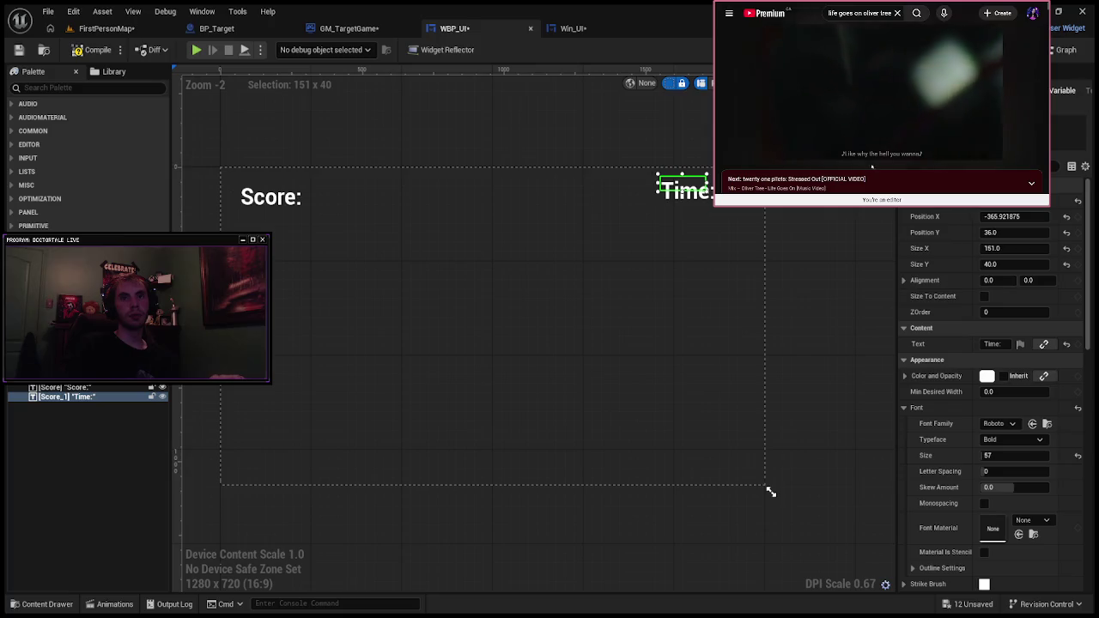
mouse_move(724, 94)
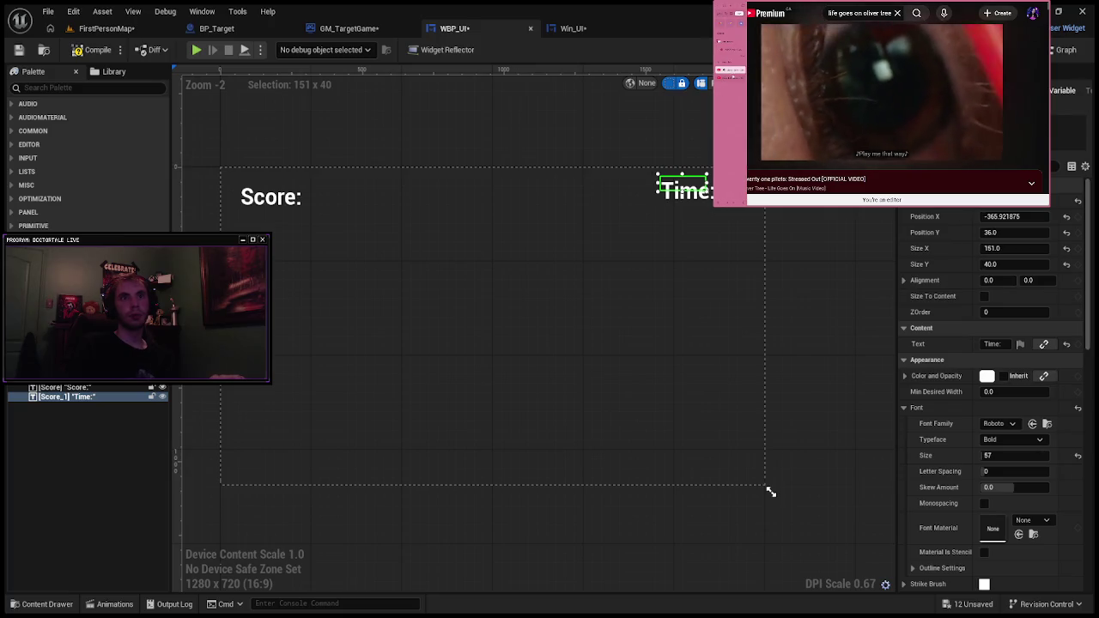
scroll(882, 111, "down", 3)
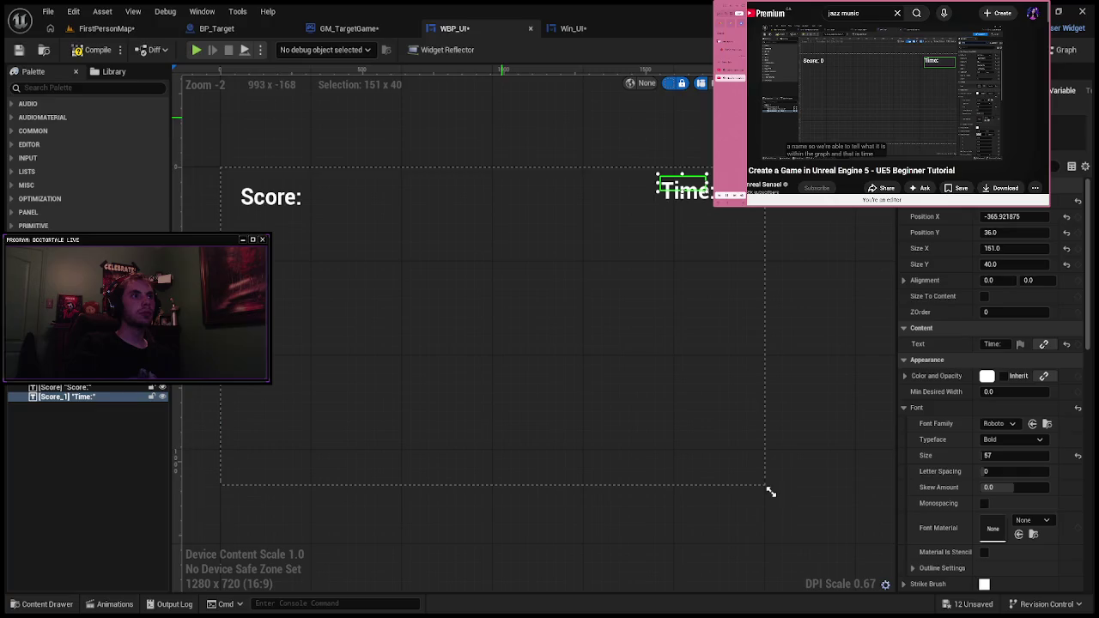
Step: Resize the Time: text box to 321 × 104, then pause the tutorial and make it full screen
left_click(771, 490)
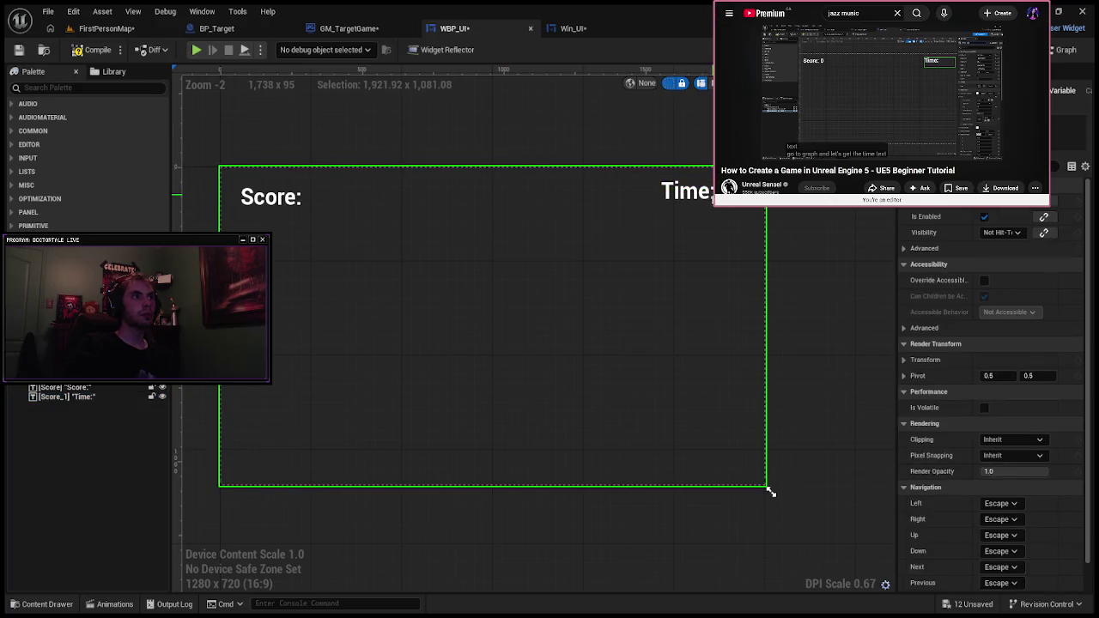
key("ctrl+z")
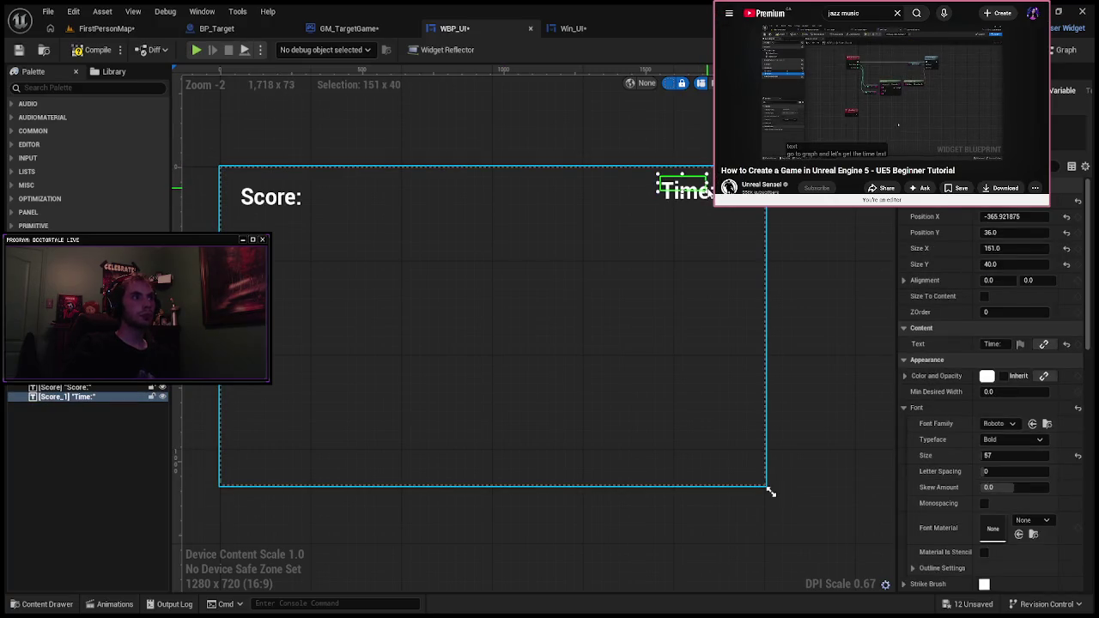
left_click(771, 490)
key("ctrl+z")
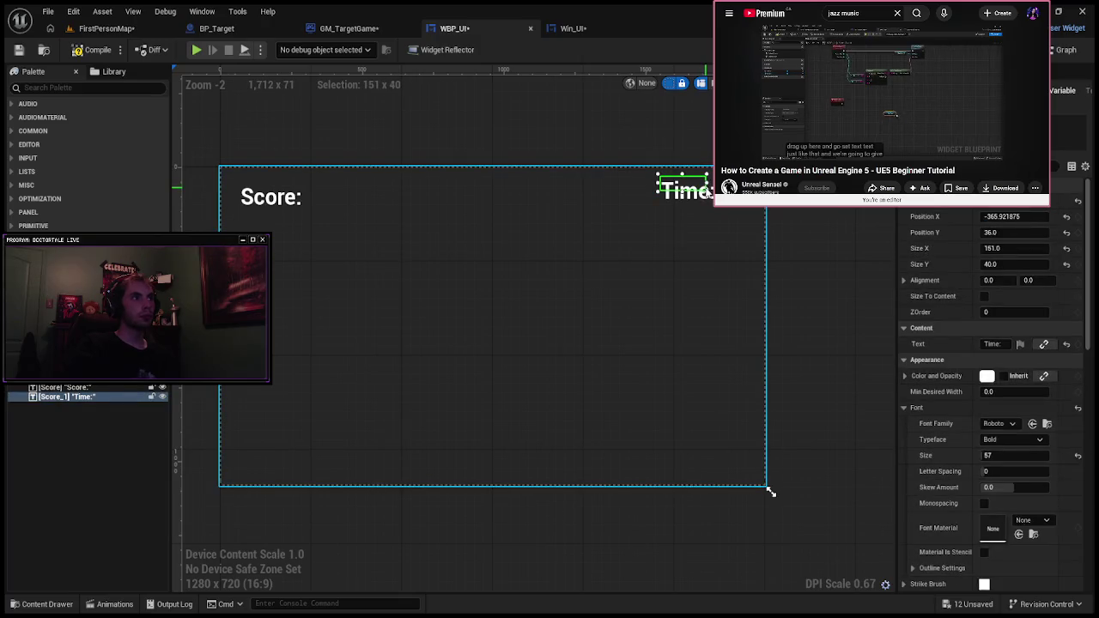
left_click_drag(709, 204, 755, 210)
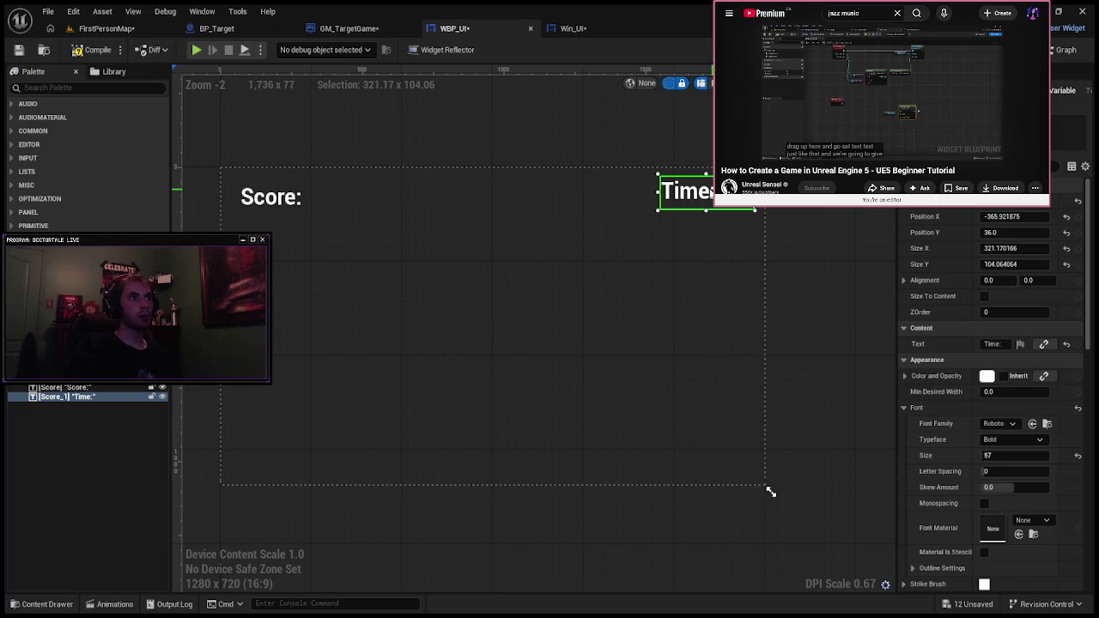
key("XF86AudioPlay")
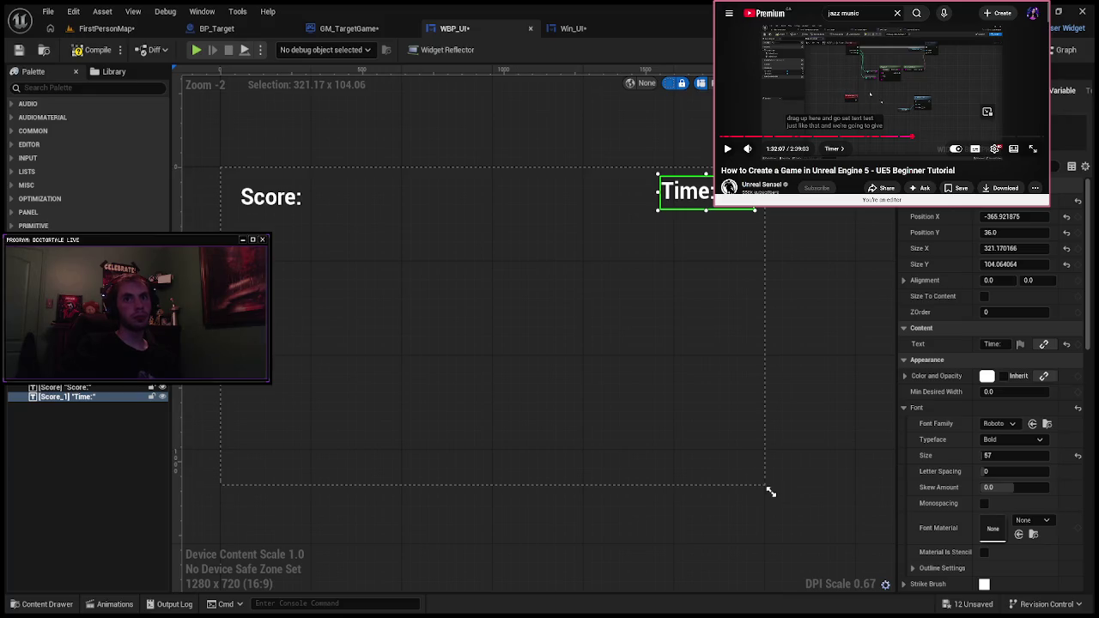
key("f")
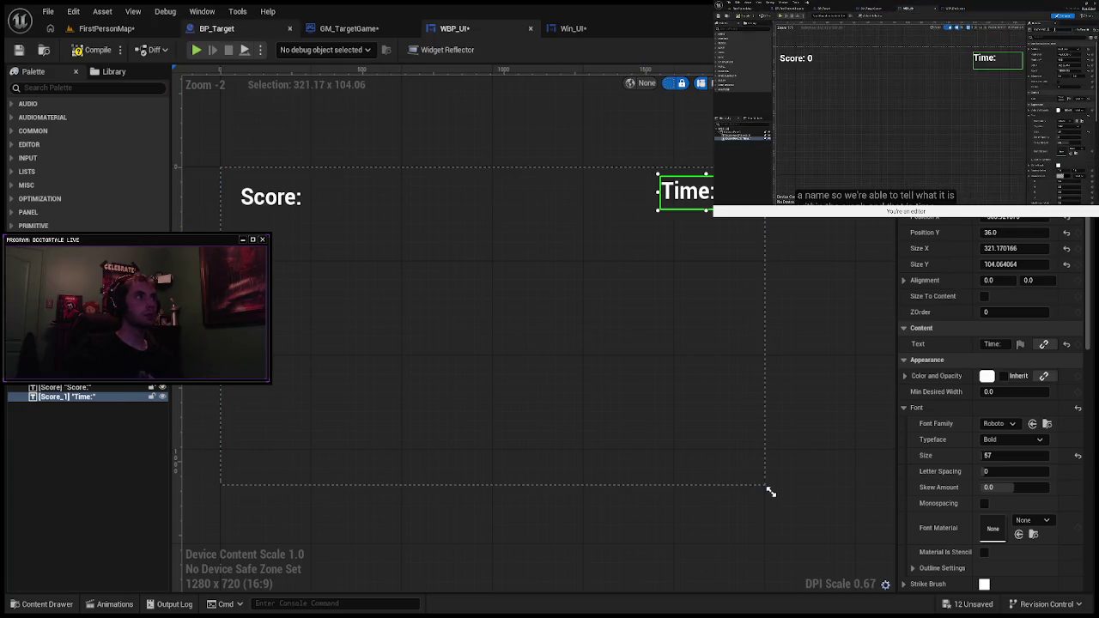
Step: Compare the BP_Target and GM_TargetGame event graphs
left_click(221, 28)
left_click(455, 28)
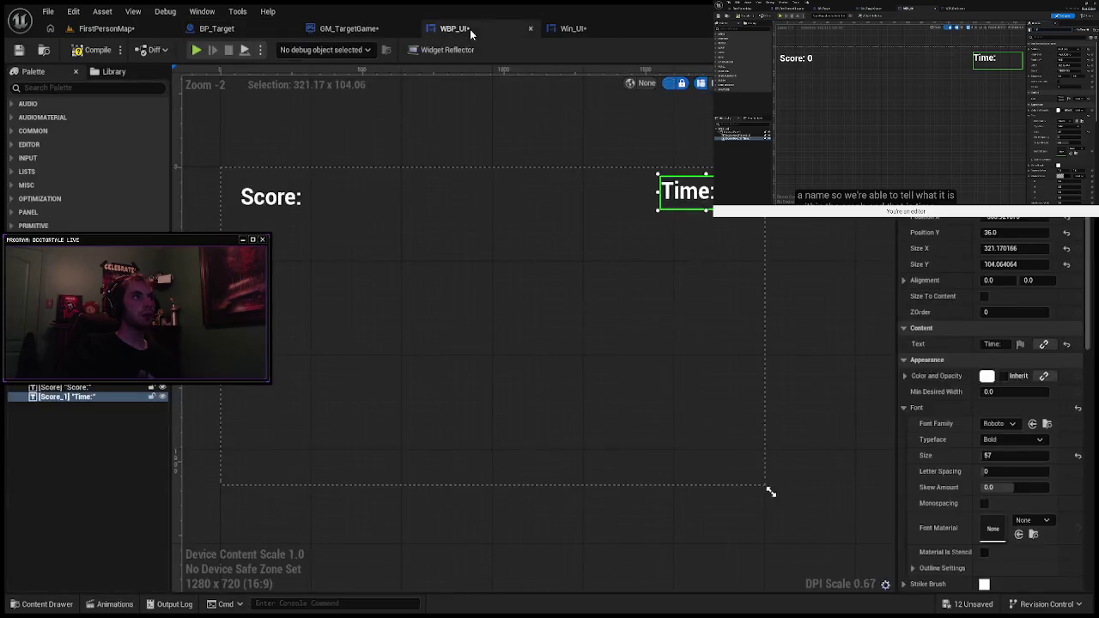
left_click(344, 29)
left_click(251, 33)
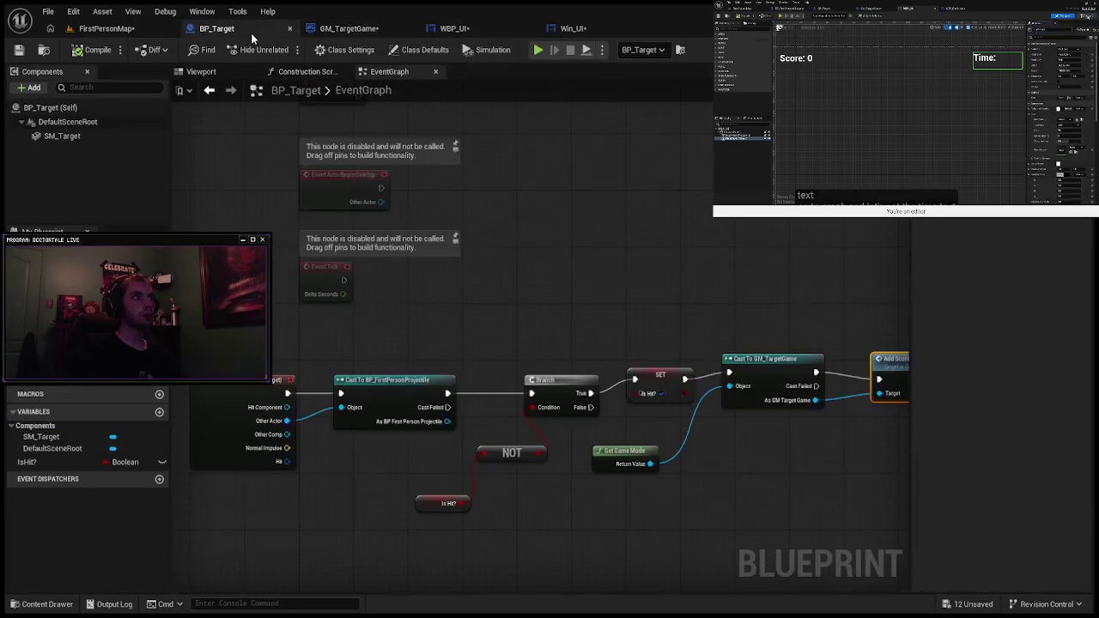
left_click(371, 29)
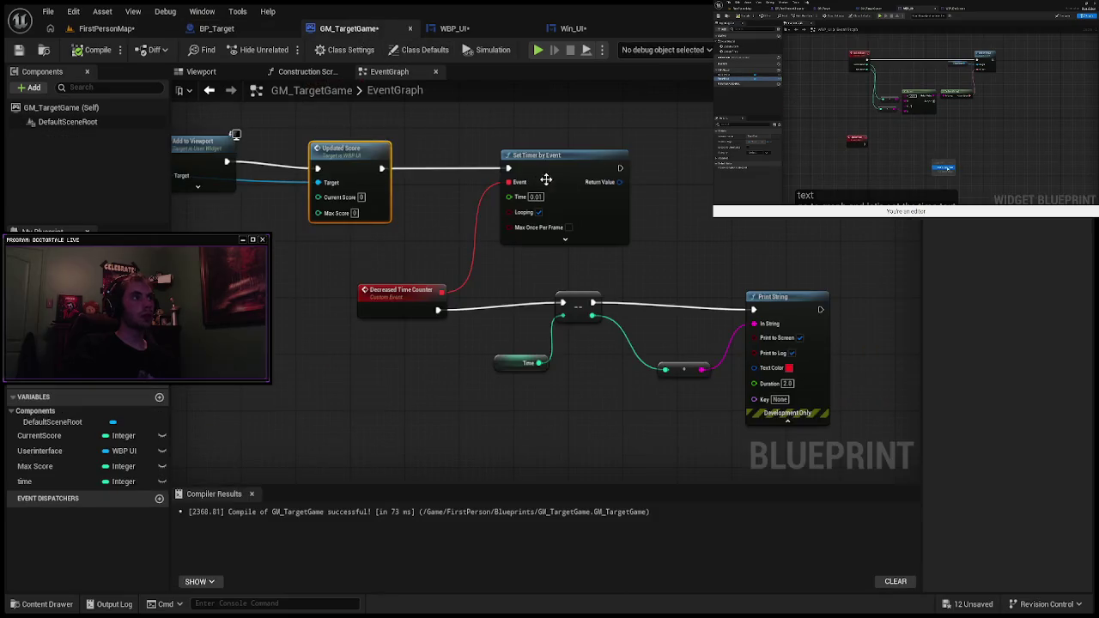
scroll(642, 233, "down", 3)
scroll(535, 471, "up", 2)
scroll(555, 430, "up", 2)
Step: Pan GM_TargetGame's graph to the Updated Score call and open it in WBP_UI
mouse_move(556, 405)
left_mouse_down()
mouse_move(535, 319)
mouse_move(750, 317)
mouse_move(836, 298)
left_mouse_up()
scroll(604, 306, "down", 5)
scroll(422, 322, "up", 3)
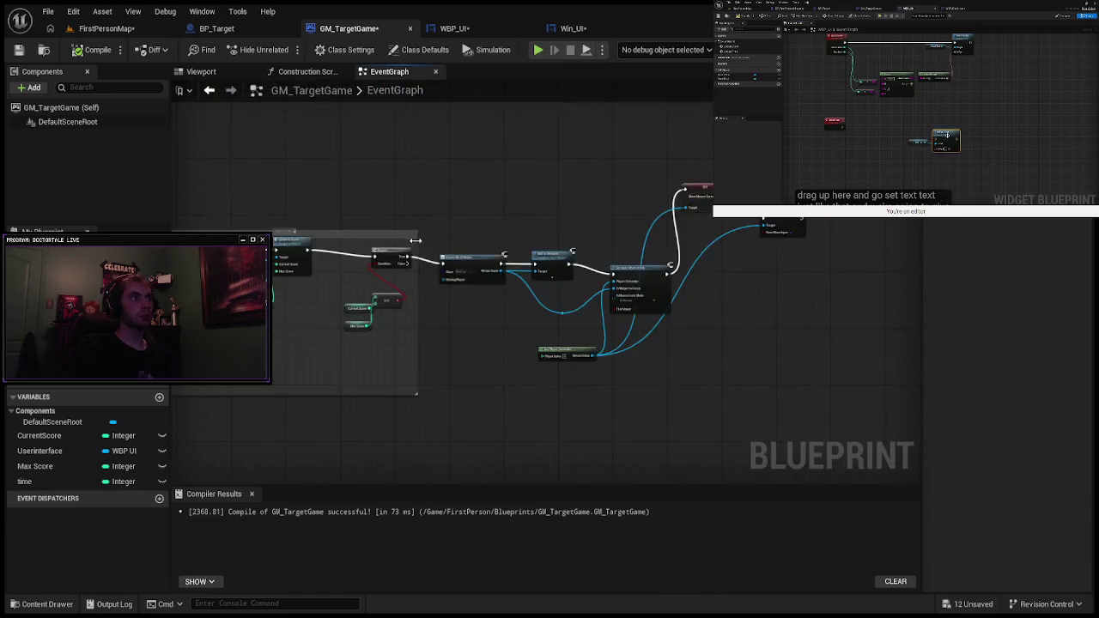
scroll(422, 322, "down", 2)
scroll(277, 243, "up", 3)
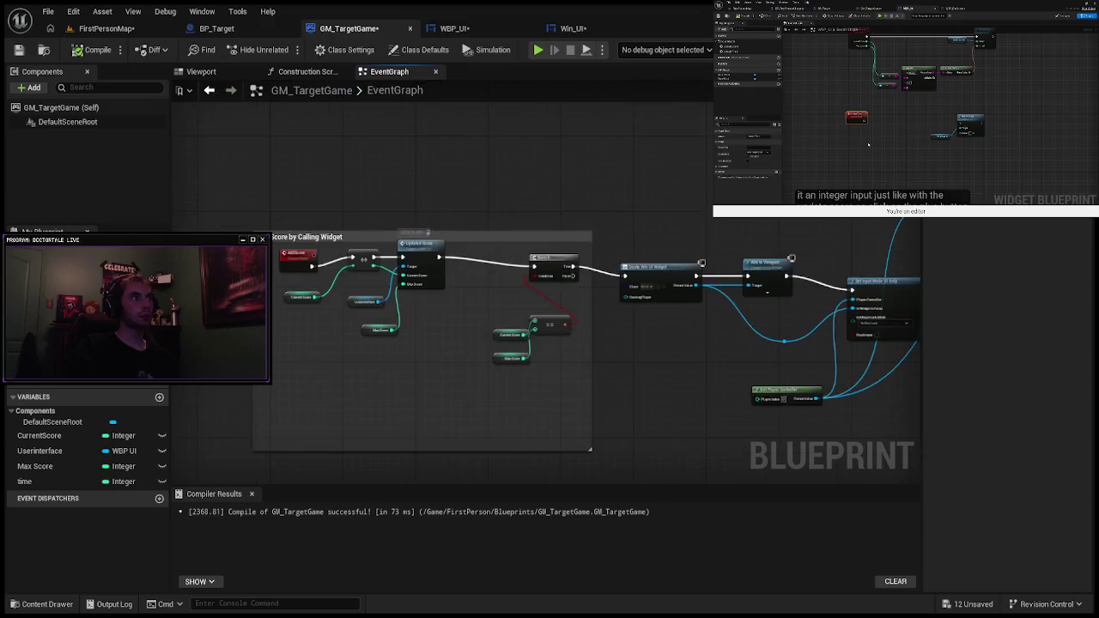
scroll(544, 203, "down", 4)
scroll(544, 202, "up", 6)
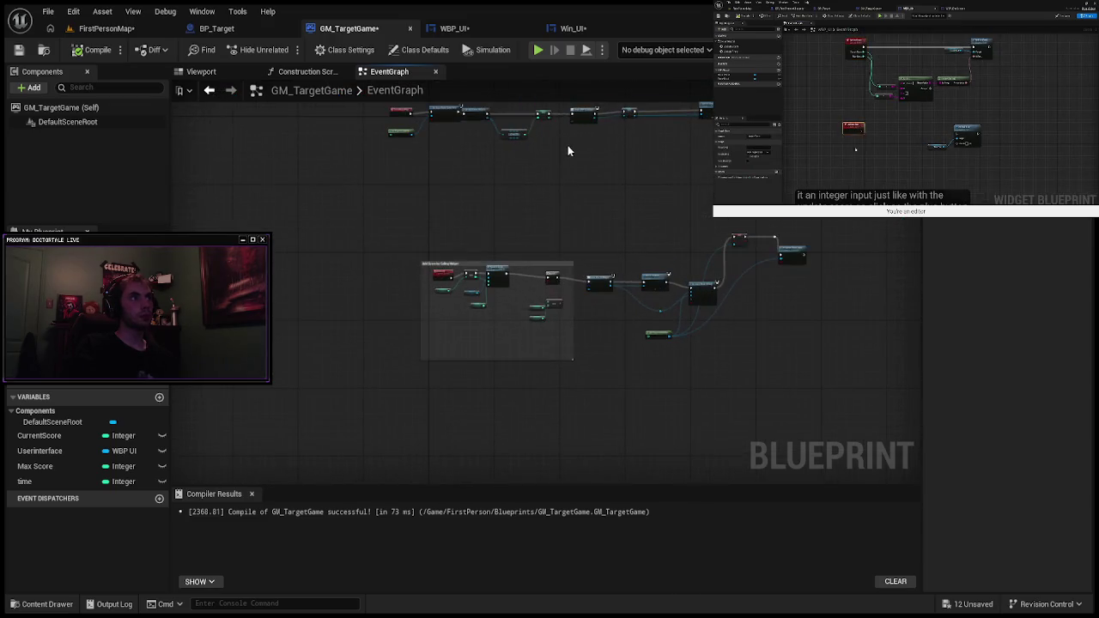
scroll(640, 293, "up", 2)
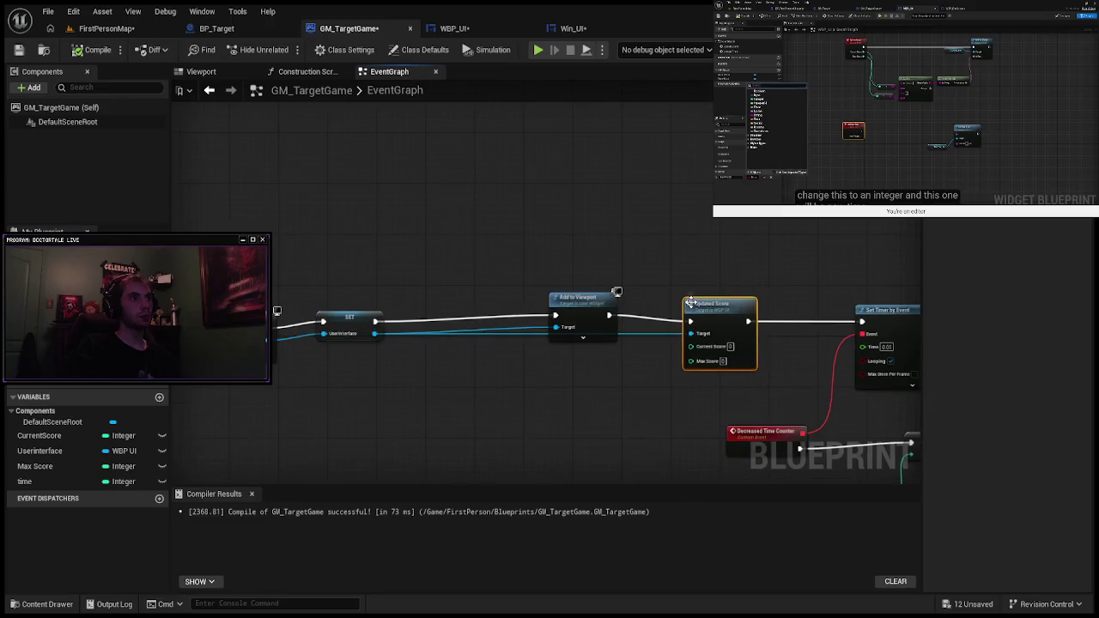
left_click_drag(615, 295, 472, 224)
double_click(566, 249)
scroll(563, 249, "up", 4)
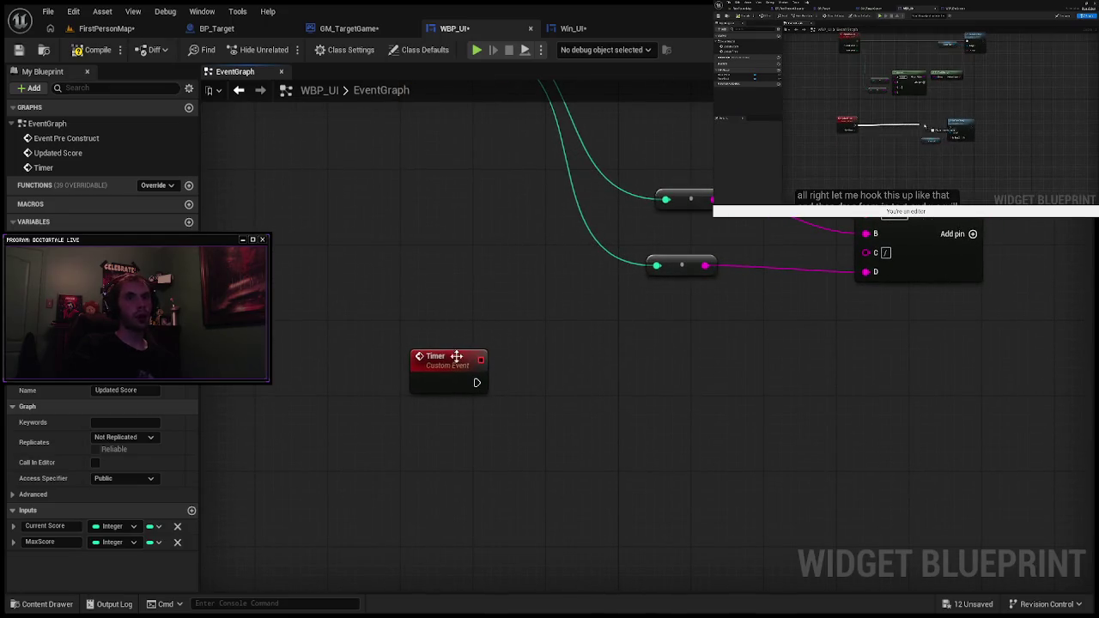
Step: Select the Timer custom event and rewind the tutorial video a bit
left_click(443, 359)
left_click(795, 102)
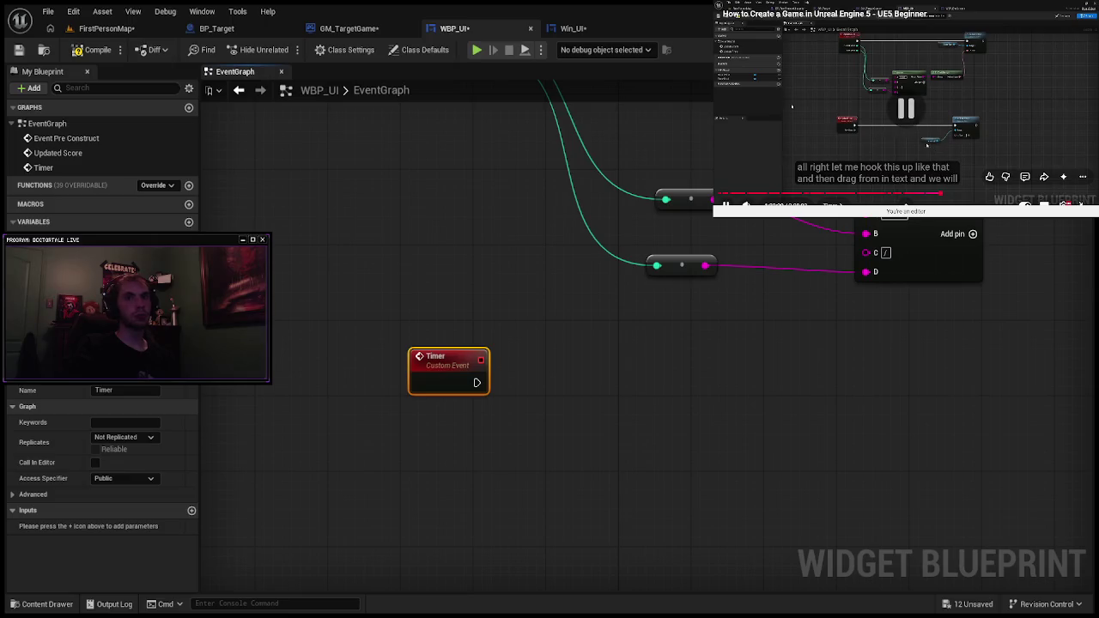
double_click(794, 102)
double_click(794, 102)
left_click(794, 102)
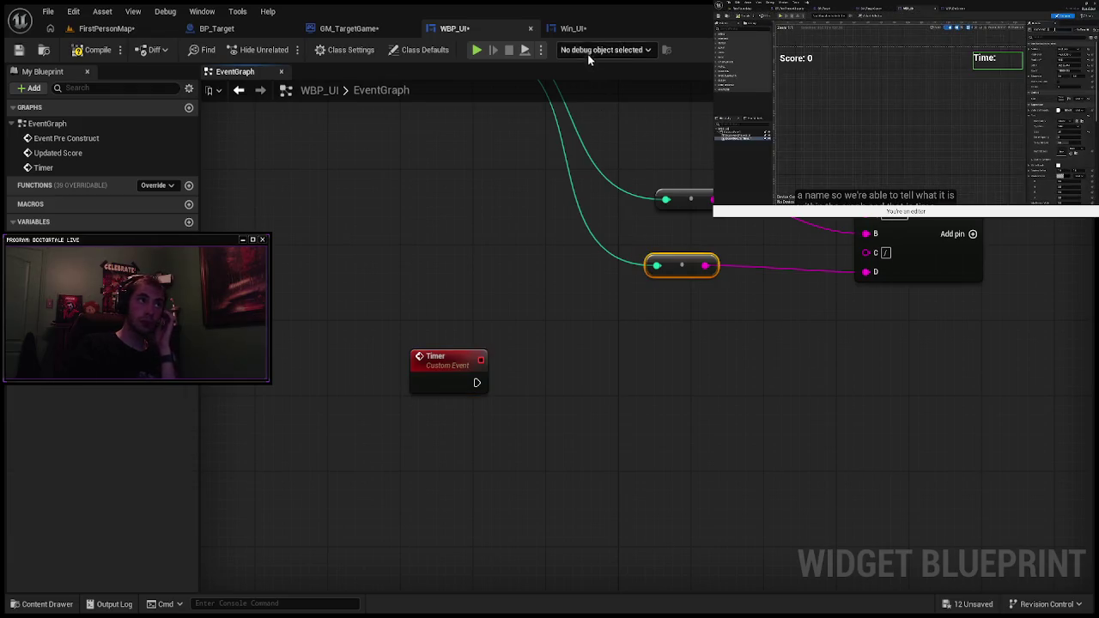
Step: Check the Restart text in Win_UI, then name WBP_UI's Time: text Update Timer
left_click(574, 28)
left_click(70, 416)
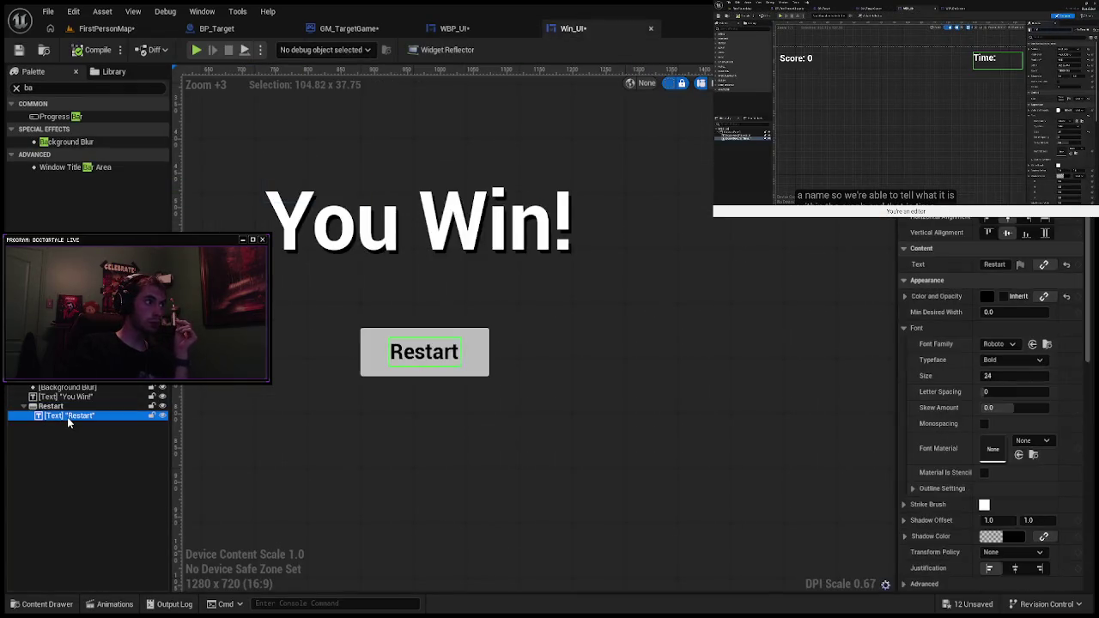
left_click(454, 28)
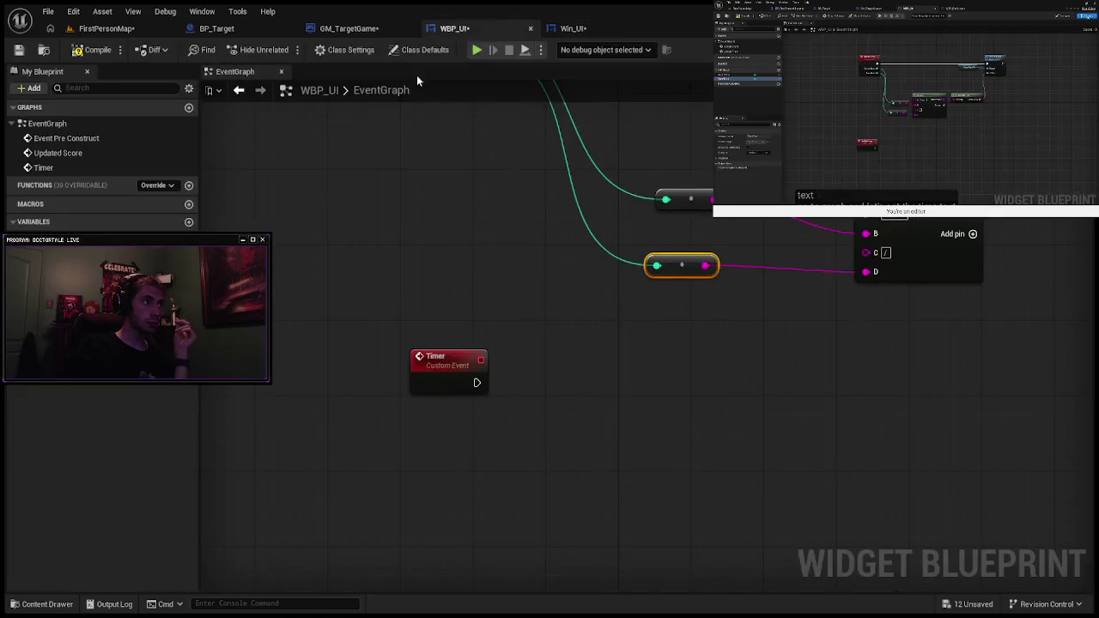
left_click(69, 397)
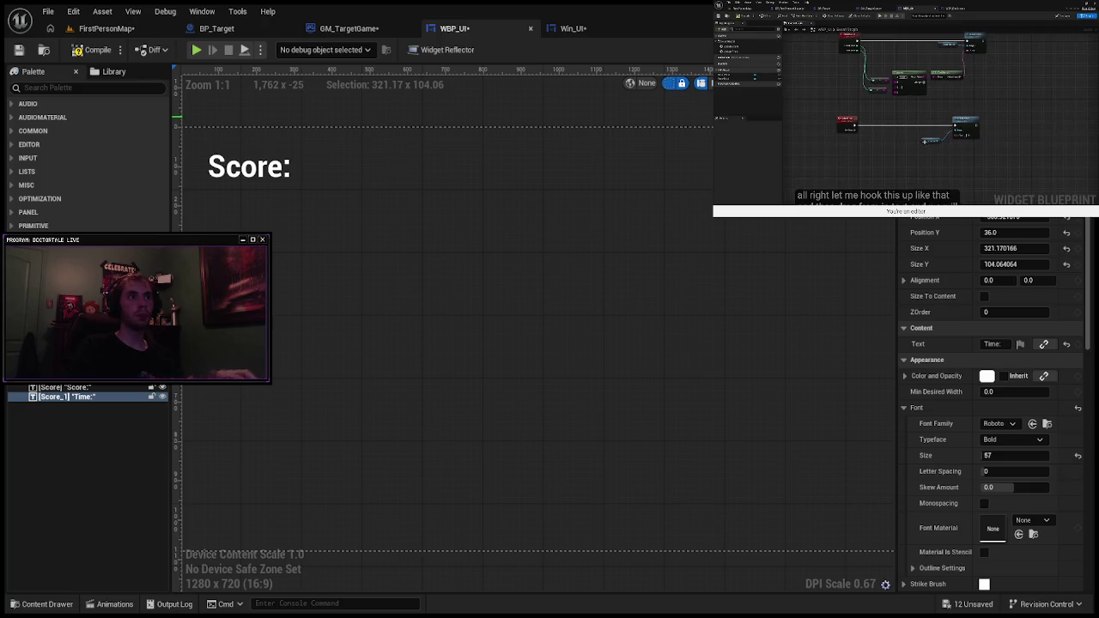
left_click(816, 233)
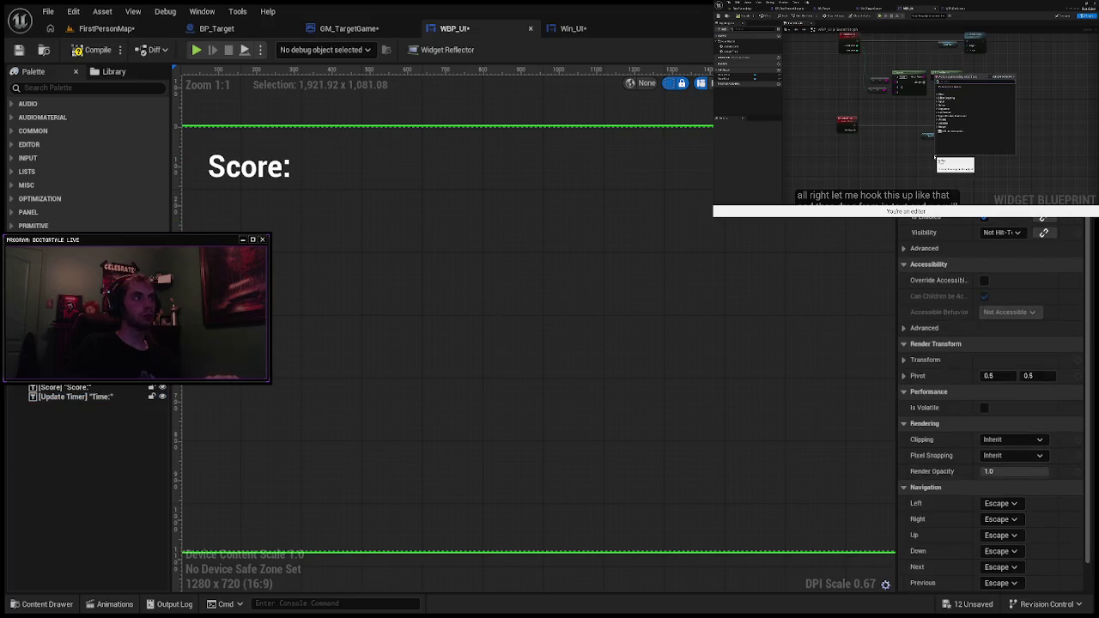
Step: Reselect the Update Timer text, replay the tutorial's last 30 seconds, then switch to a music video
left_click(76, 395)
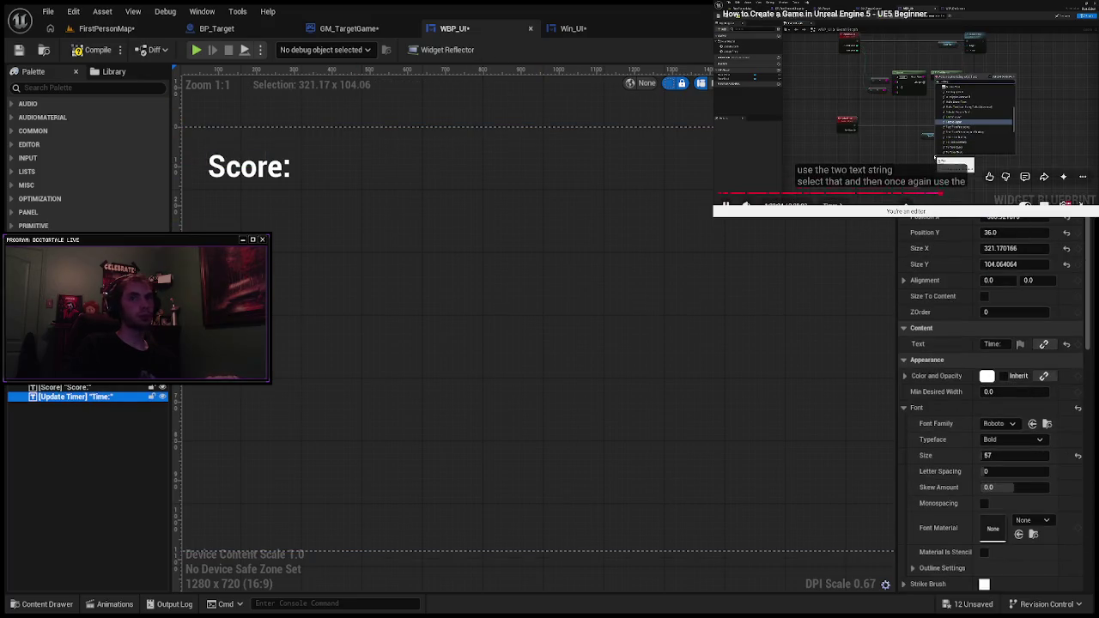
key("j")
key("j")
key("j")
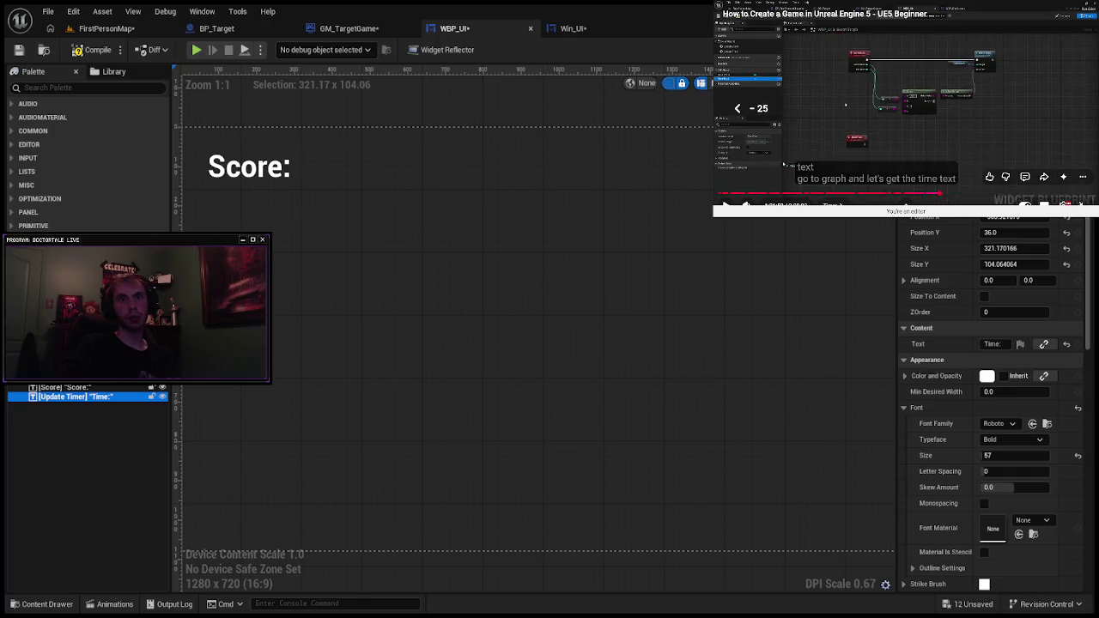
key("k")
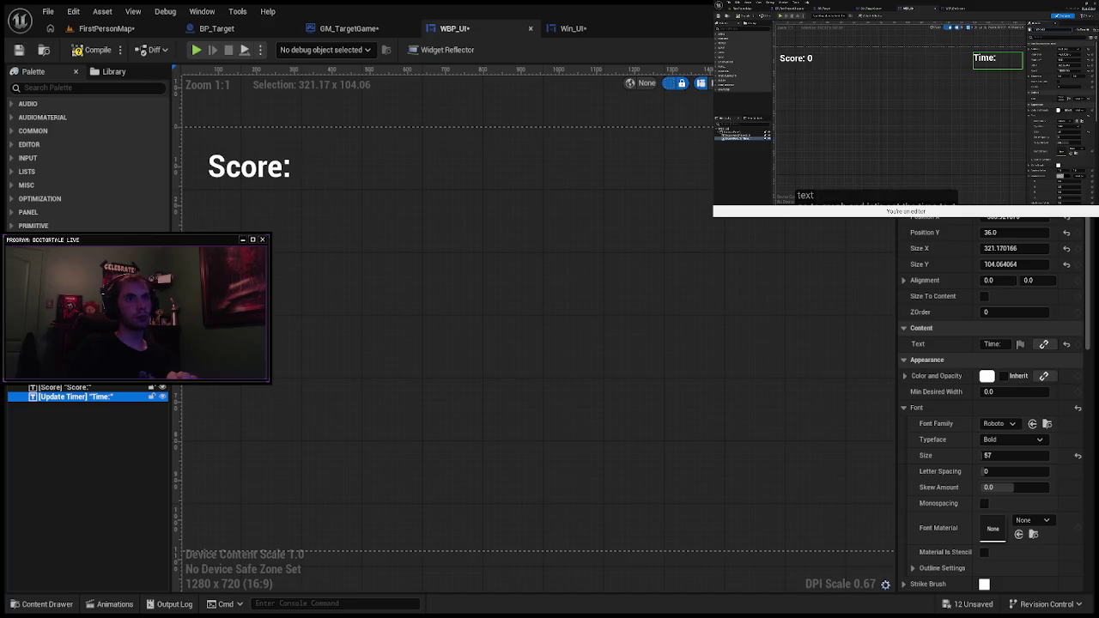
key("k")
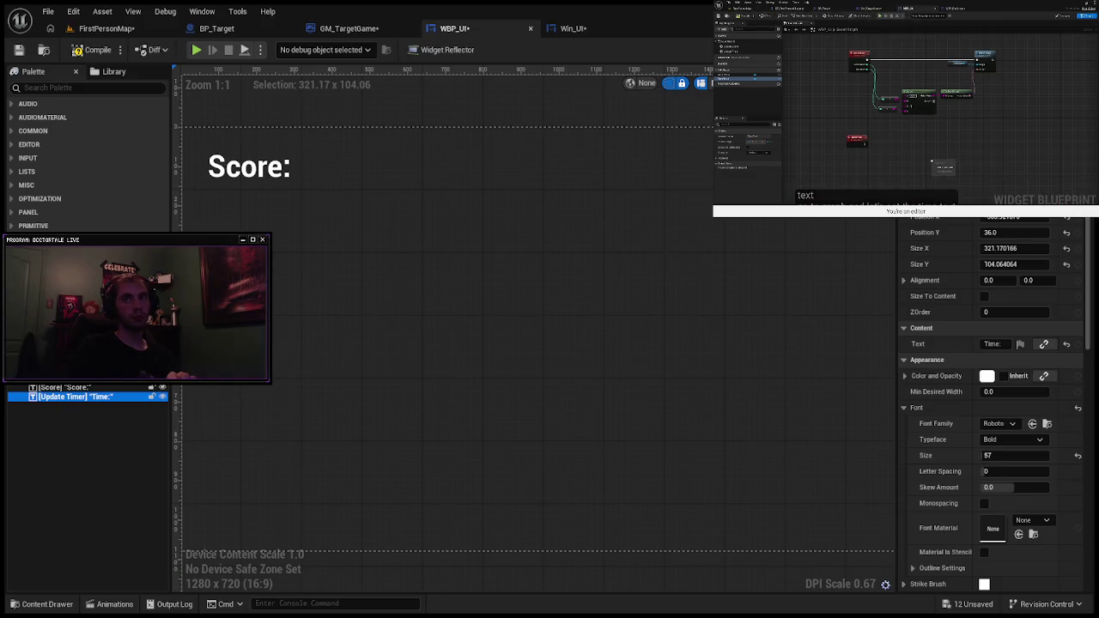
mouse_move(789, 133)
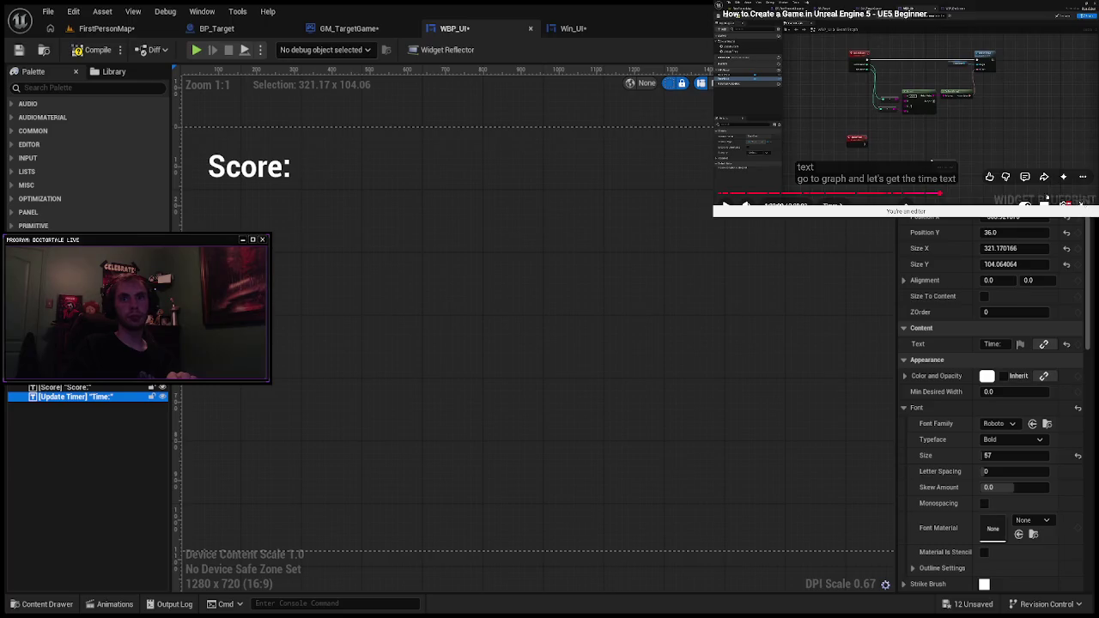
left_click(844, 84)
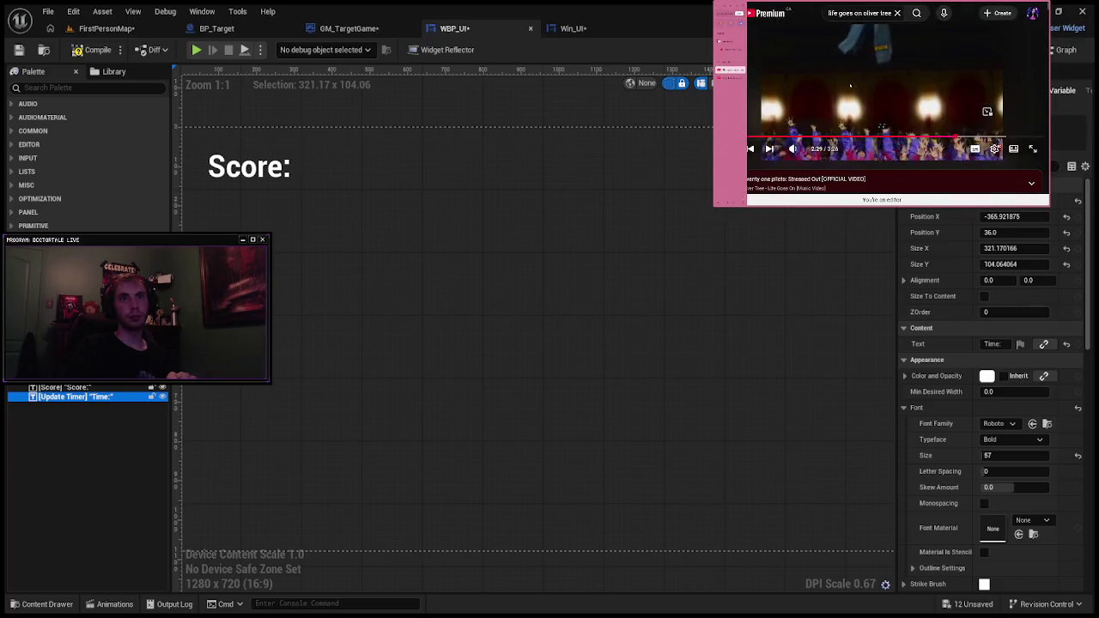
Step: Scroll the music video's page and open the artist's channel video list
scroll(845, 84, "down", 2)
scroll(845, 83, "up", 2)
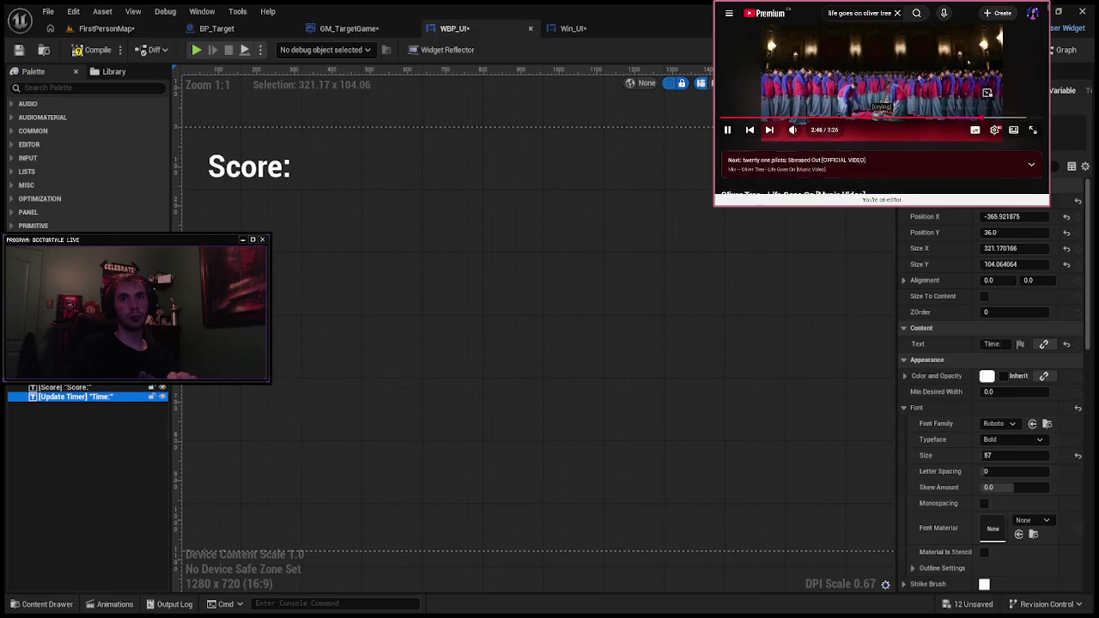
scroll(756, 104, "down", 3)
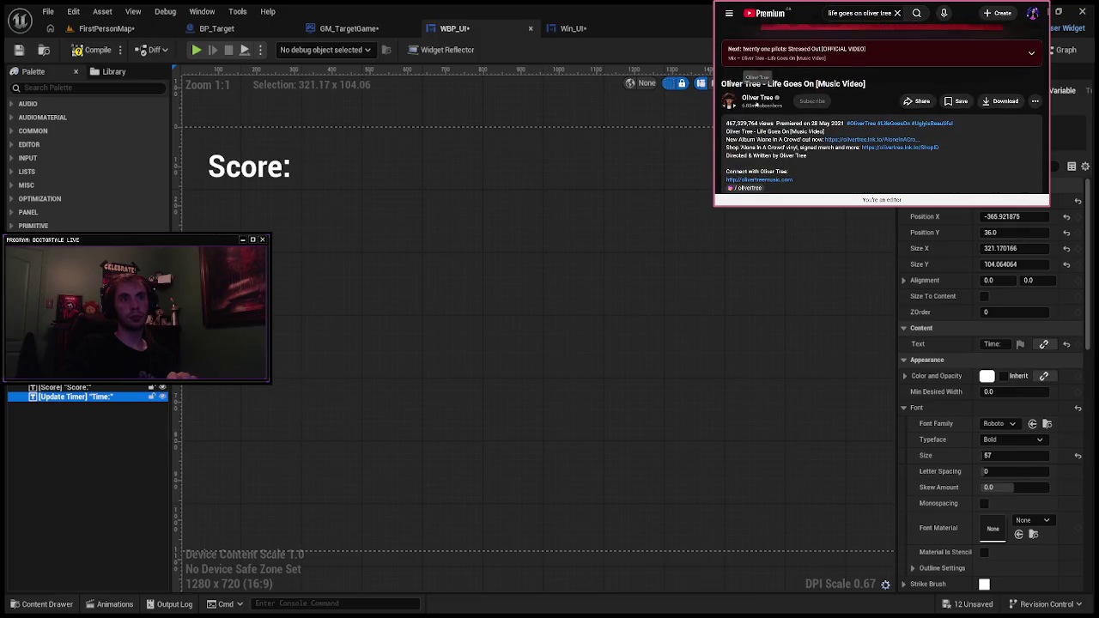
left_click(759, 97)
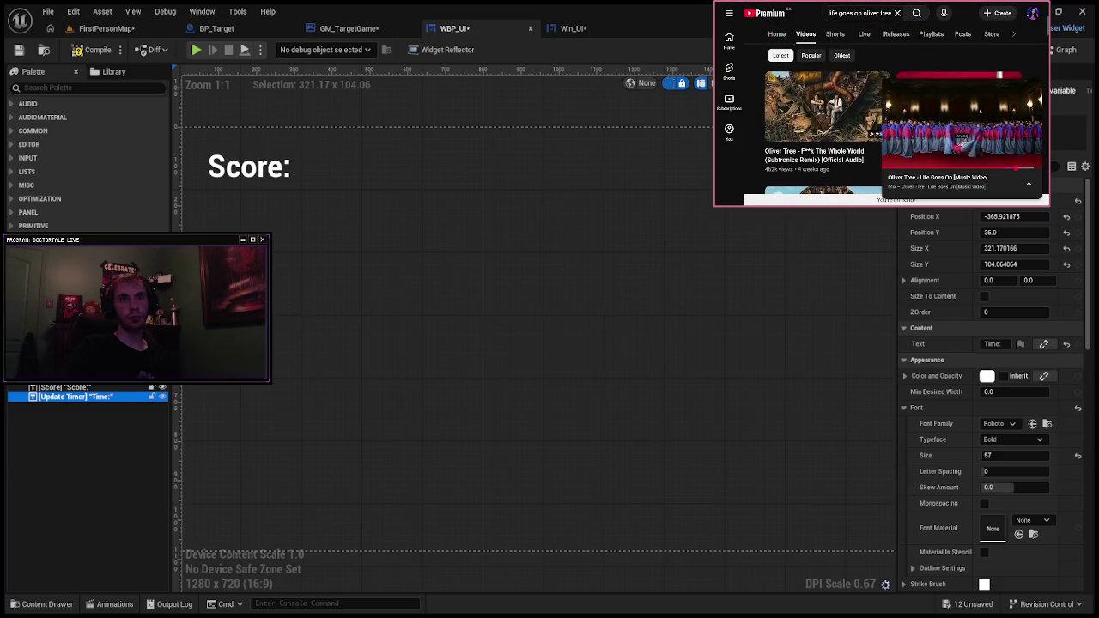
scroll(898, 128, "down", 2)
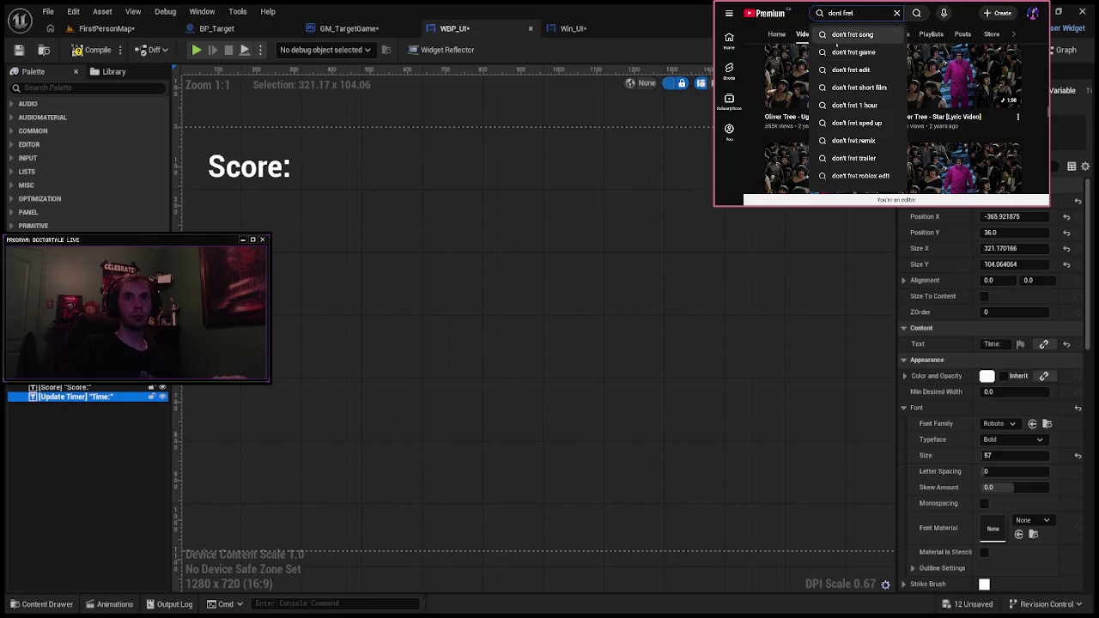
mouse_move(856, 75)
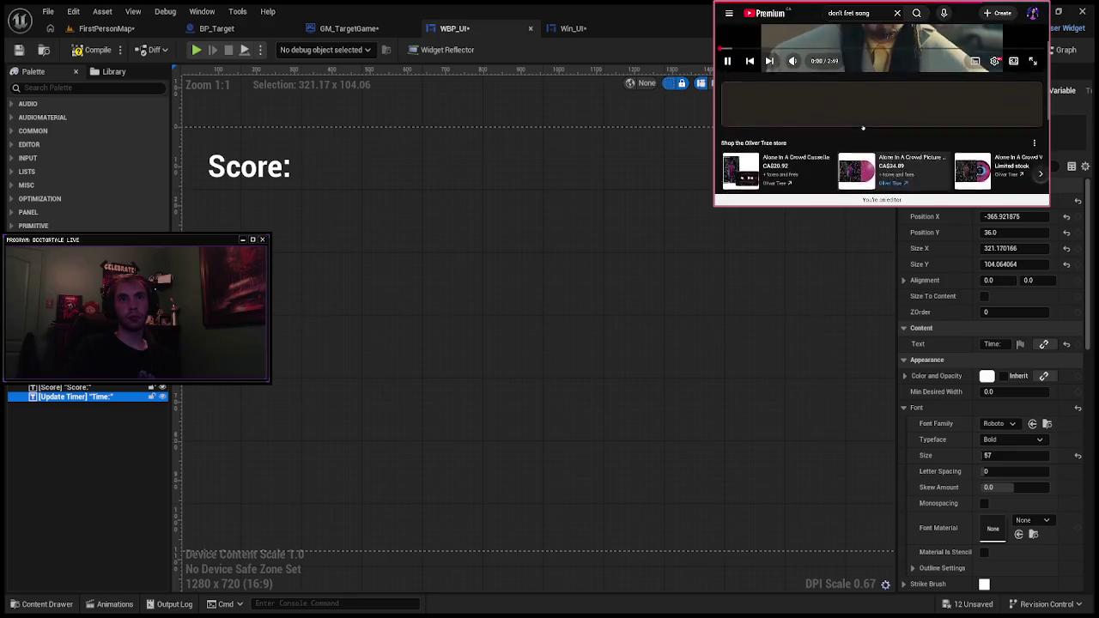
scroll(830, 126, "up", 2)
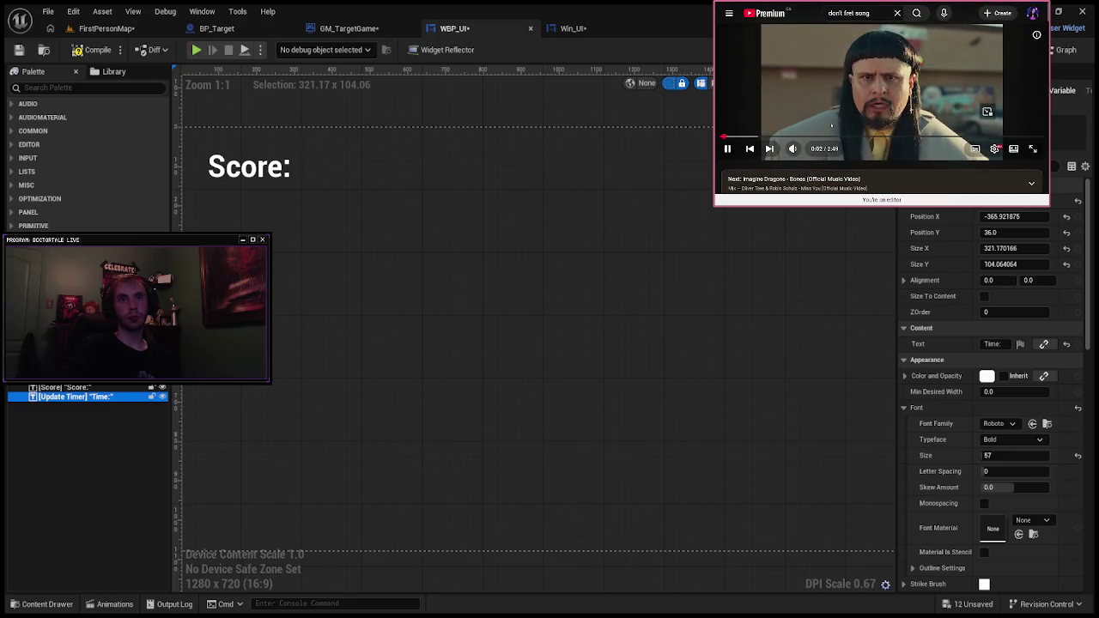
scroll(830, 127, "down", 10)
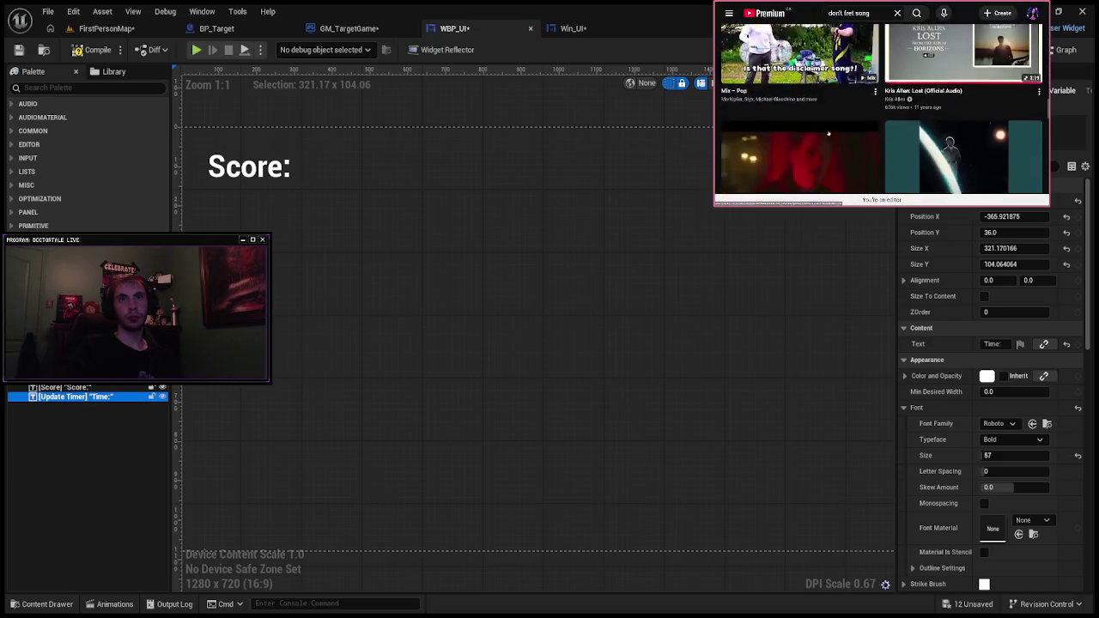
scroll(827, 133, "down", 10)
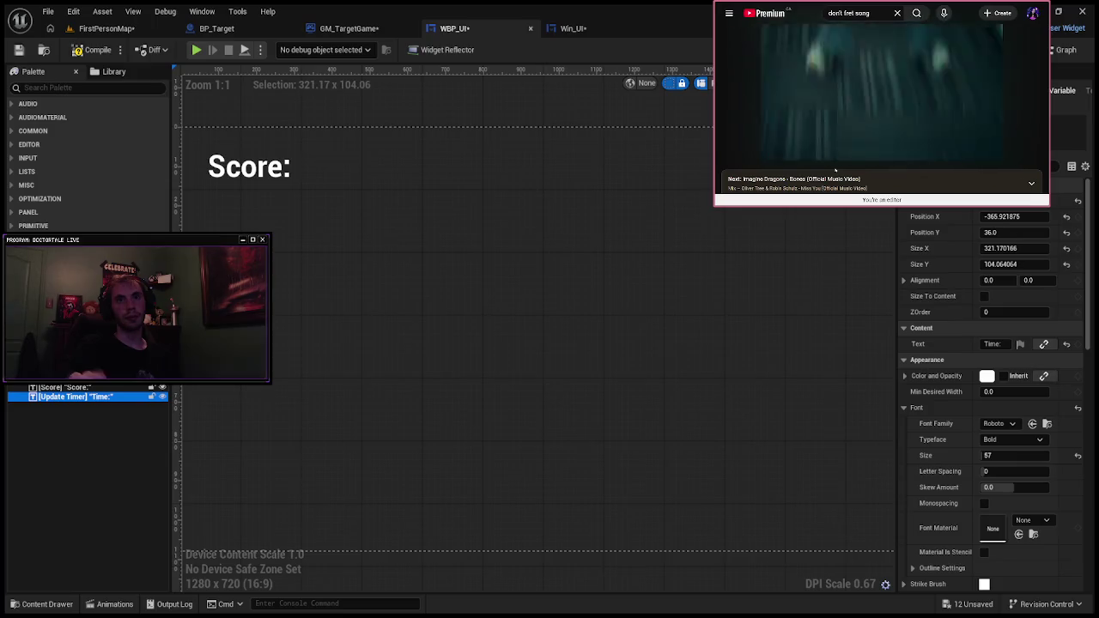
scroll(802, 167, "down", 3)
scroll(802, 164, "up", 2)
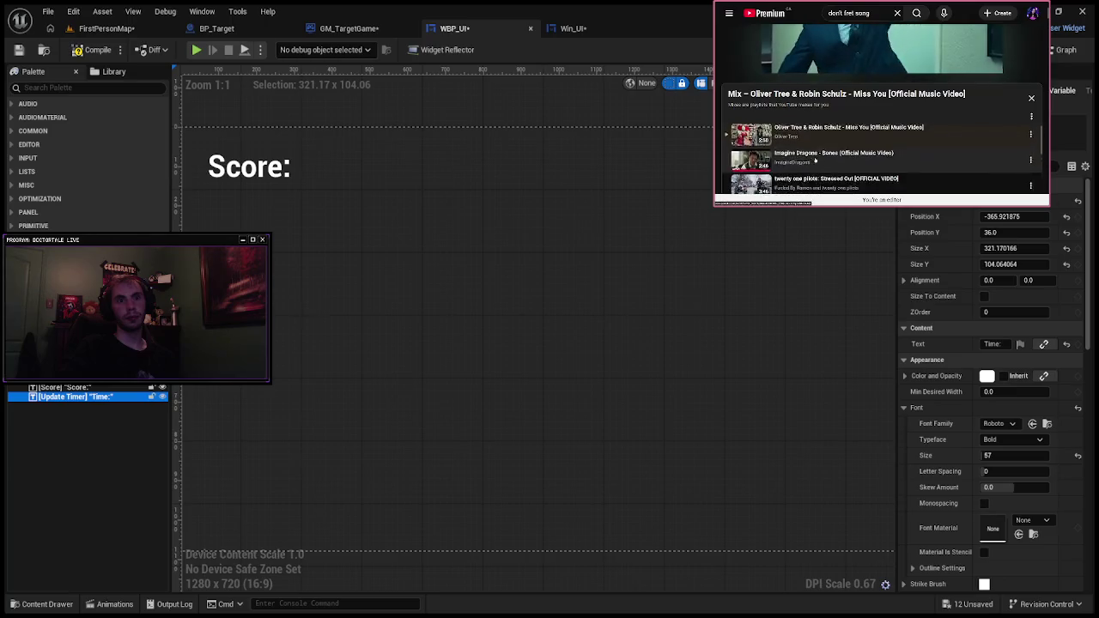
Step: Scroll the Mix playlist and collapse it down to the Next bar
scroll(816, 155, "down", 2)
scroll(816, 160, "up", 2)
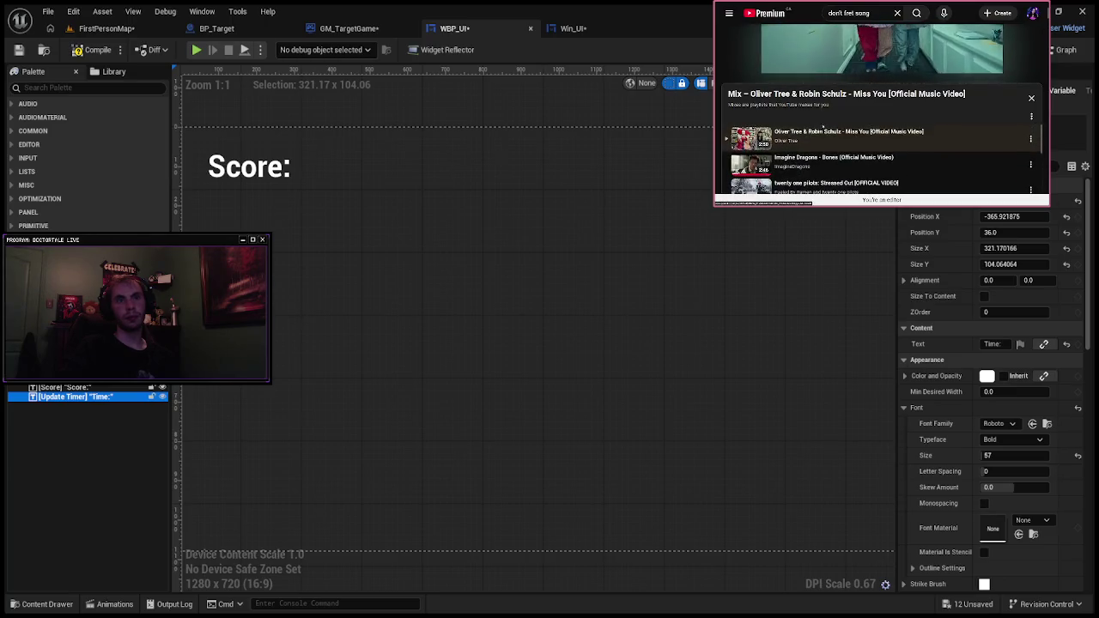
left_click(837, 107)
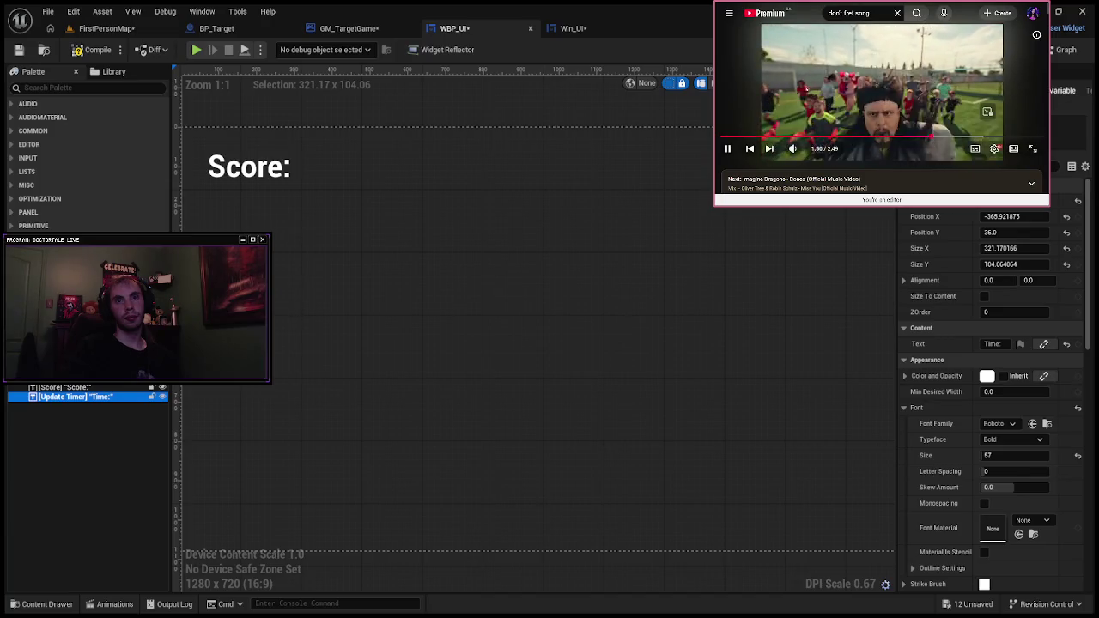
Step: Clear the old search and search YouTube for 'bbno$ oliver tree'
left_click(895, 14)
type("bb")
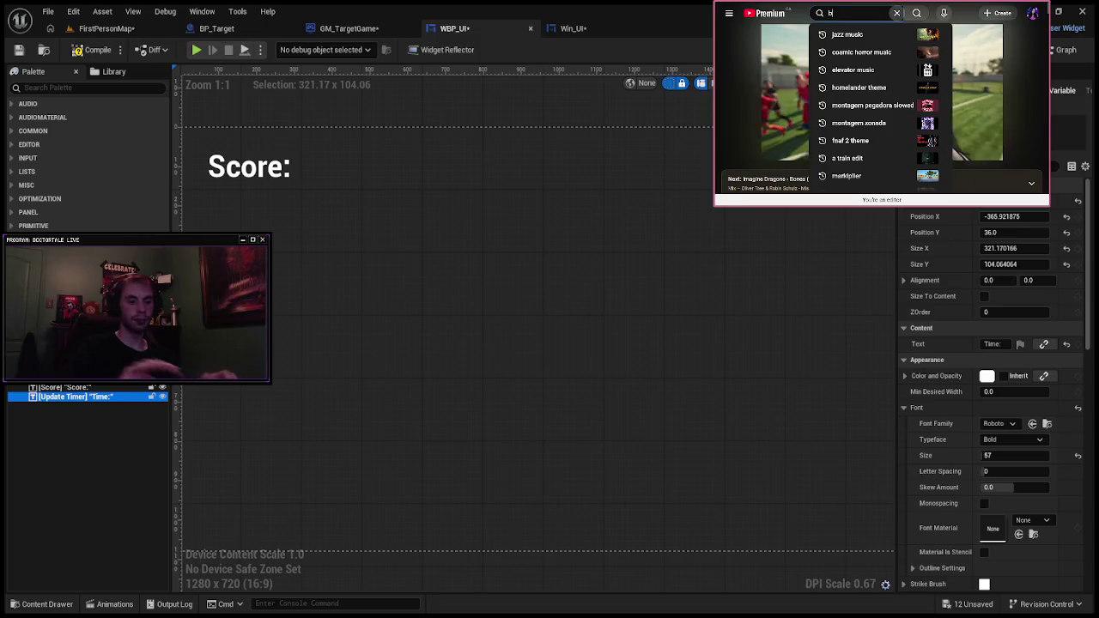
left_click(841, 32)
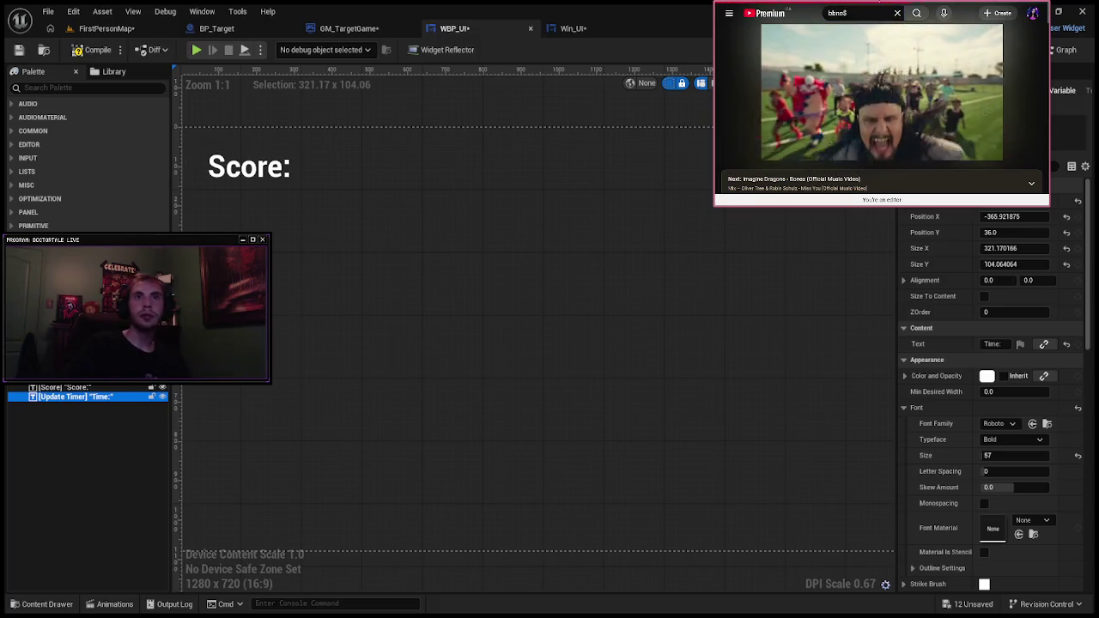
type("po")
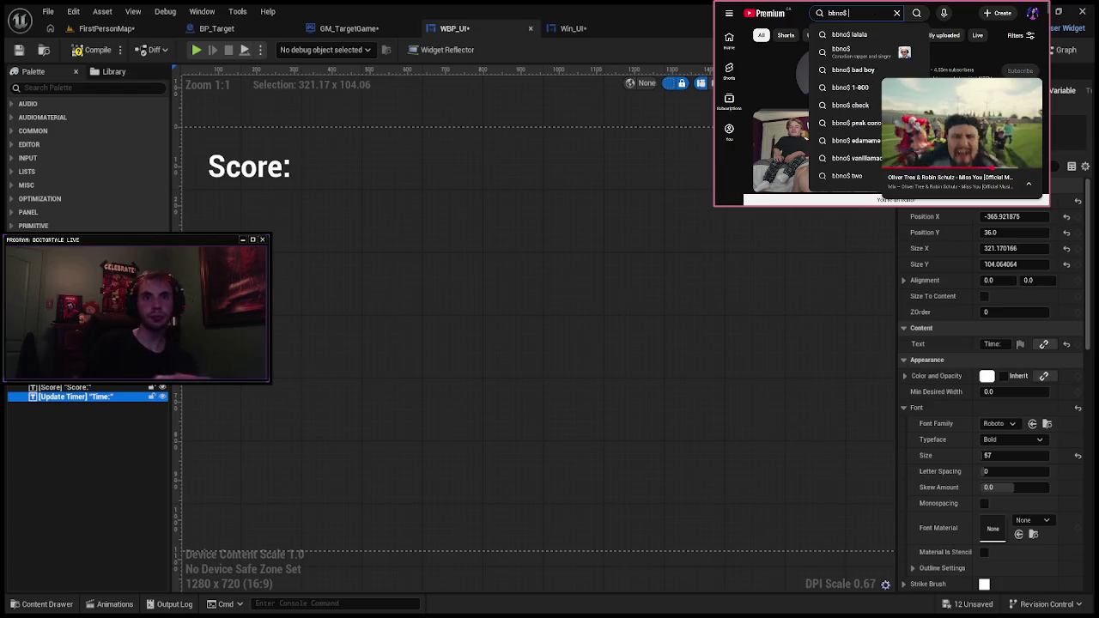
key("BackSpace")
key("BackSpace")
key("BackSpace")
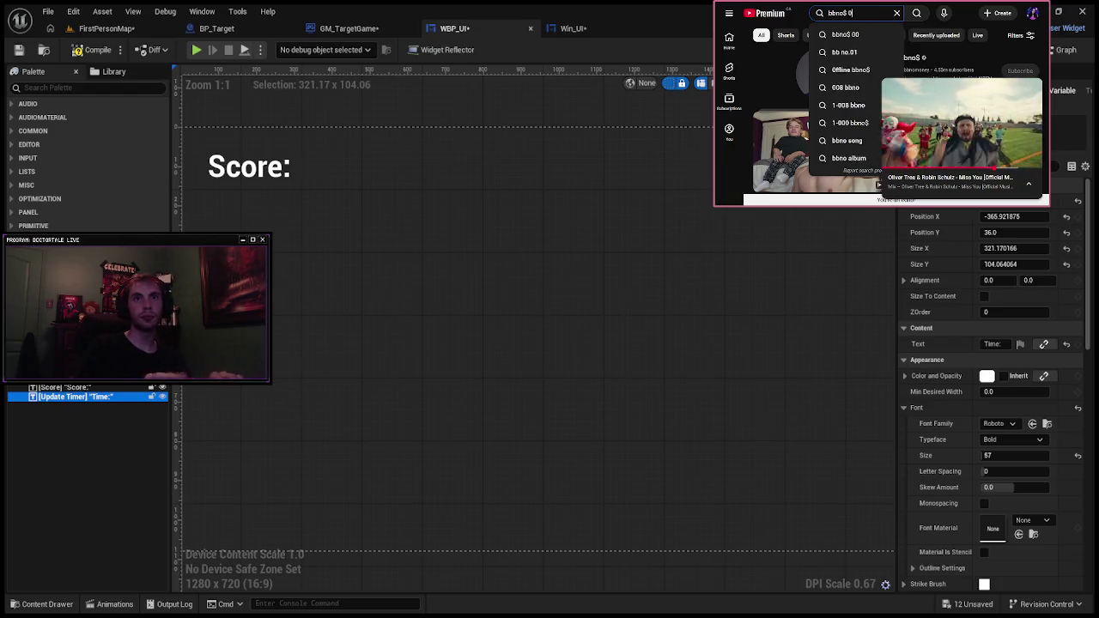
type("oliver")
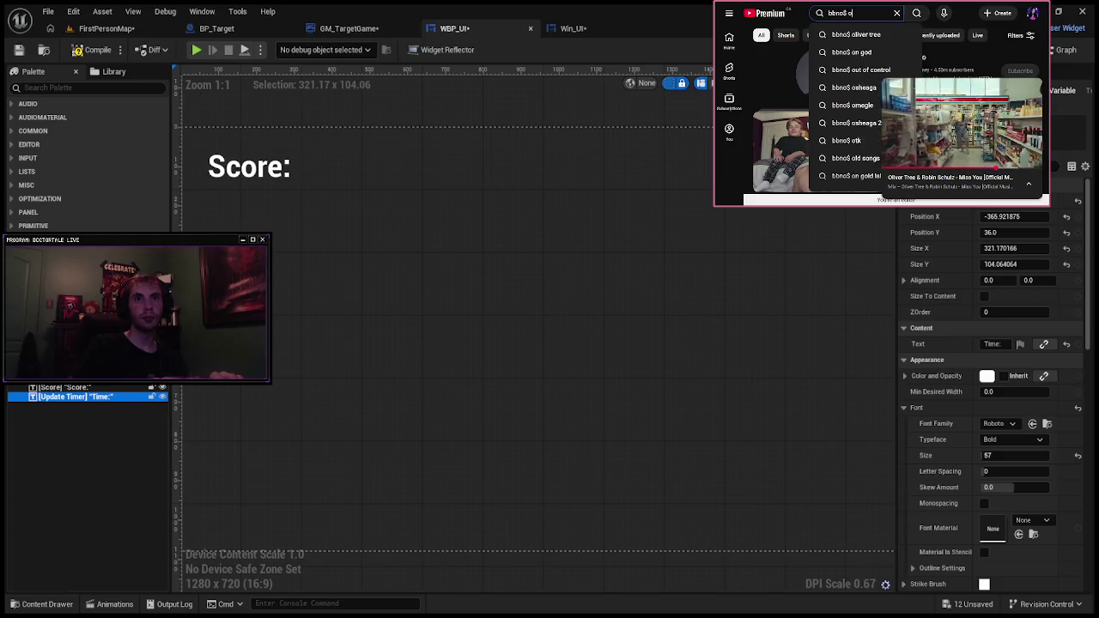
left_click(855, 36)
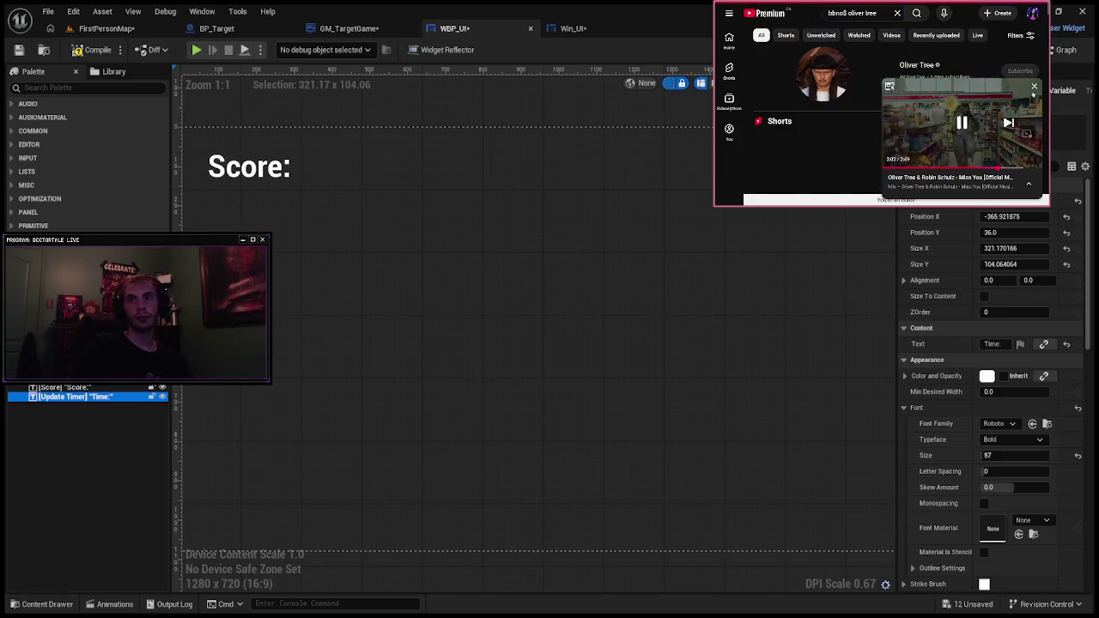
Step: Scroll the results and play the Oliver Tree Short about the Melanie Martinez drama
scroll(897, 112, "down", 3)
scroll(757, 60, "up", 1)
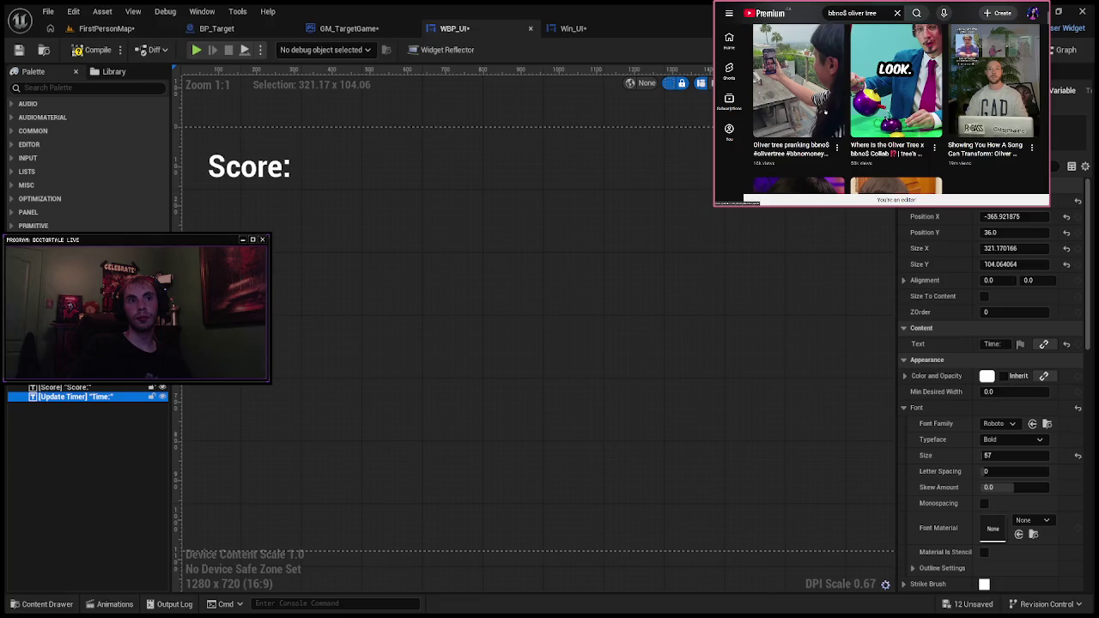
scroll(823, 111, "down", 10)
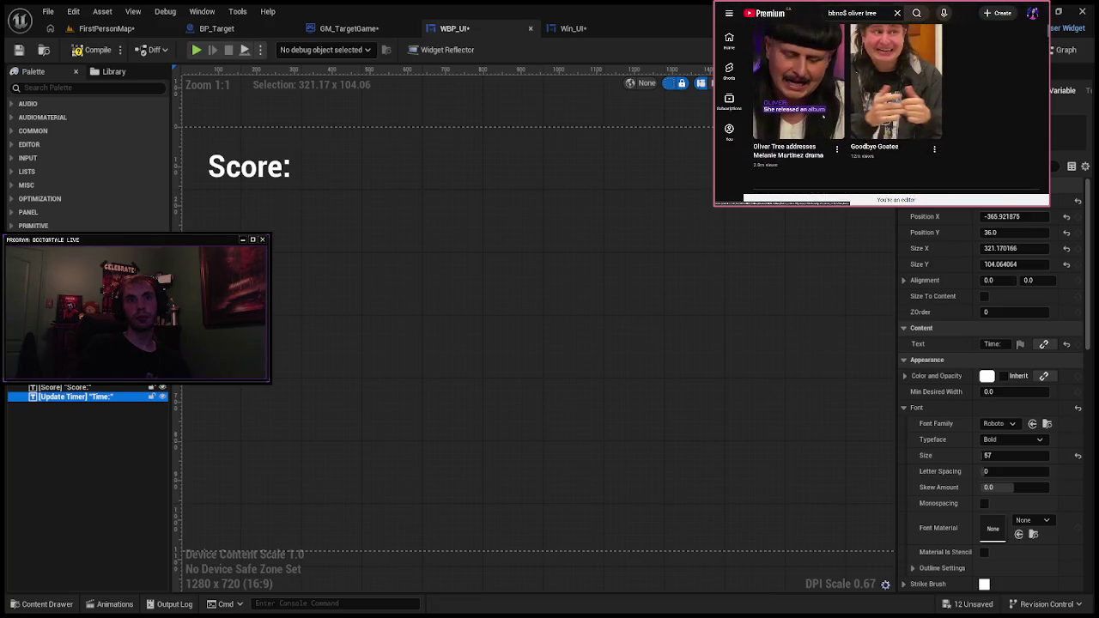
left_click(815, 114)
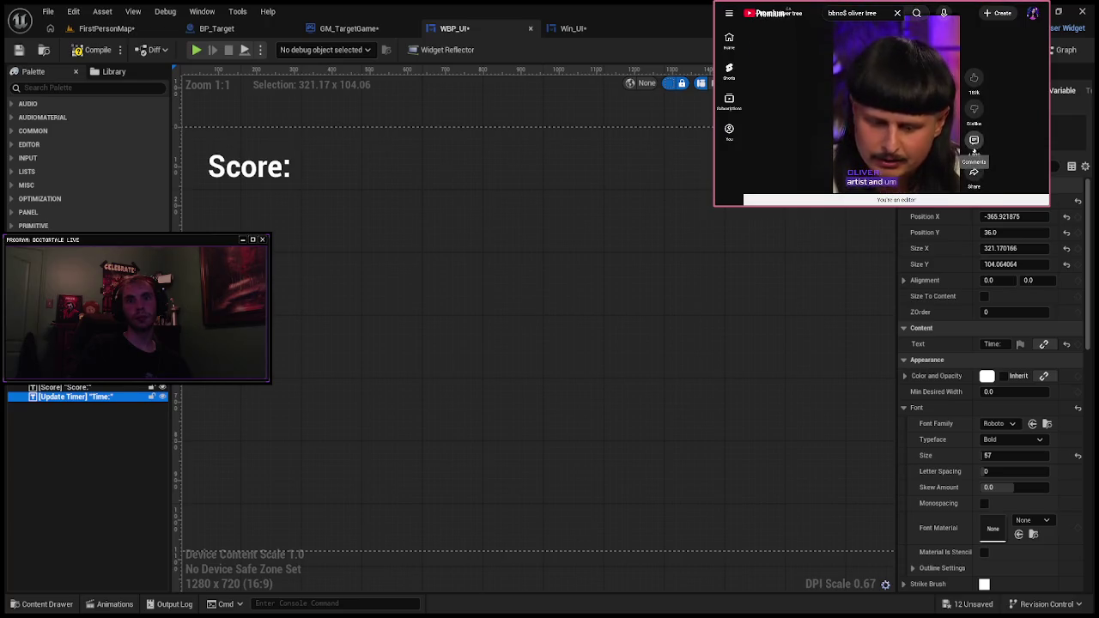
Step: Open the Short's comments, then close them to keep watching
left_click(973, 134)
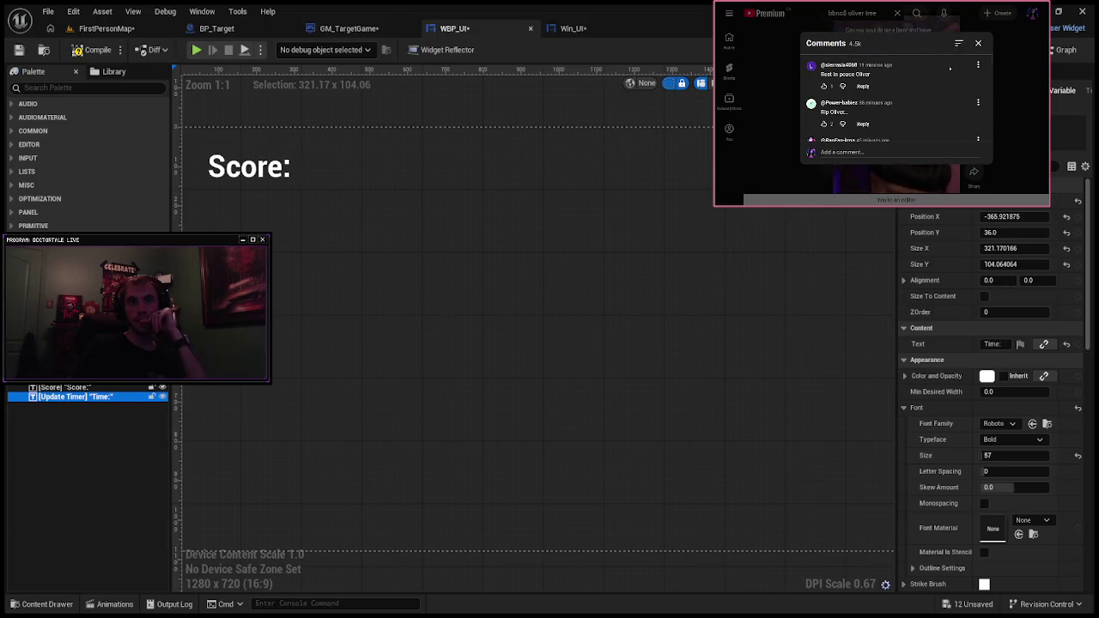
left_click(978, 43)
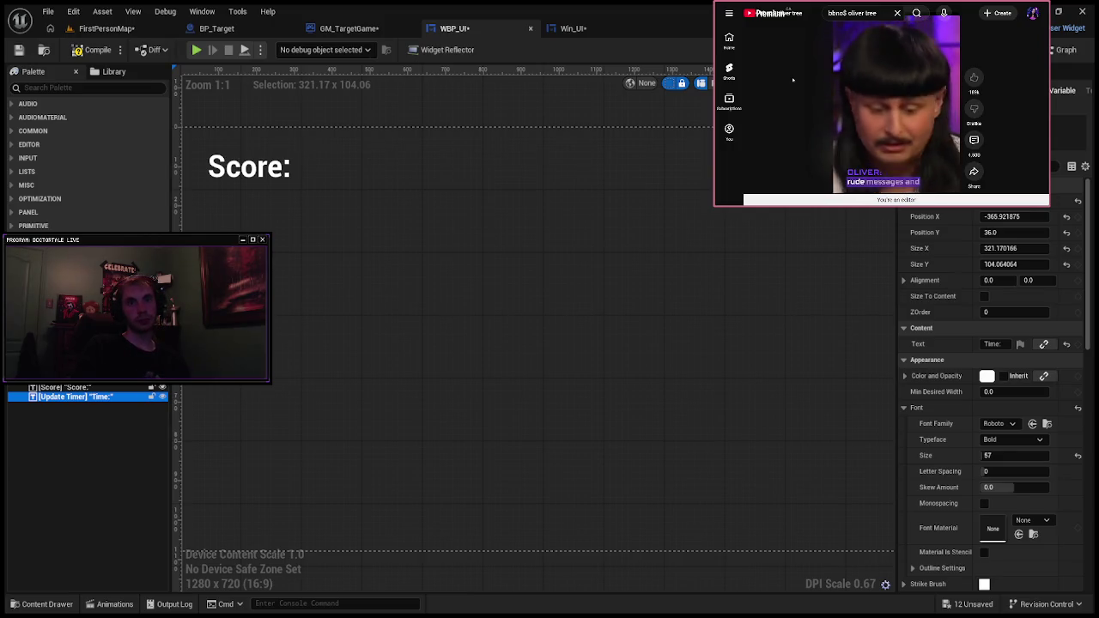
mouse_move(717, 52)
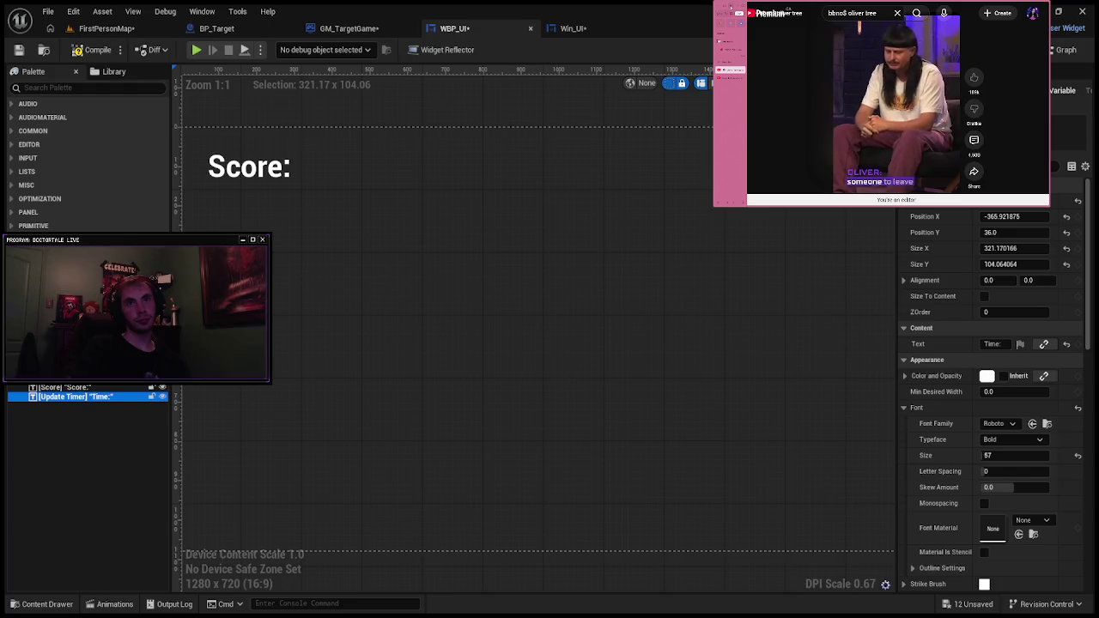
Step: Return to the results and play bbno$'s 'Let Down (ft. Oliver Tree)', scrolling its page
left_click(729, 69)
scroll(822, 107, "up", 5)
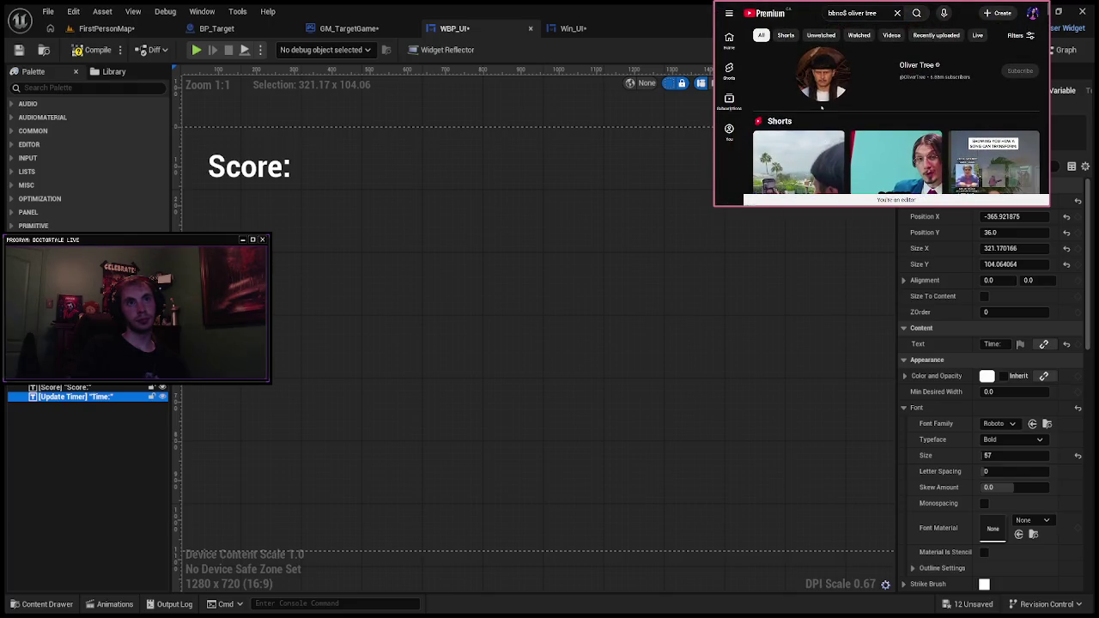
scroll(822, 107, "down", 6)
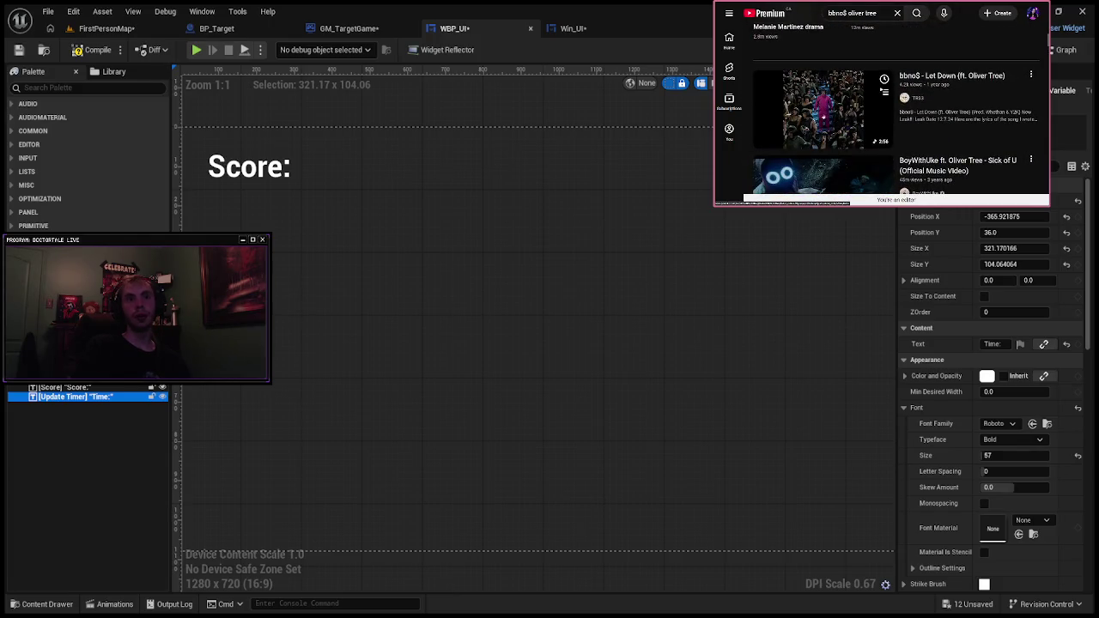
left_click(823, 118)
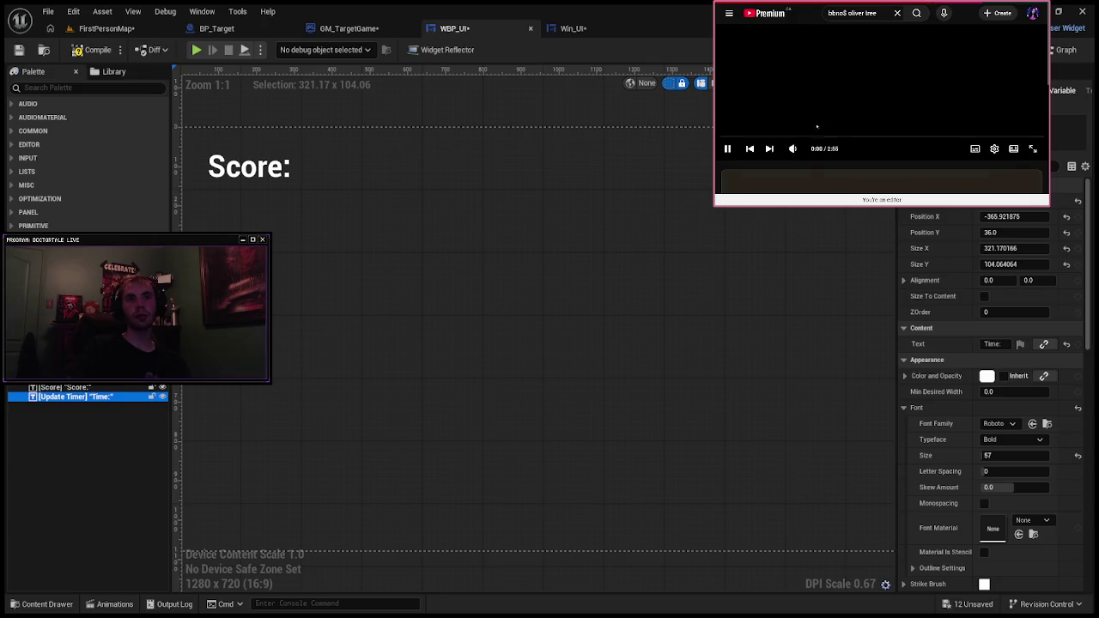
scroll(803, 136, "down", 10)
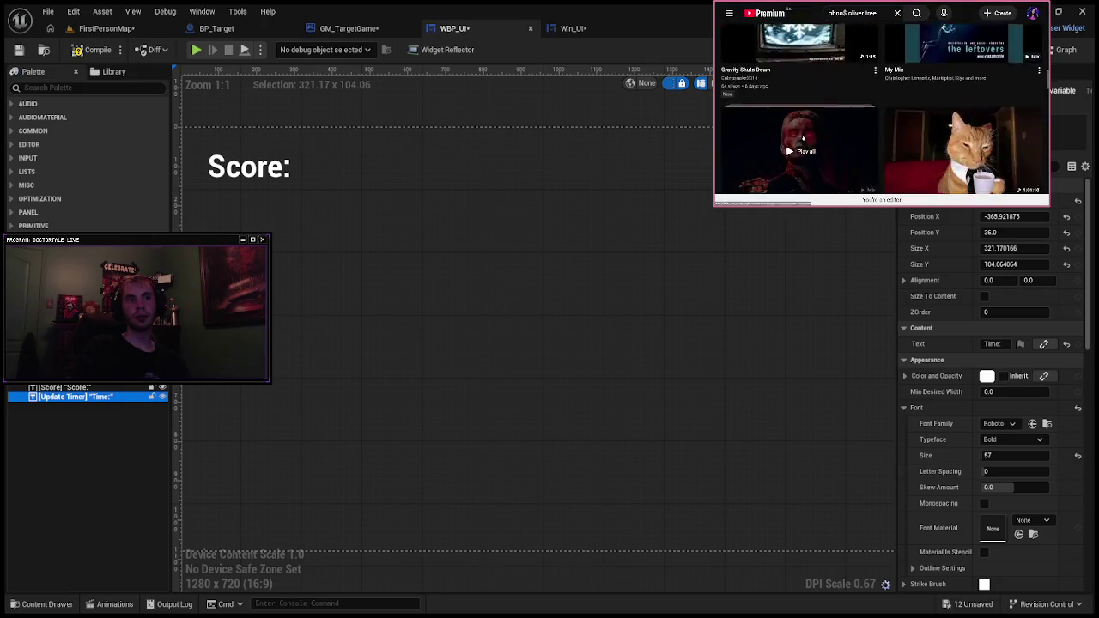
scroll(803, 136, "down", 10)
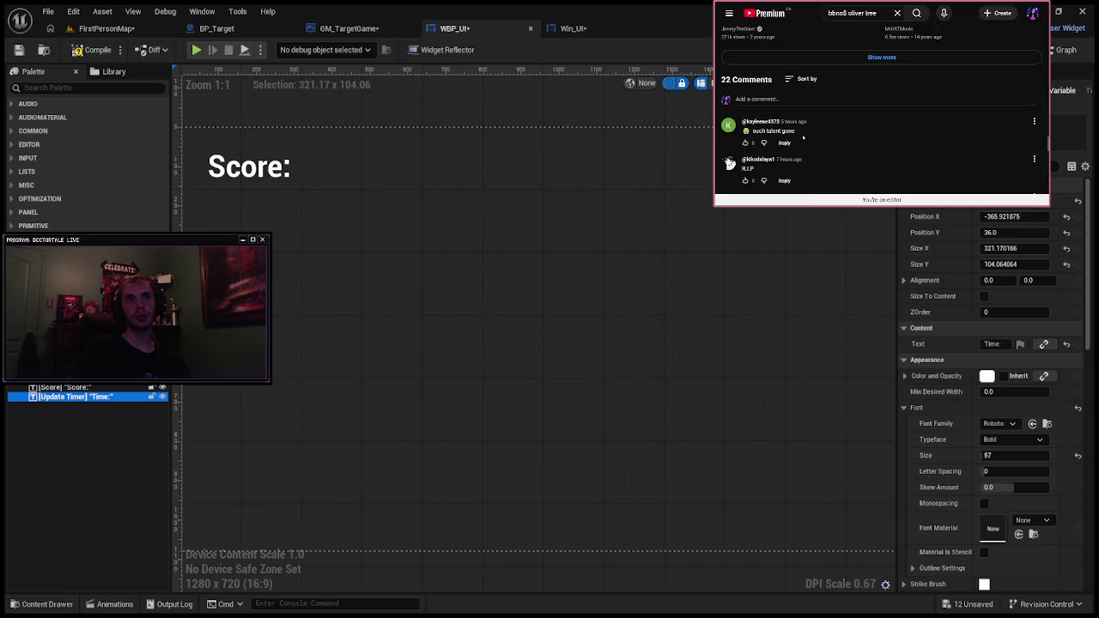
scroll(803, 137, "down", 15)
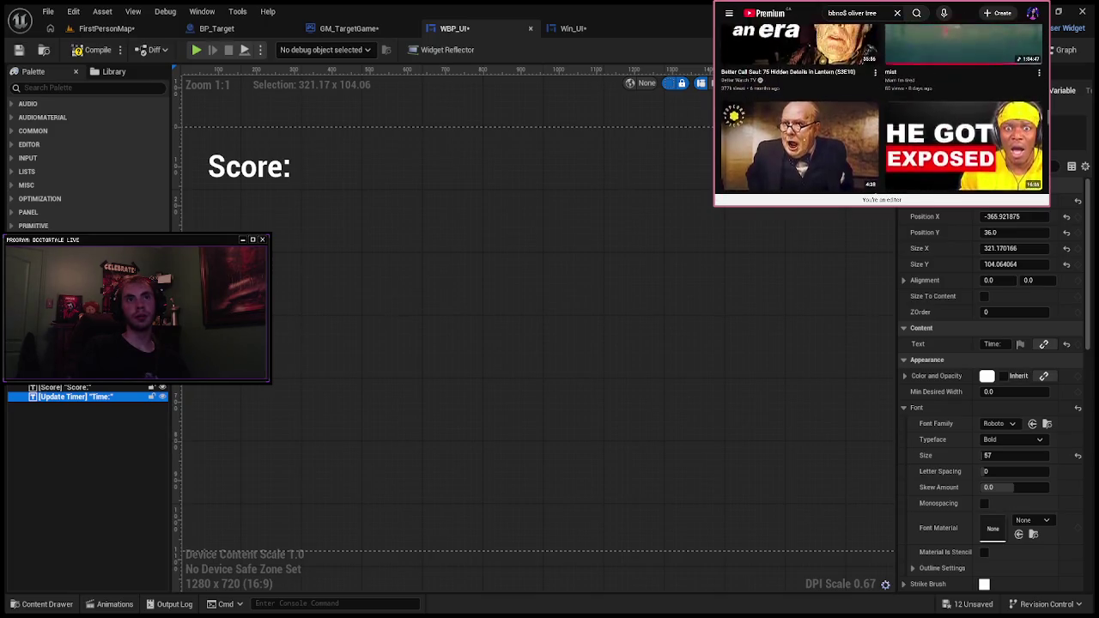
scroll(803, 137, "up", 20)
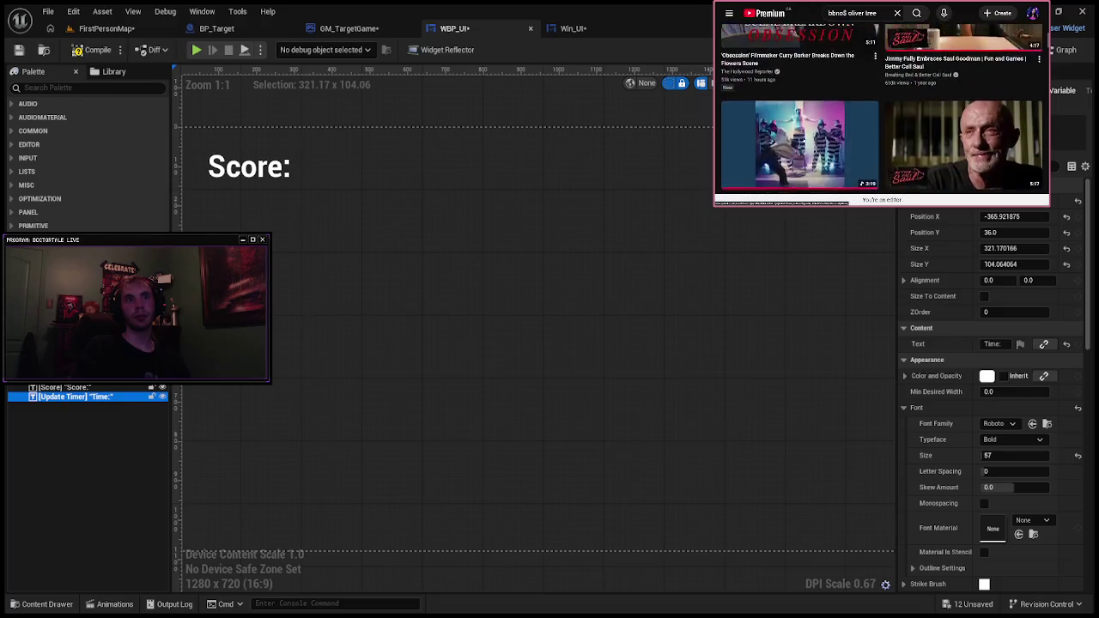
scroll(804, 140, "up", 3)
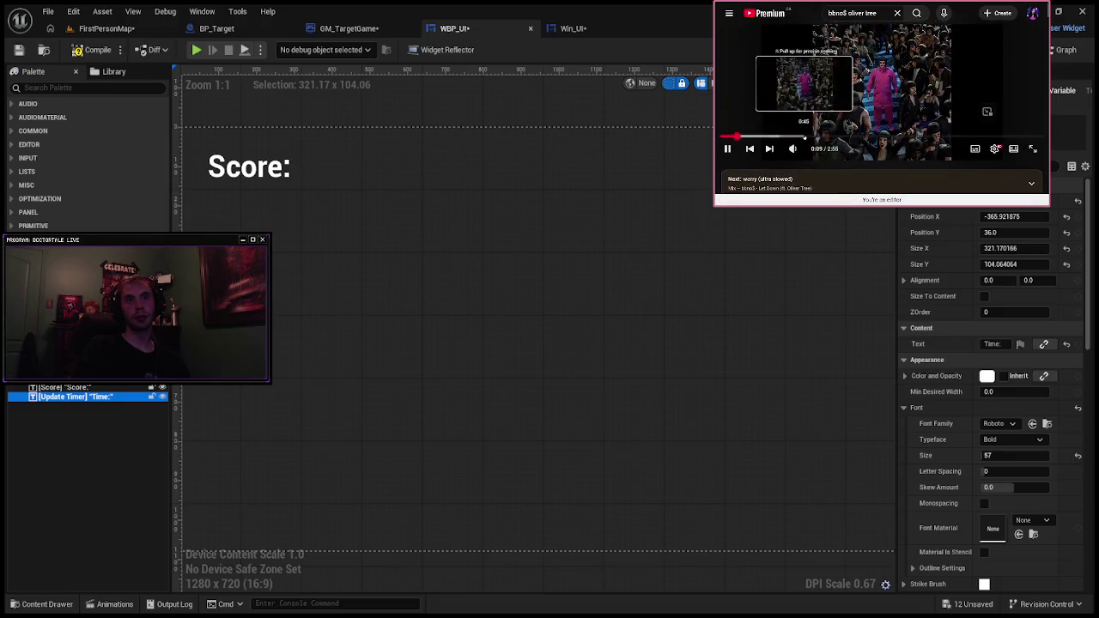
Step: Scroll the Let Down video page, then shrink the video into the miniplayer at 1:01
scroll(803, 138, "down", 2)
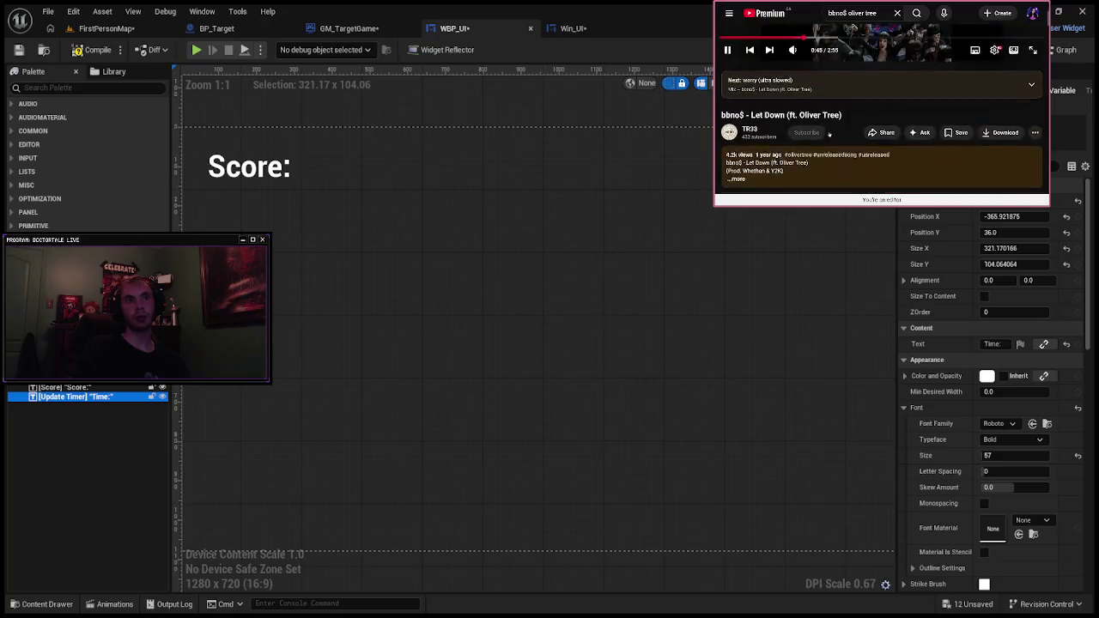
scroll(835, 173, "down", 2)
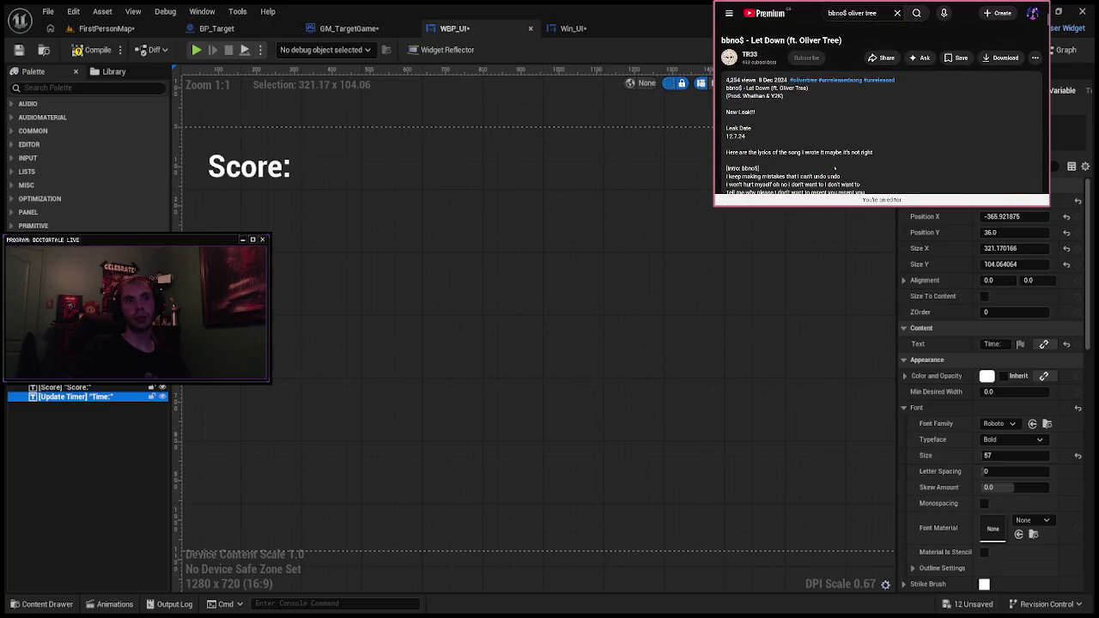
scroll(834, 168, "up", 4)
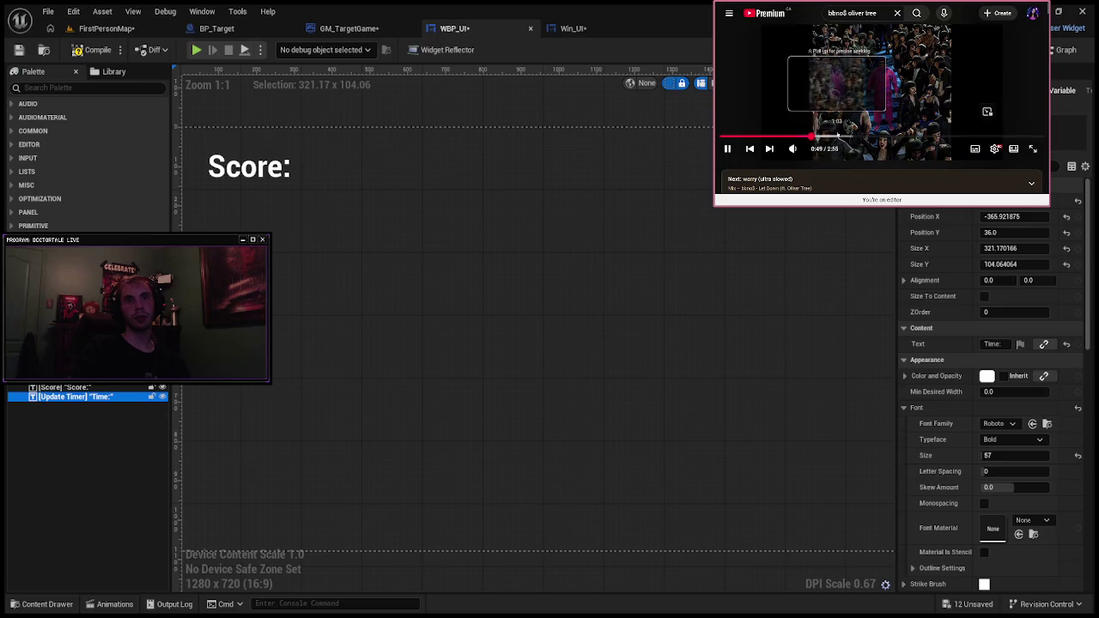
scroll(842, 152, "down", 3)
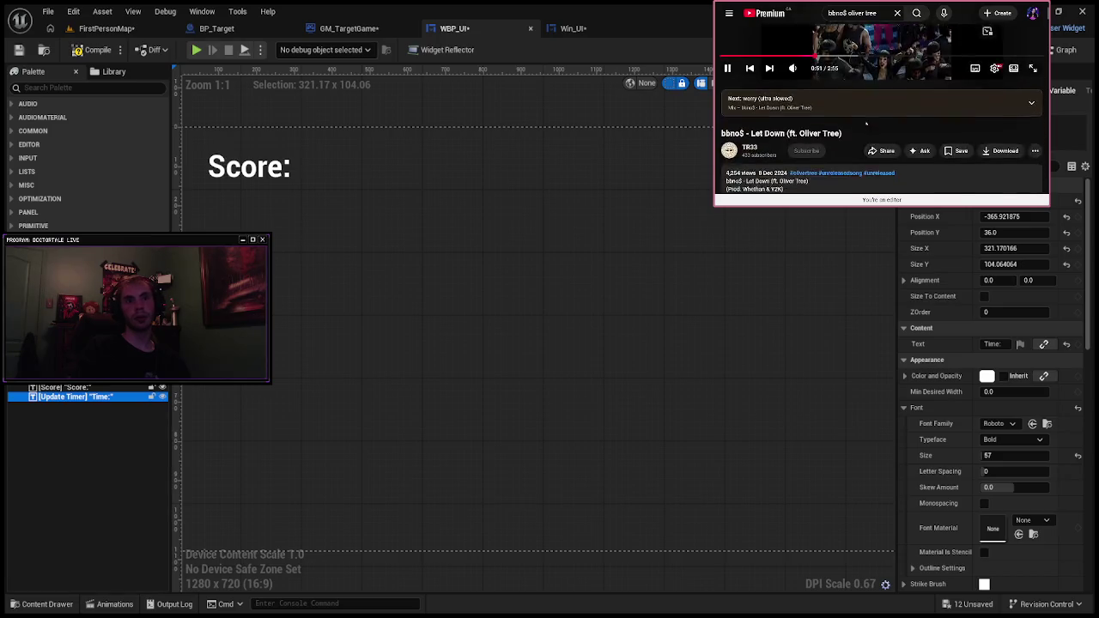
scroll(843, 153, "up", 3)
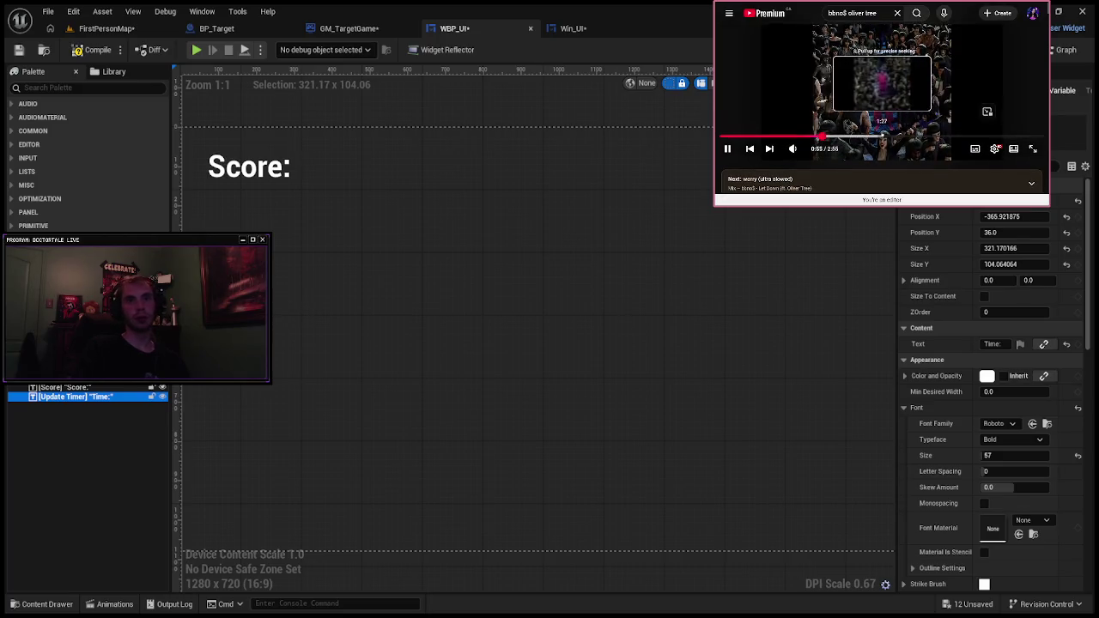
key("i")
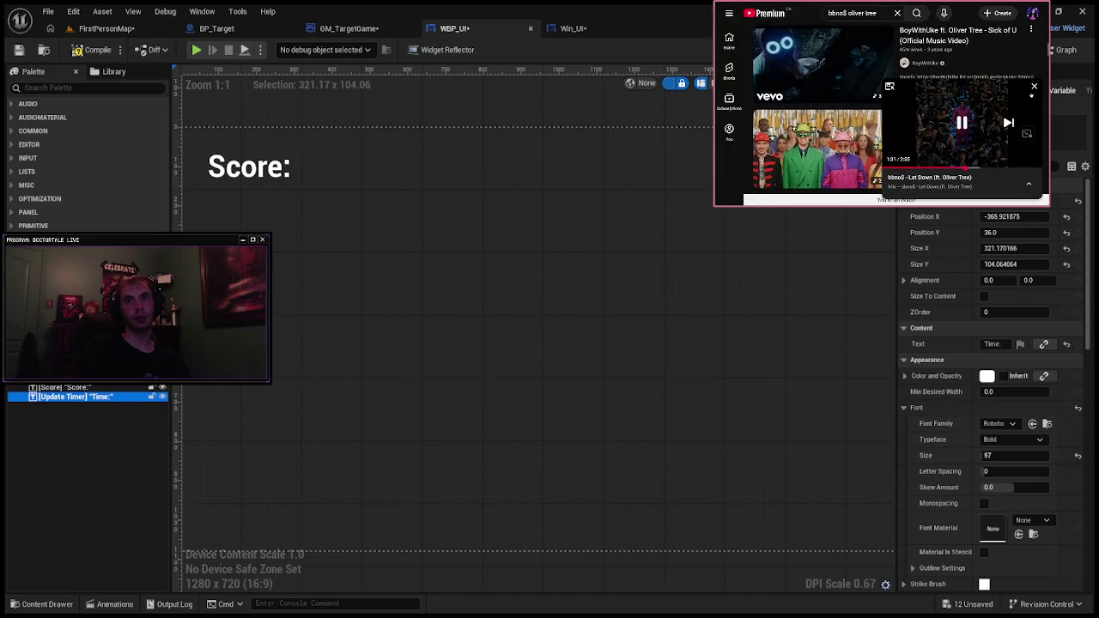
Step: Close the miniplayer and scroll through the bbno$ oliver tree results feed
left_click(1034, 86)
scroll(805, 157, "down", 1)
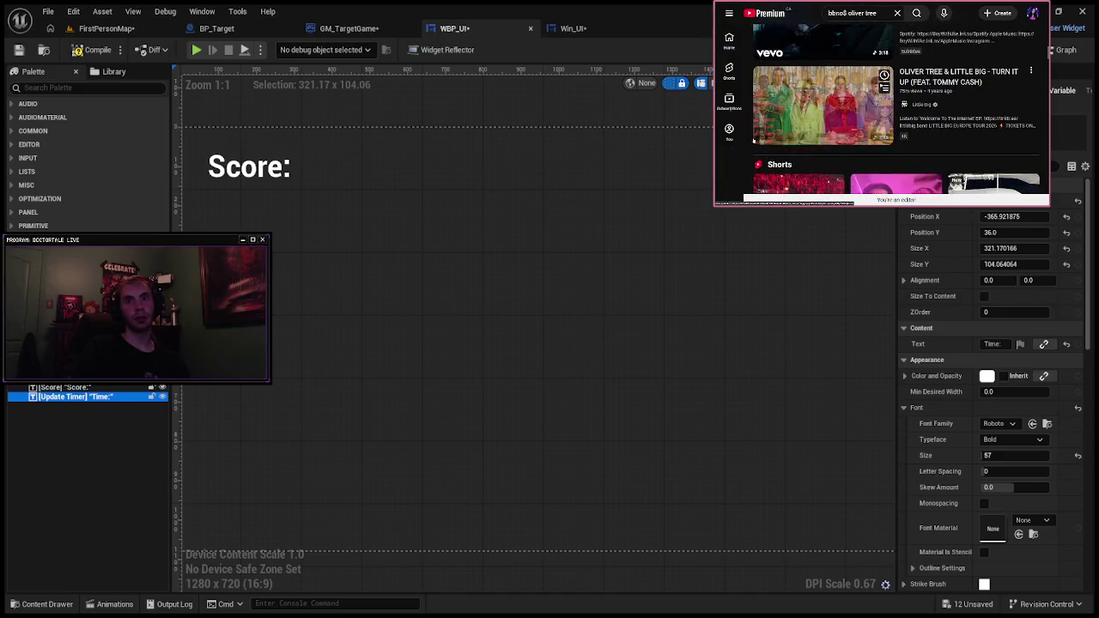
scroll(756, 154, "down", 3)
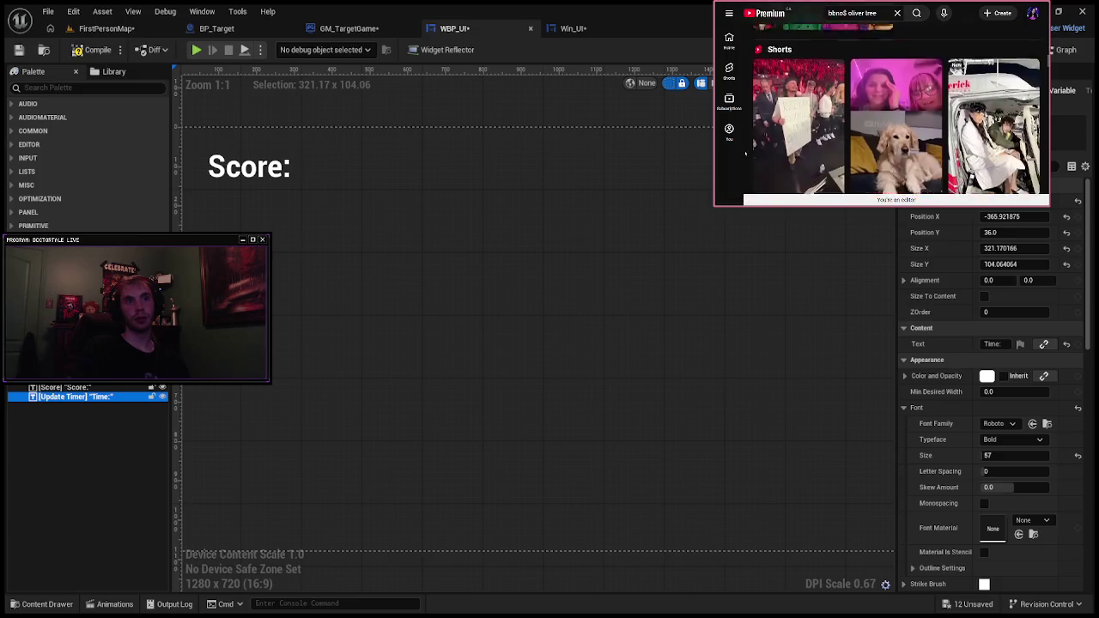
scroll(746, 153, "down", 1)
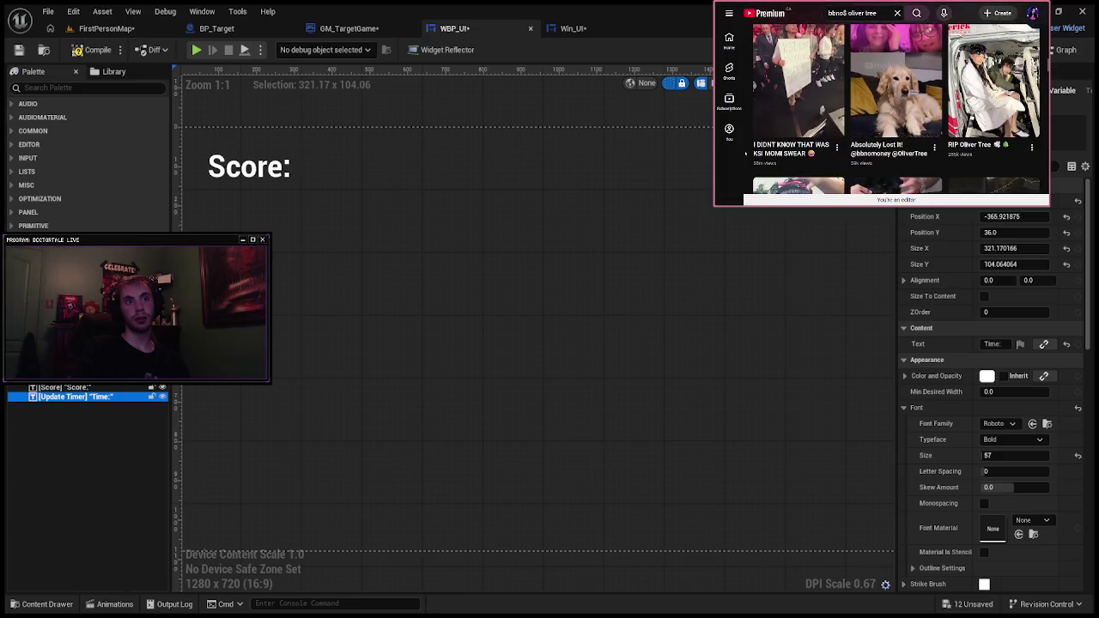
scroll(746, 155, "up", 1)
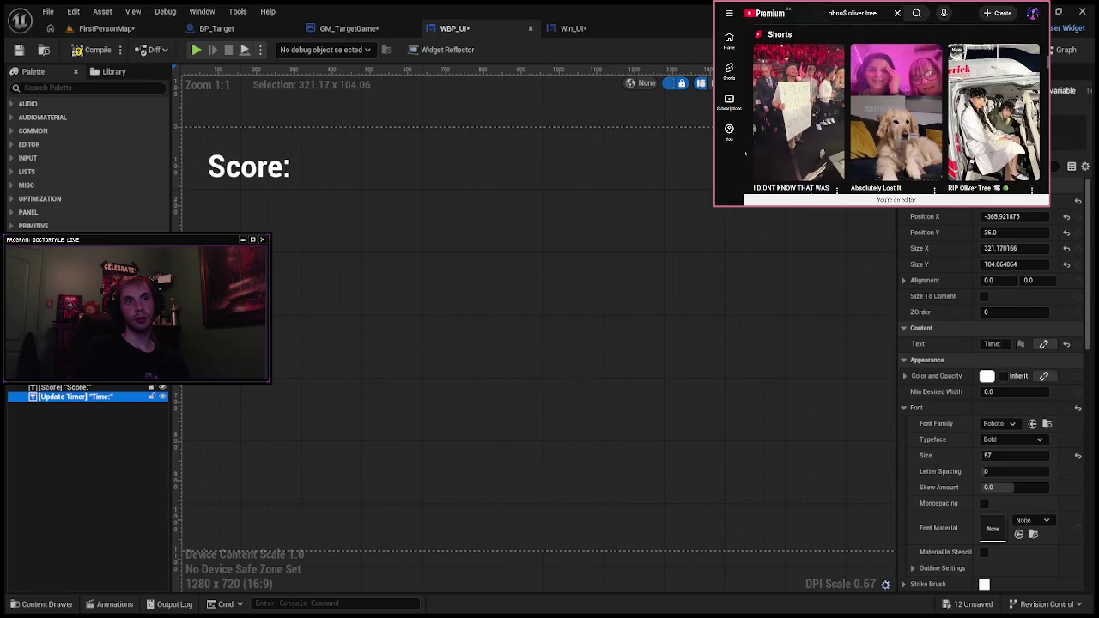
scroll(745, 153, "down", 1)
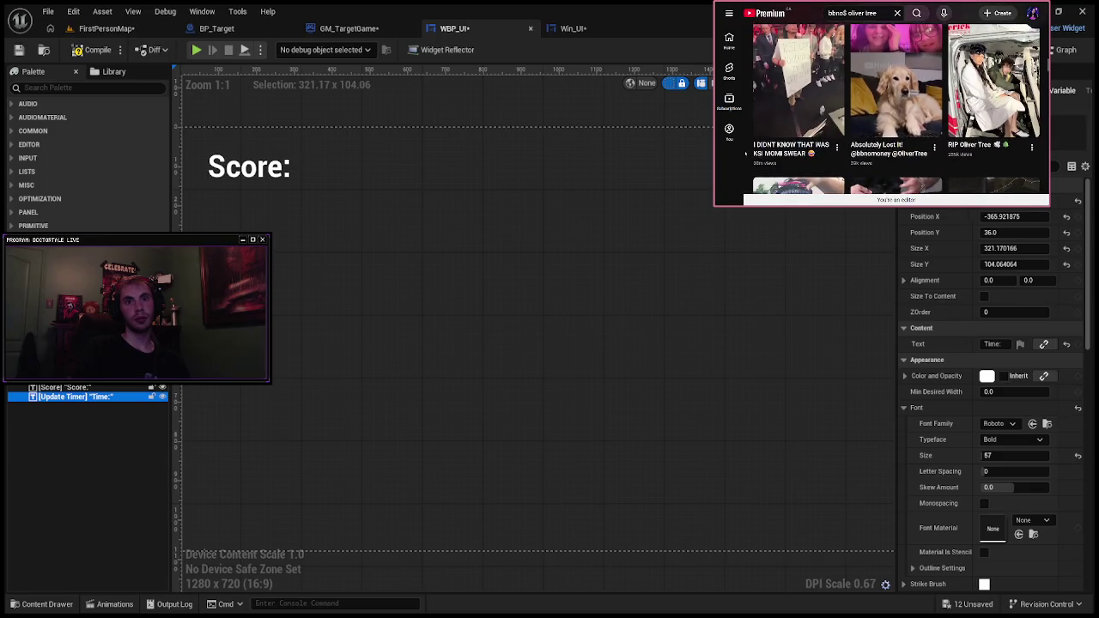
scroll(746, 154, "down", 3)
scroll(745, 154, "down", 1)
scroll(746, 154, "up", 1)
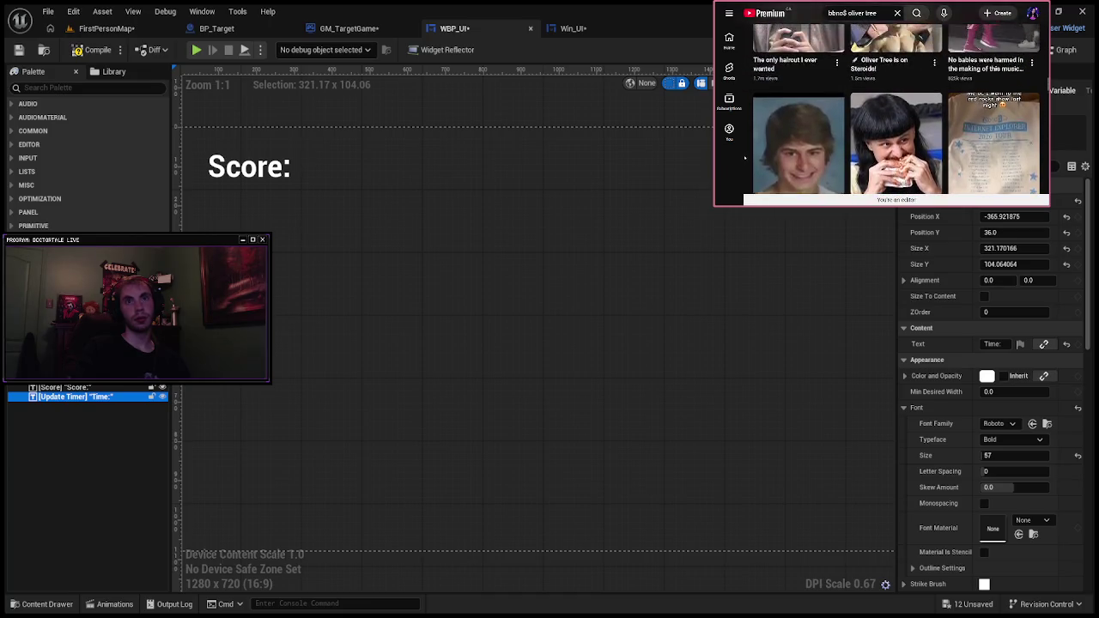
scroll(744, 157, "down", 1)
scroll(745, 157, "down", 5)
scroll(744, 157, "up", 2)
Step: Show and hide the You account links, then switch the browser to the Gmail inbox
left_click(729, 13)
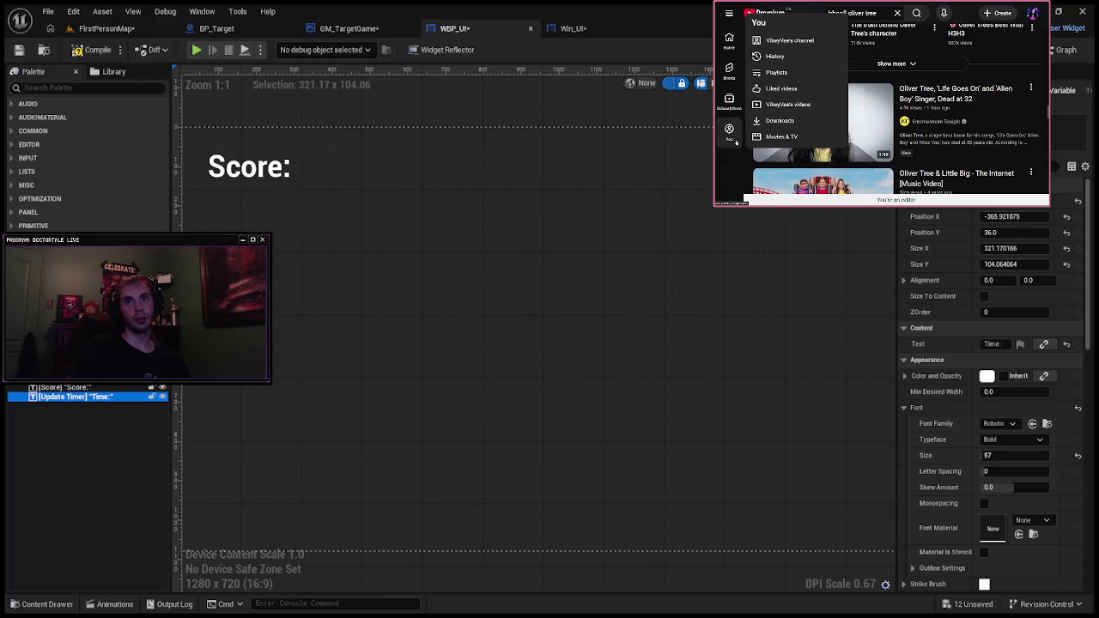
left_click(729, 13)
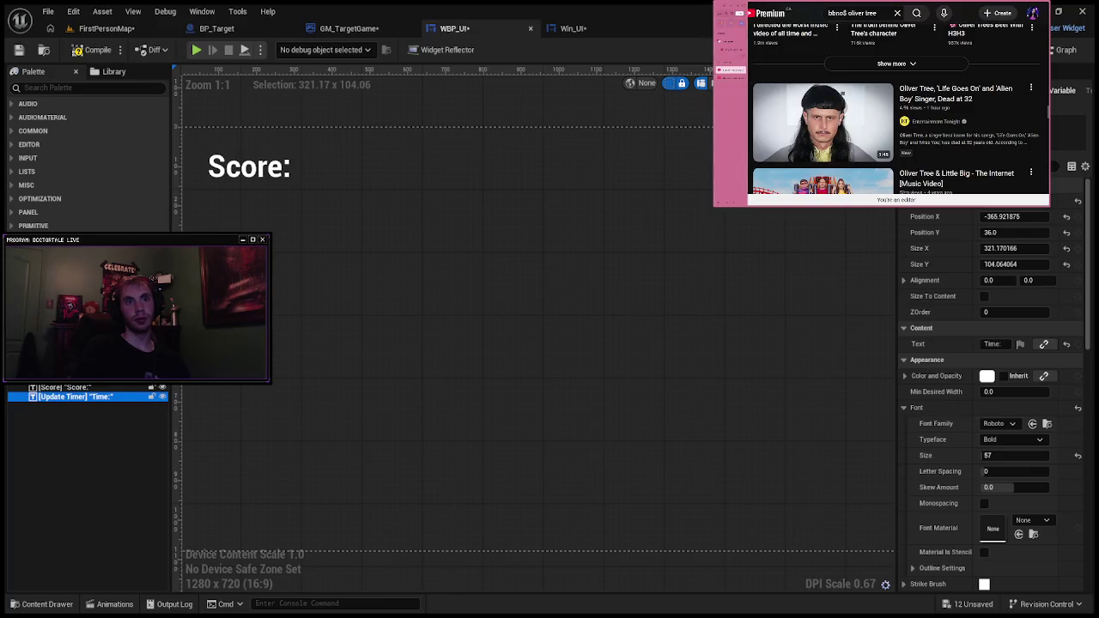
left_click(729, 72)
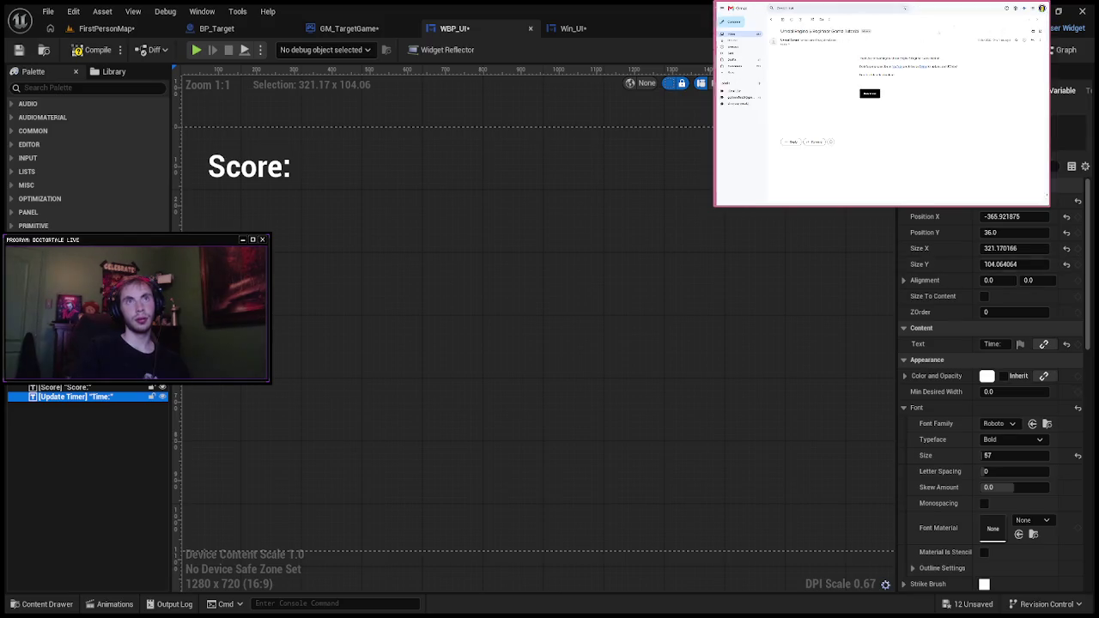
Step: Close the browser, select the canvas panel, and open WBP_UI's EventGraph with the Timer event
left_click(1059, 343)
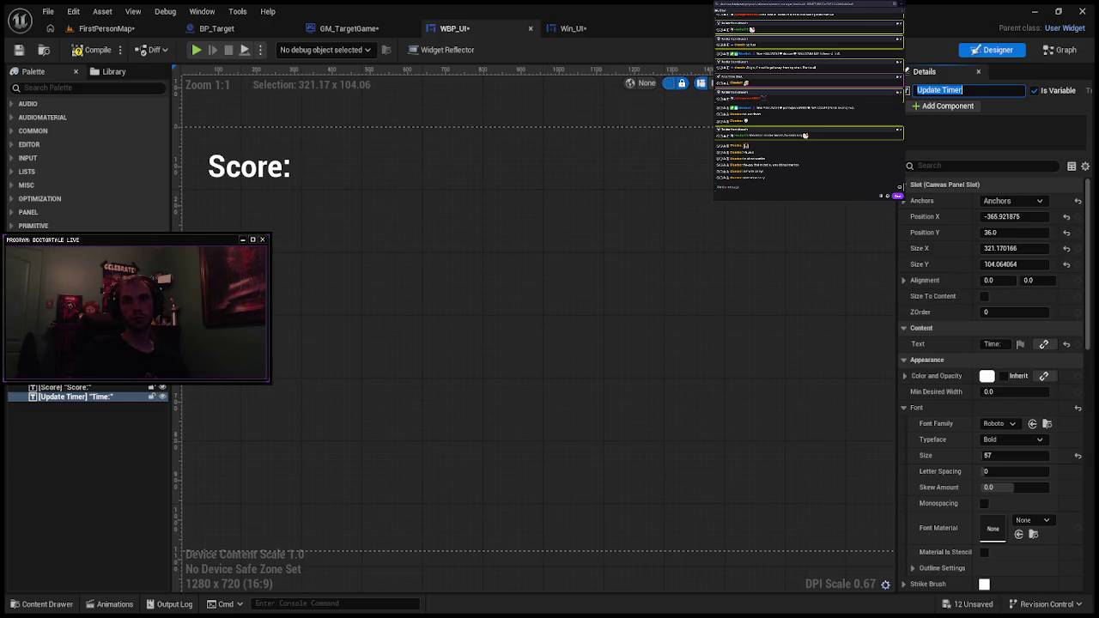
left_click(451, 123)
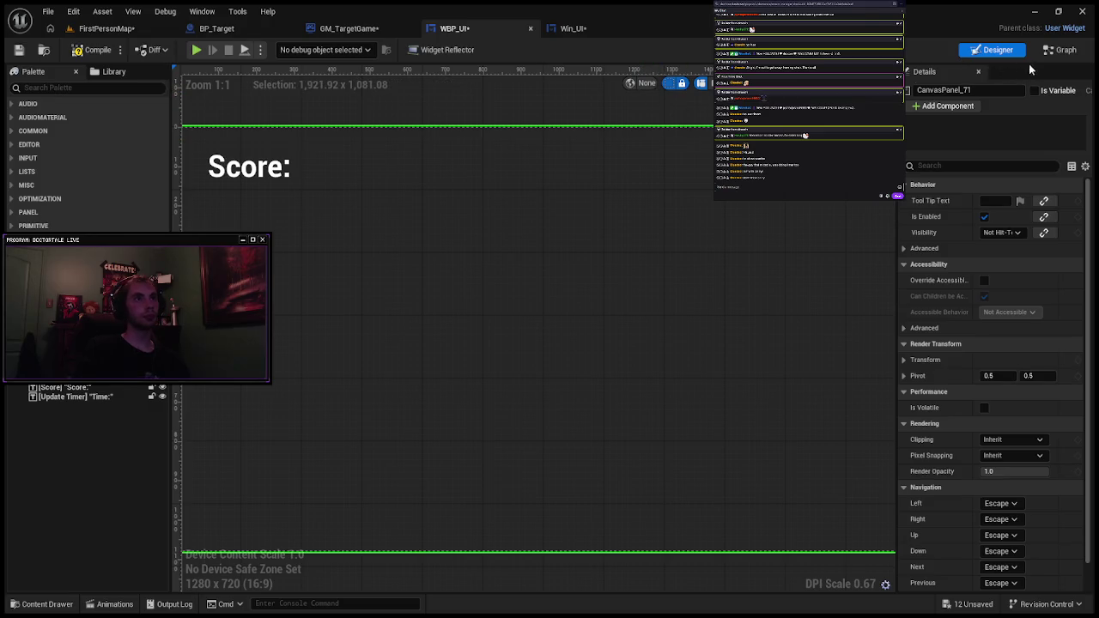
left_click(1065, 49)
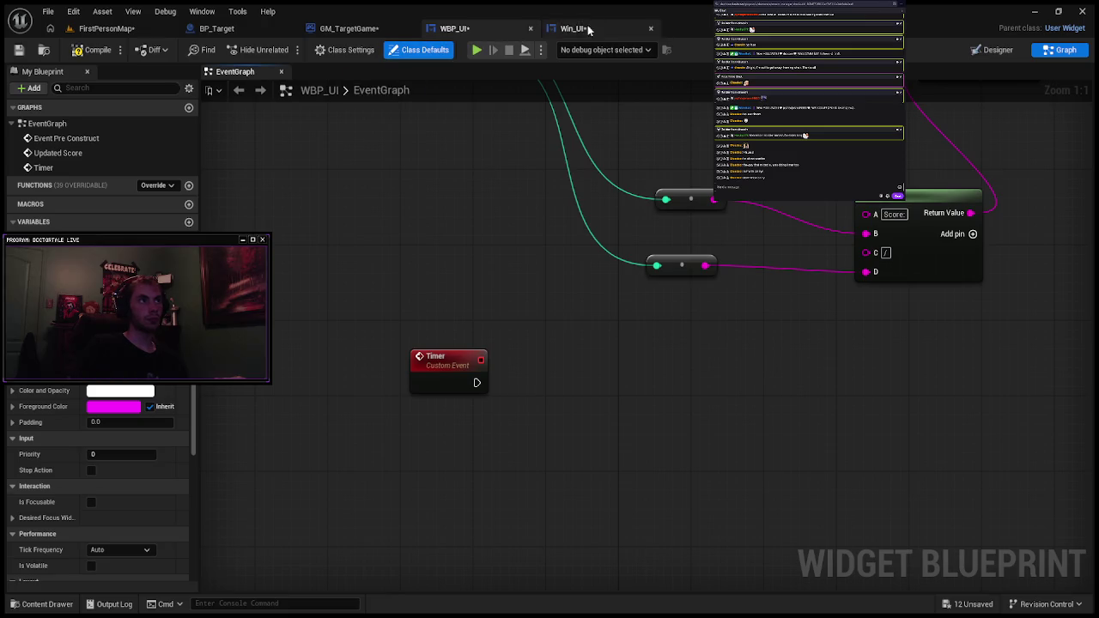
Step: Paste an Update Timer getter below the Timer event and drag a wire from its output
left_click(1000, 52)
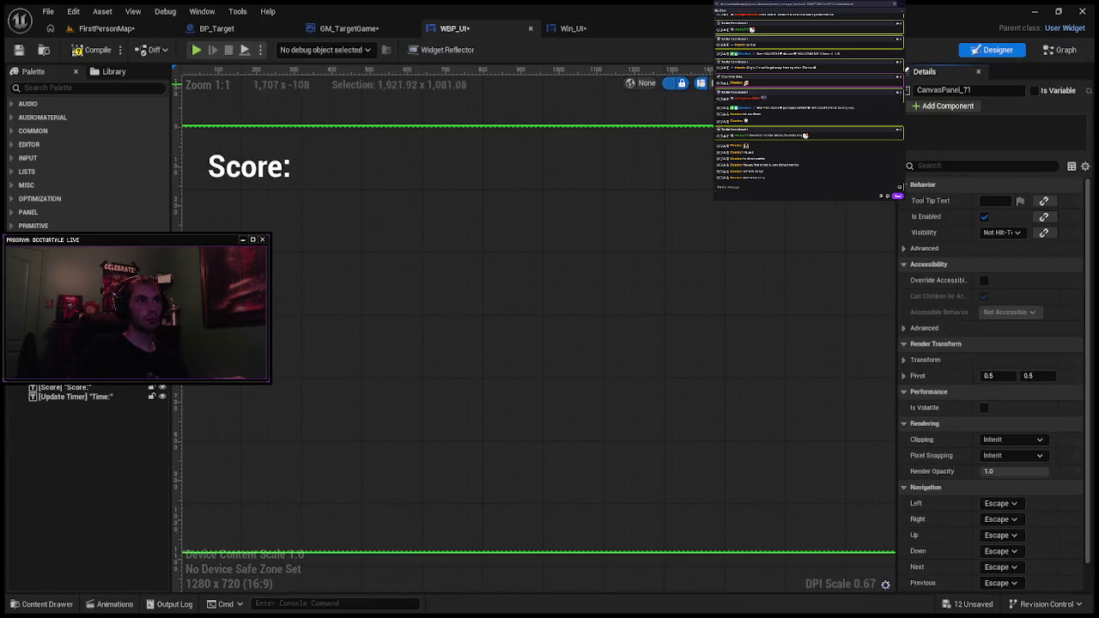
left_click(110, 397)
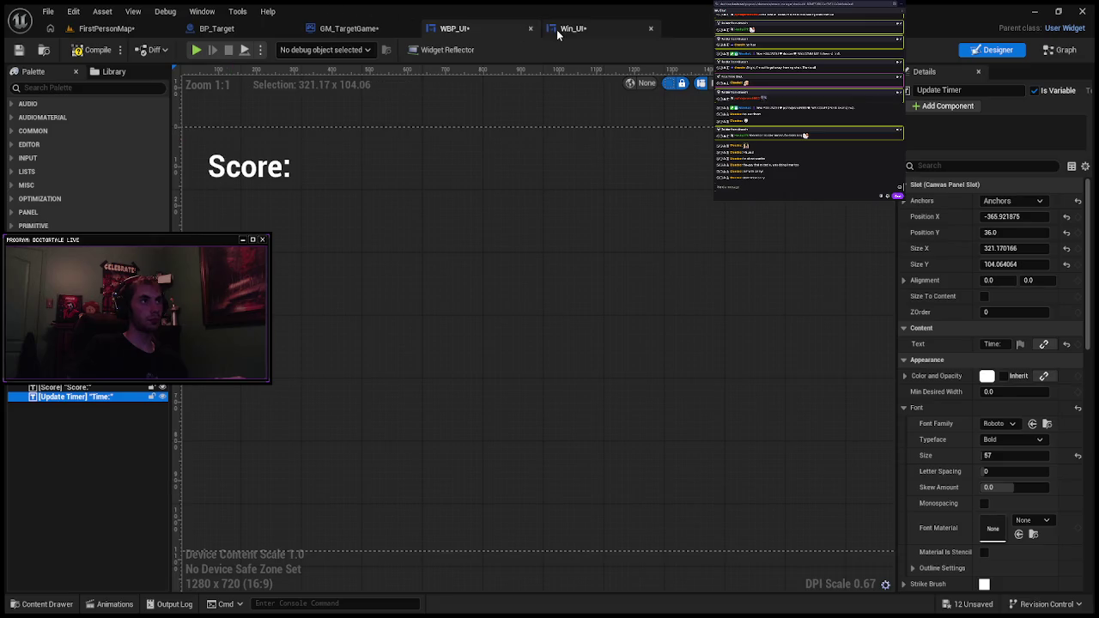
left_click(571, 28)
left_click(460, 28)
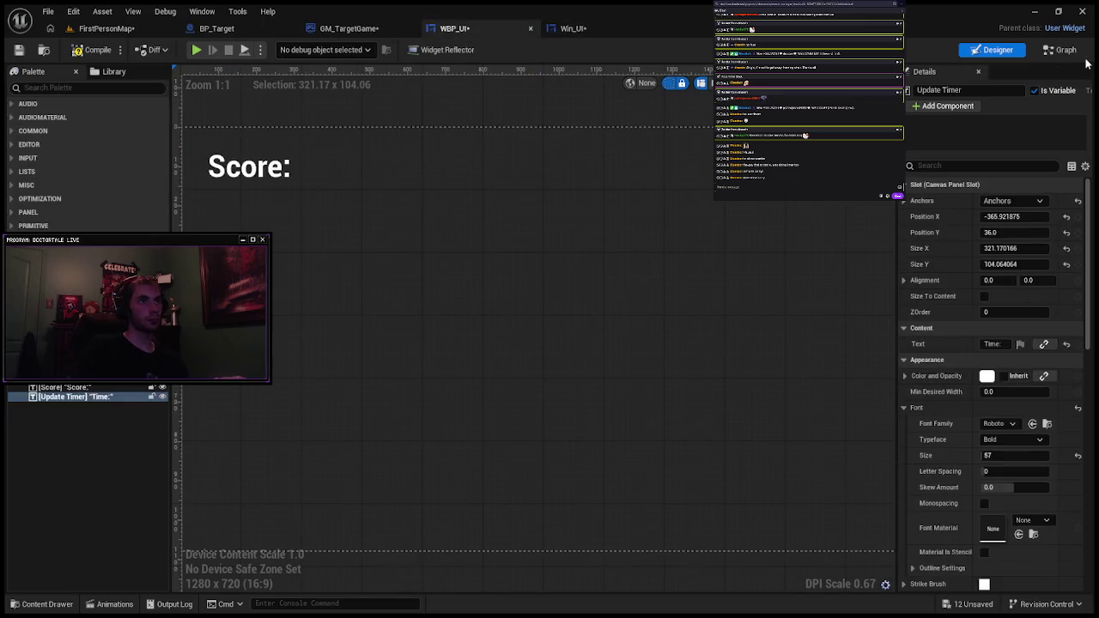
left_click(1063, 50)
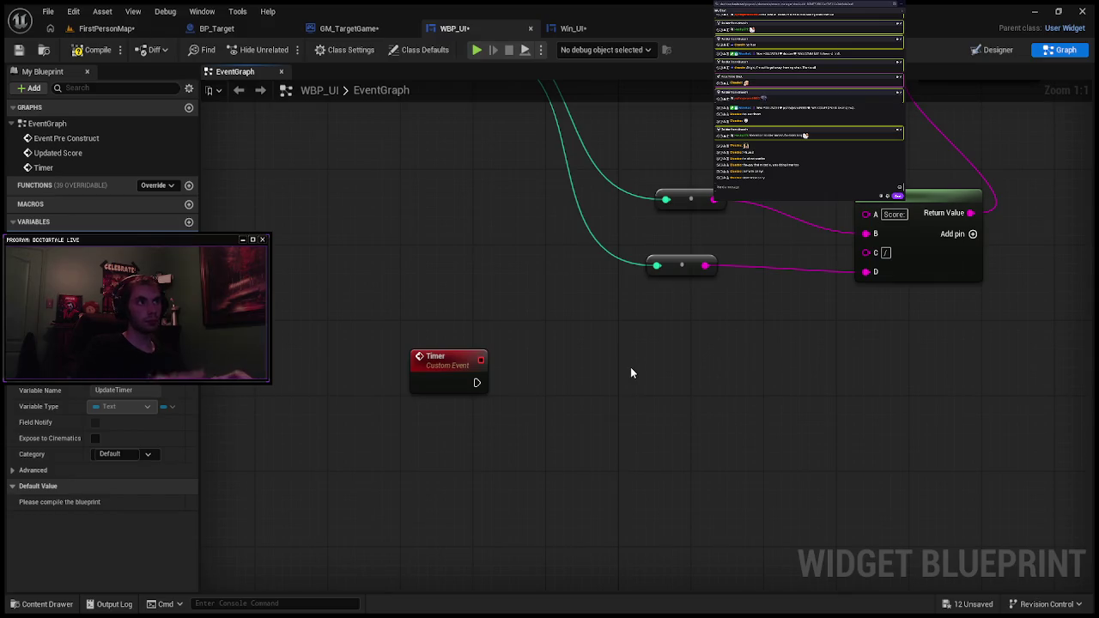
key("ctrl+v")
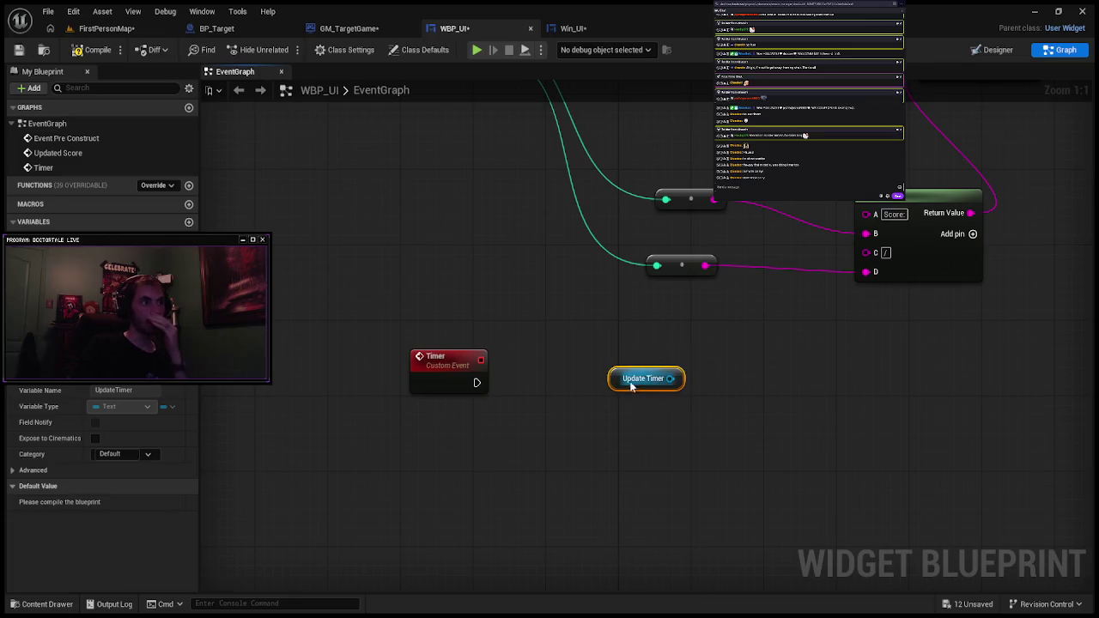
left_click_drag(646, 378, 683, 482)
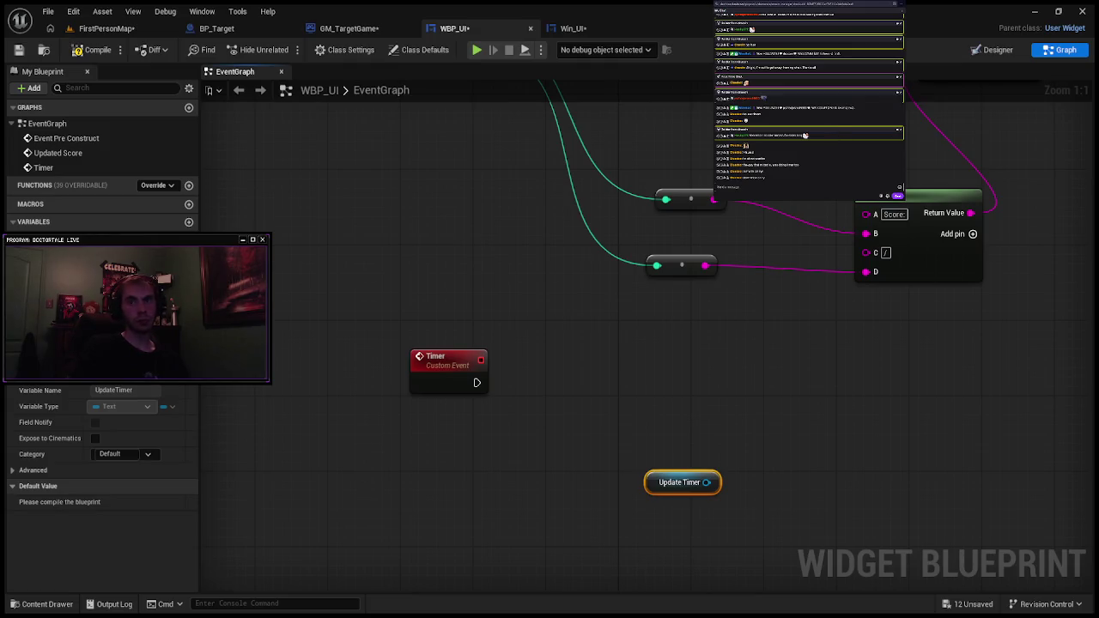
left_click_drag(707, 482, 786, 418)
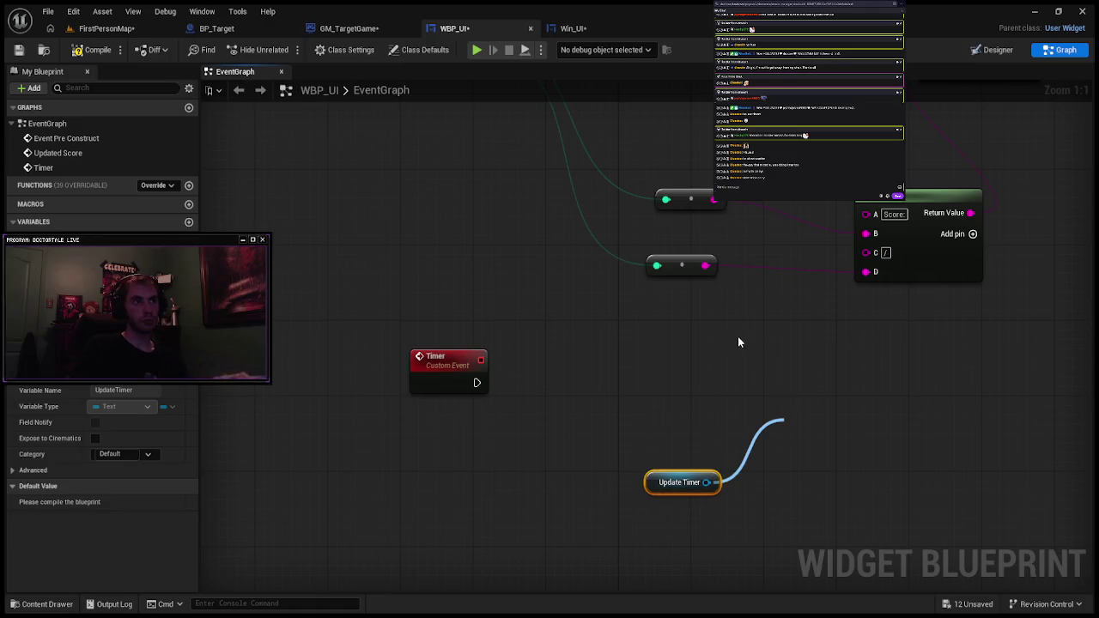
Step: Create a Set Text node fed by Update Timer through To Text (Object), and arrange them
left_click(843, 220)
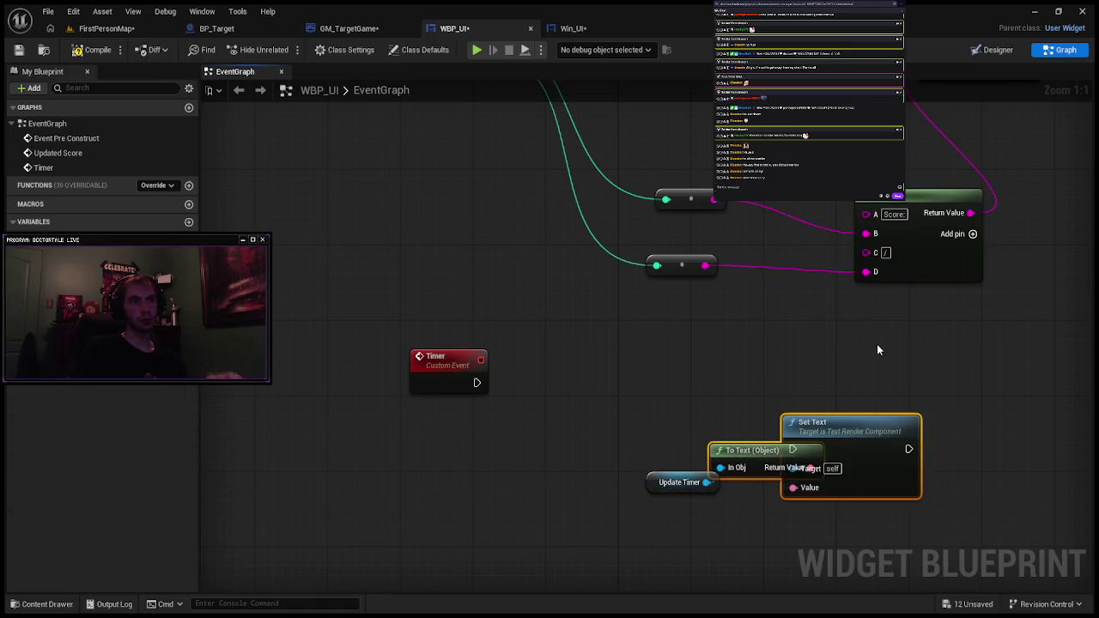
mouse_move(754, 456)
left_mouse_down()
mouse_move(701, 399)
mouse_move(692, 359)
mouse_move(702, 360)
mouse_move(672, 361)
mouse_move(787, 362)
mouse_move(796, 447)
mouse_move(777, 455)
left_mouse_up()
left_click(787, 362)
left_click_drag(835, 343, 917, 343)
left_click_drag(768, 450, 784, 403)
Step: Wire Timer's execution output into Set Text, then paste a Make Text from String Table node
mouse_move(481, 359)
left_mouse_down()
mouse_move(851, 331)
mouse_move(883, 354)
left_mouse_up()
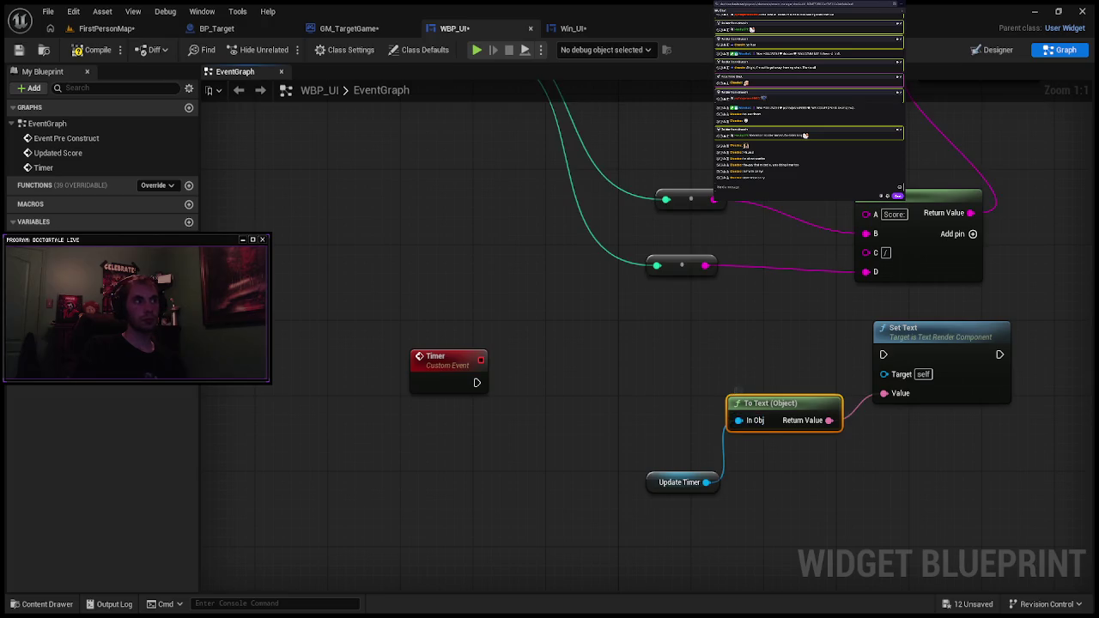
left_click_drag(476, 382, 883, 353)
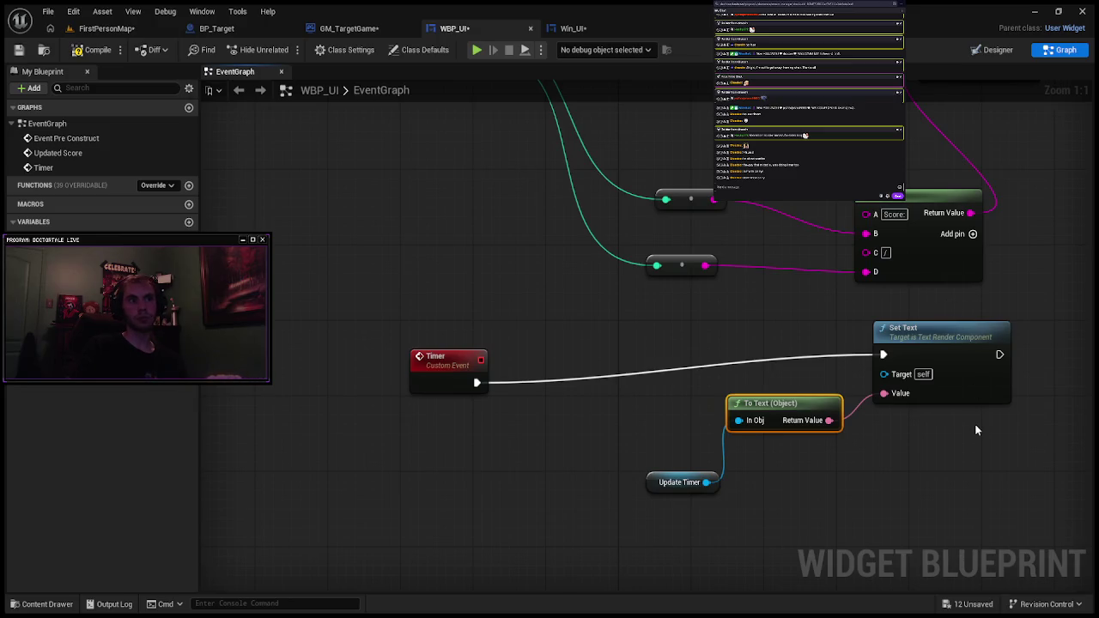
key("ctrl+v")
Step: Move the Make Text from String Table node under Set Text, pull from its Key, then select Timer
left_click_drag(1001, 468, 921, 455)
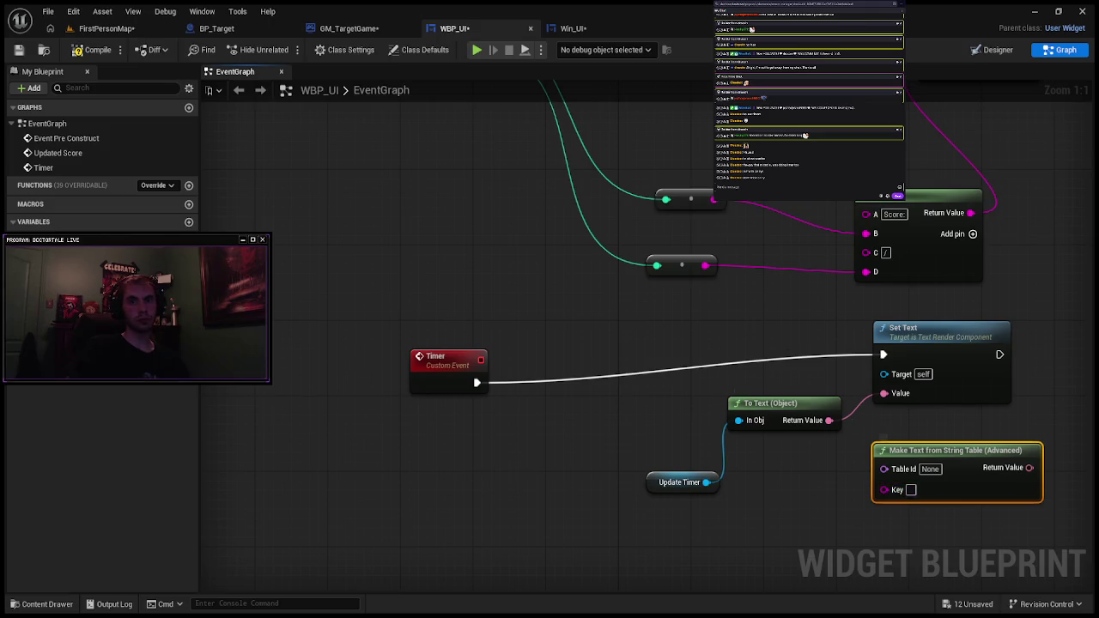
mouse_move(883, 490)
left_mouse_down()
mouse_move(788, 498)
mouse_move(546, 408)
left_mouse_up()
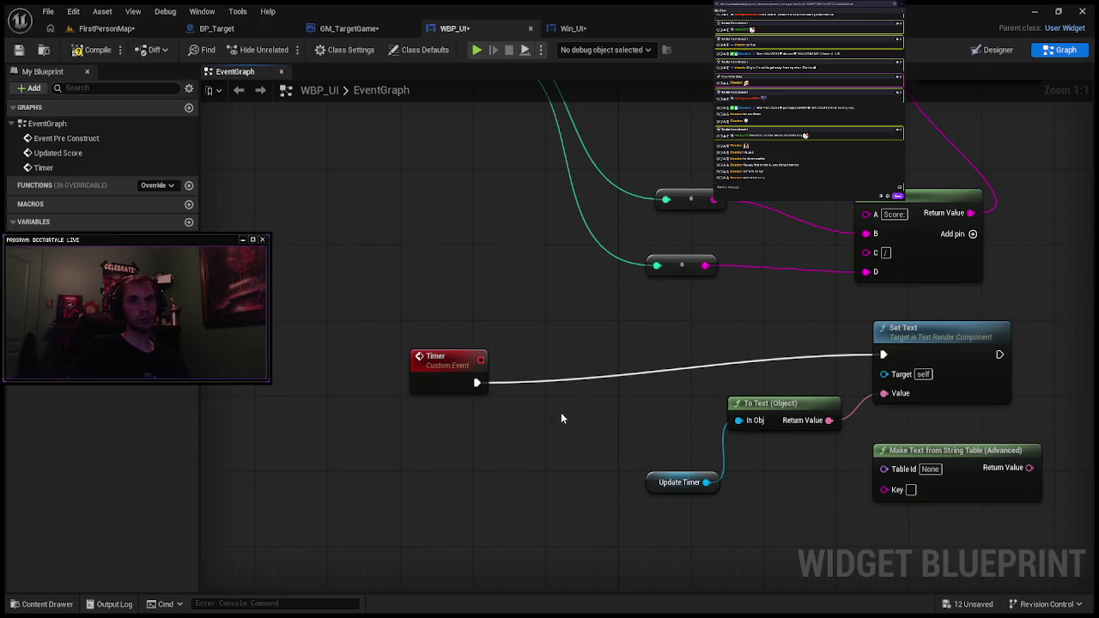
left_click(421, 352)
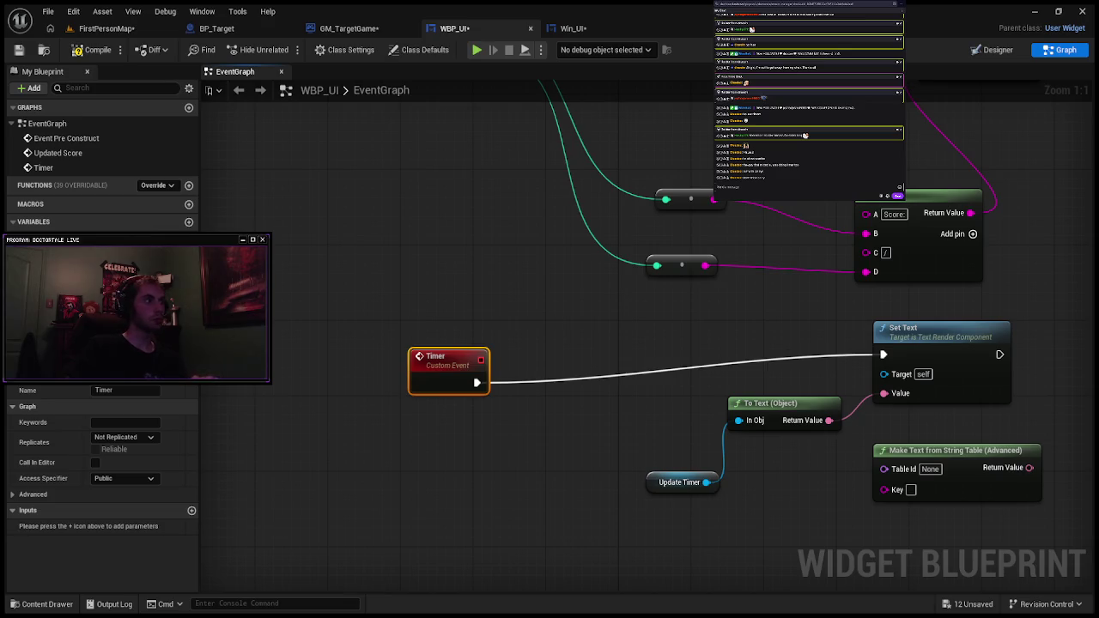
Step: Add an input to the Timer event and name it New Time
left_click(192, 510)
left_click(66, 526)
type("N")
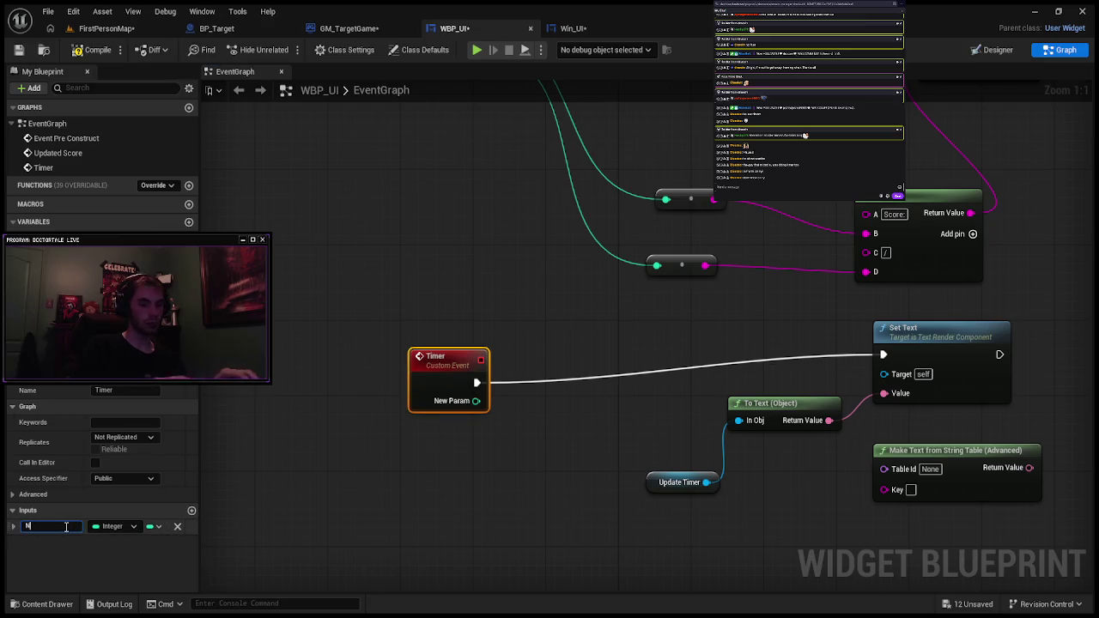
type("ew Time")
key("Return")
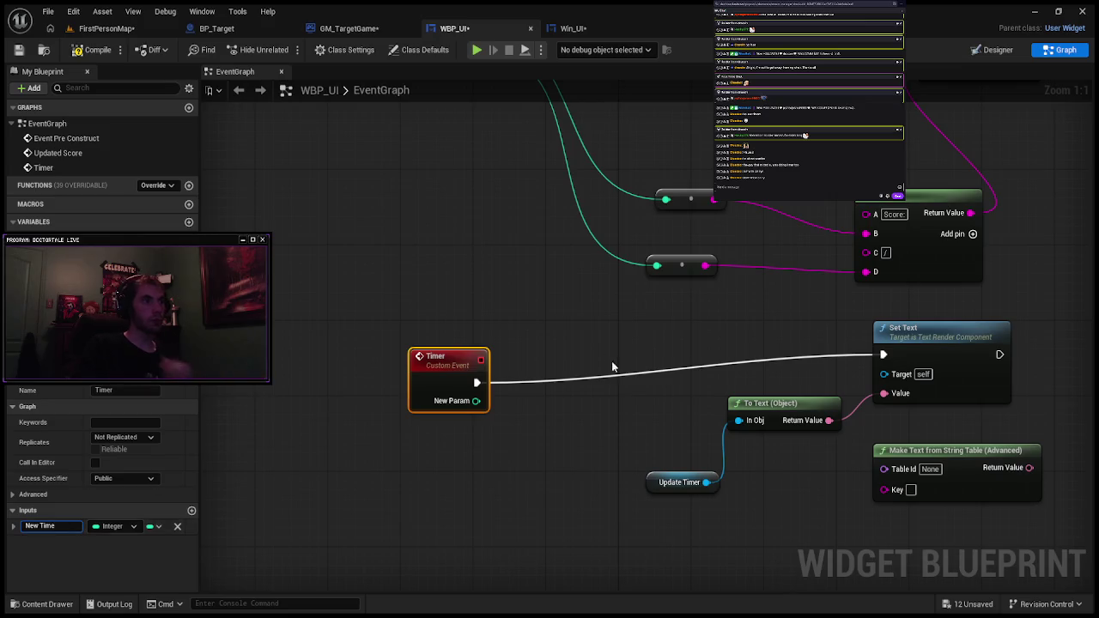
left_click(618, 410)
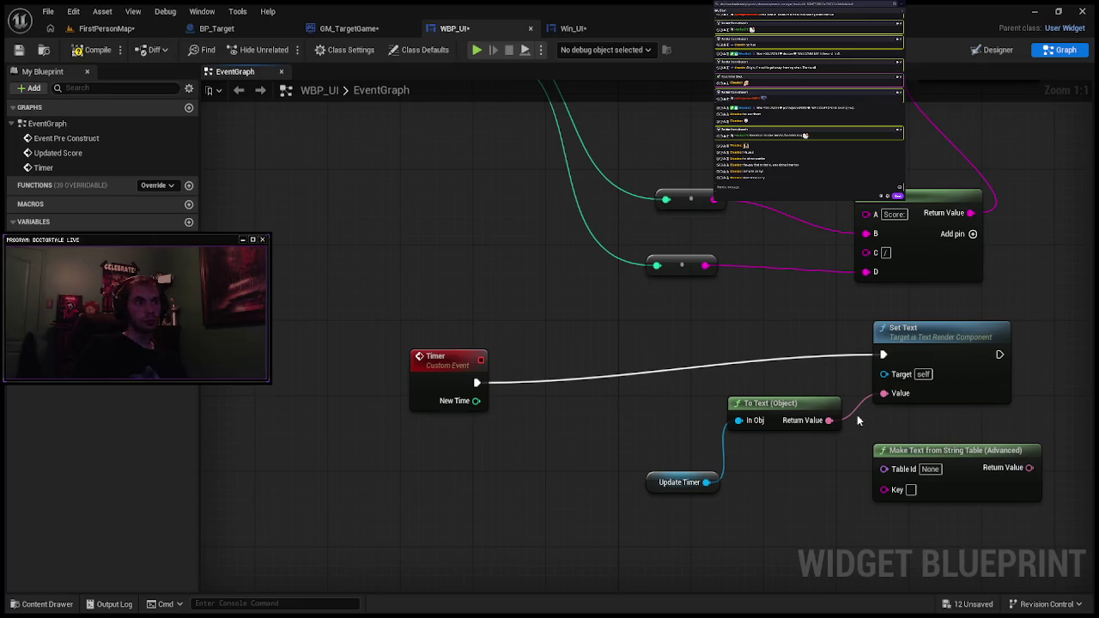
Step: Select To Text (Object) and undo the graph edits back to just the Update Timer node
left_click(781, 403)
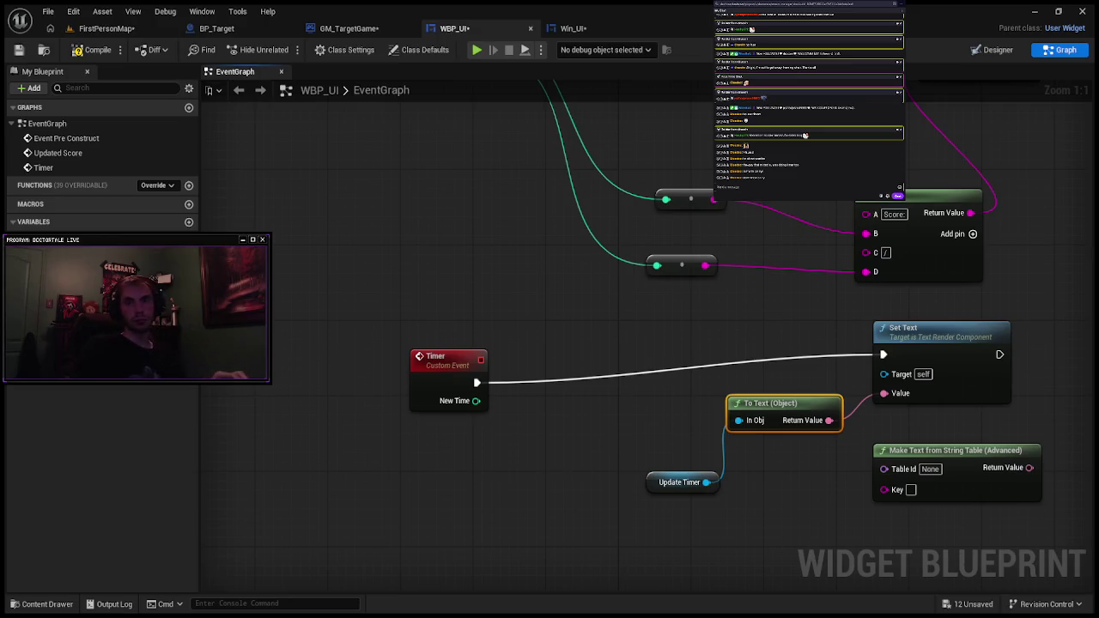
key("ctrl+z")
key("ctrl+z")
key("ctrl+z")
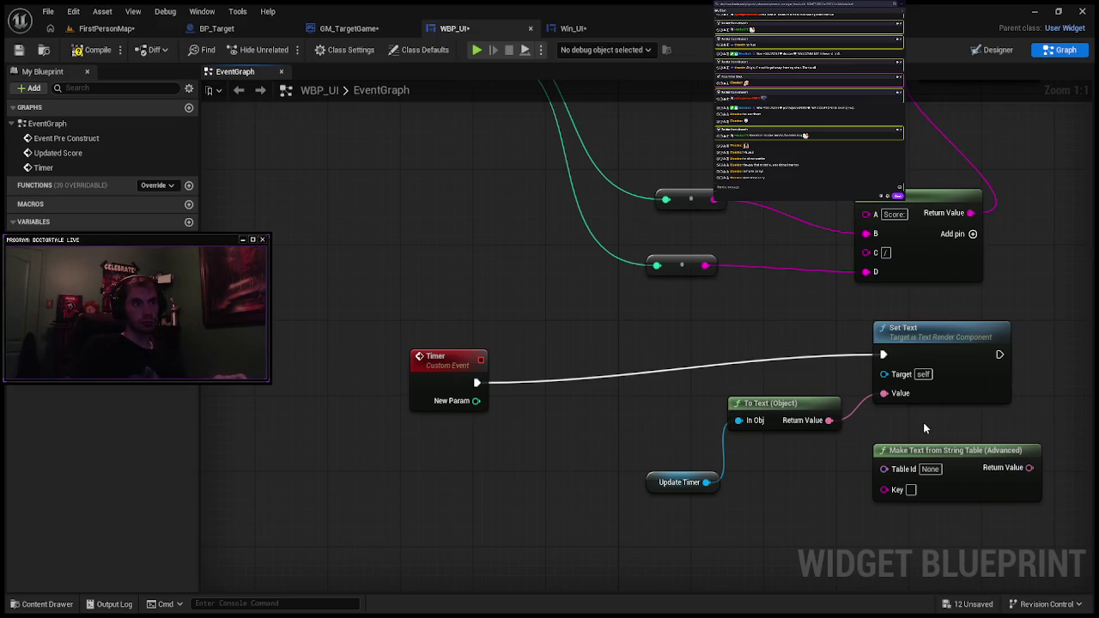
key("ctrl+z")
key("ctrl+z")
key("ctrl+z")
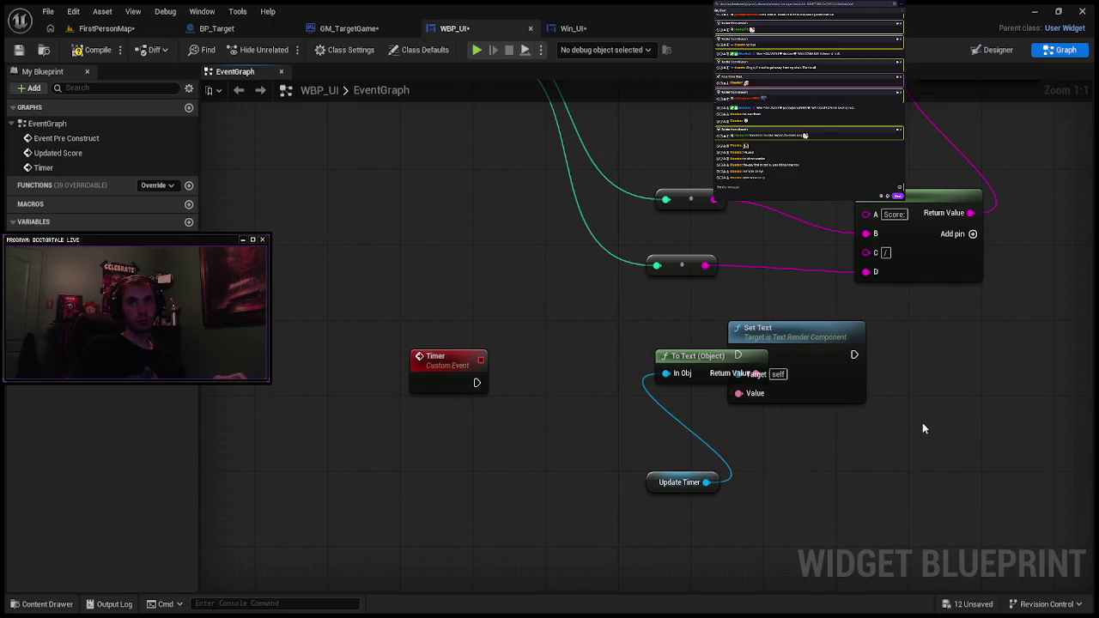
key("ctrl+z")
key("ctrl+z")
key("ctrl+z")
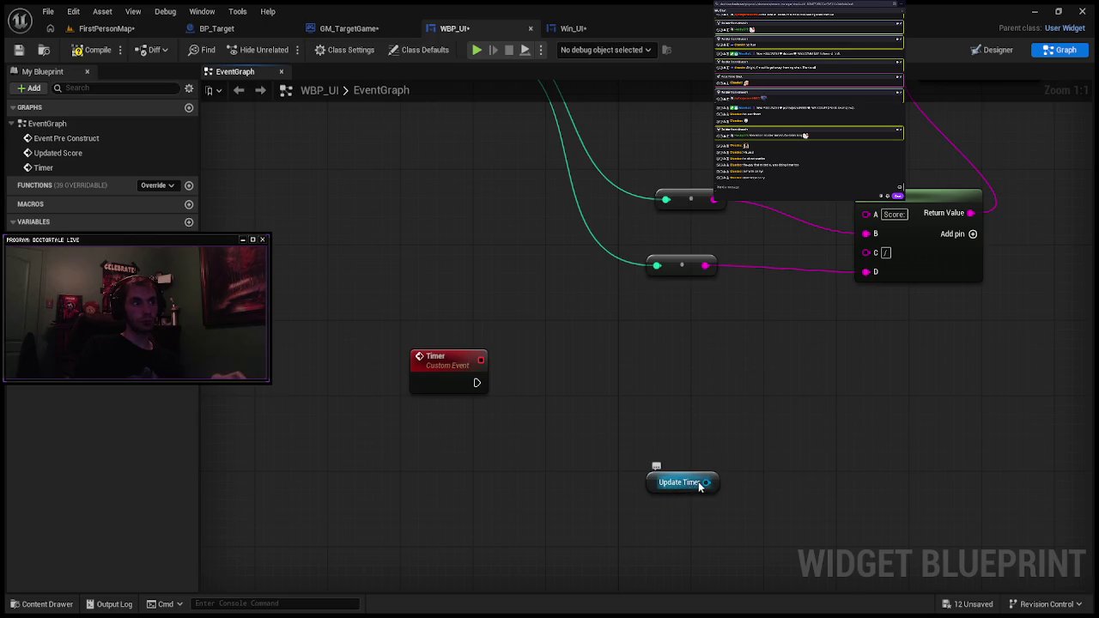
Step: Select the Timer event again and re-add its New Time input
left_click(468, 352)
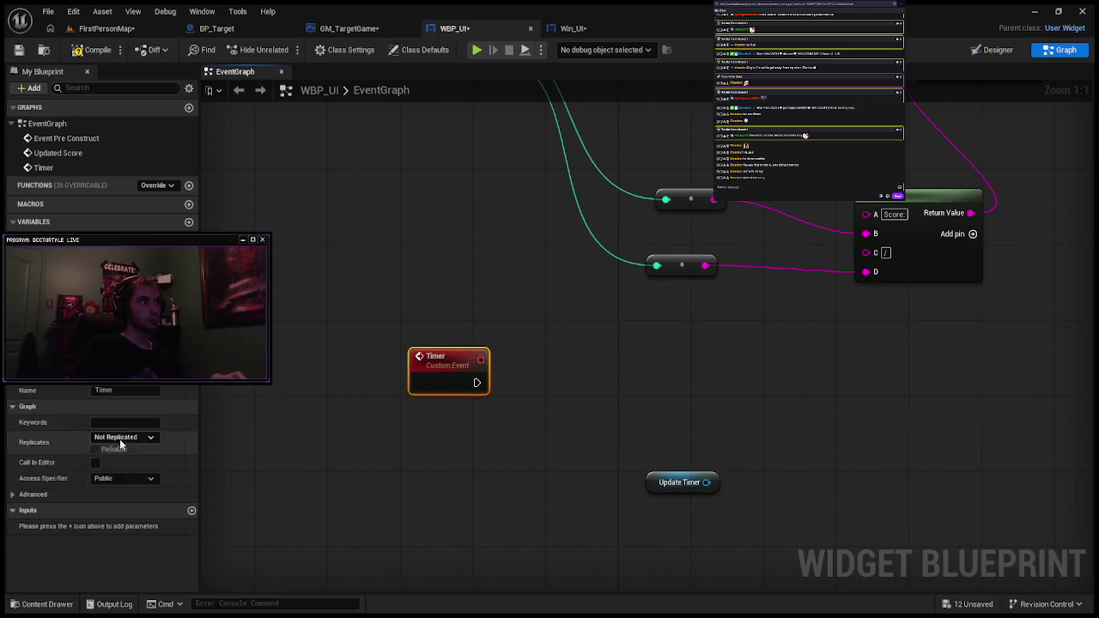
left_click(190, 511)
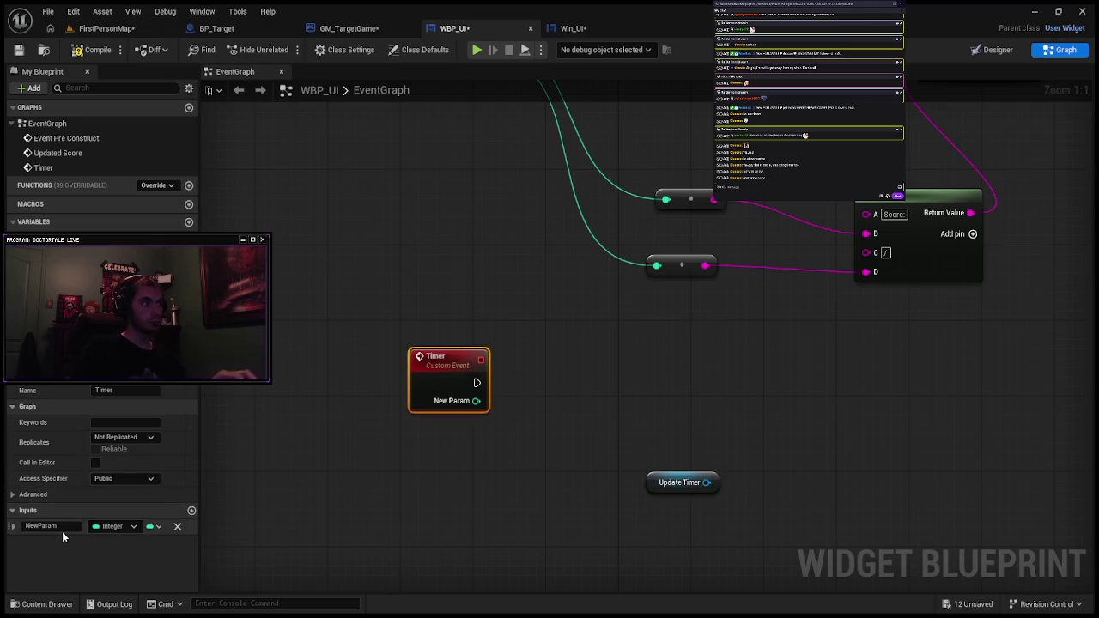
type("New Time")
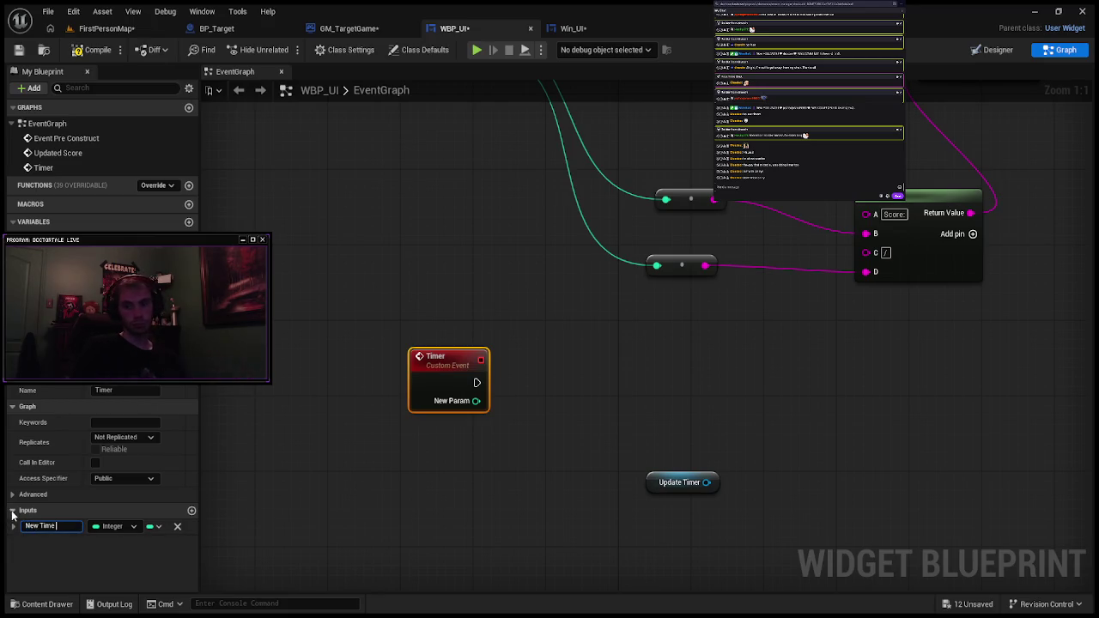
left_click(228, 532)
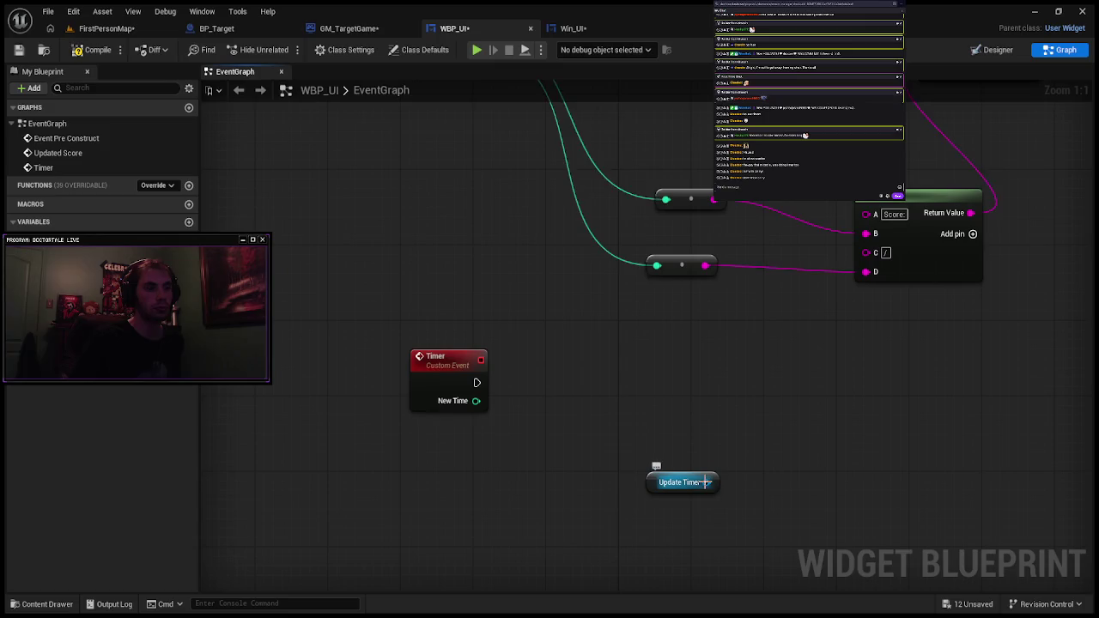
mouse_move(705, 482)
left_mouse_down()
mouse_move(724, 478)
mouse_move(753, 400)
mouse_move(856, 355)
left_mouse_up()
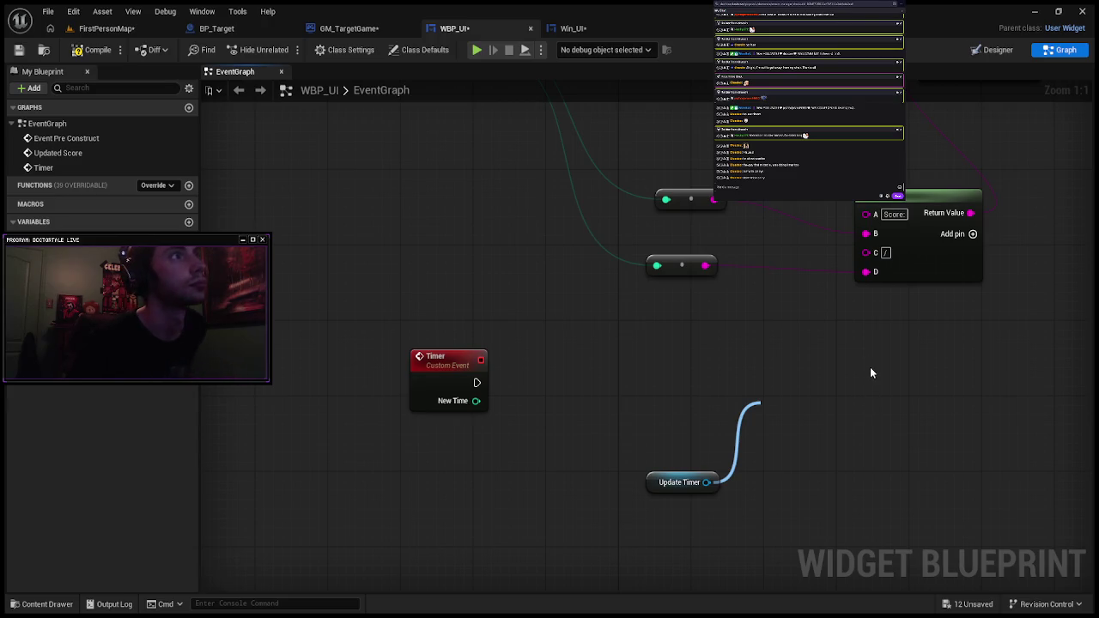
key("ctrl+v")
left_click_drag(830, 410, 877, 364)
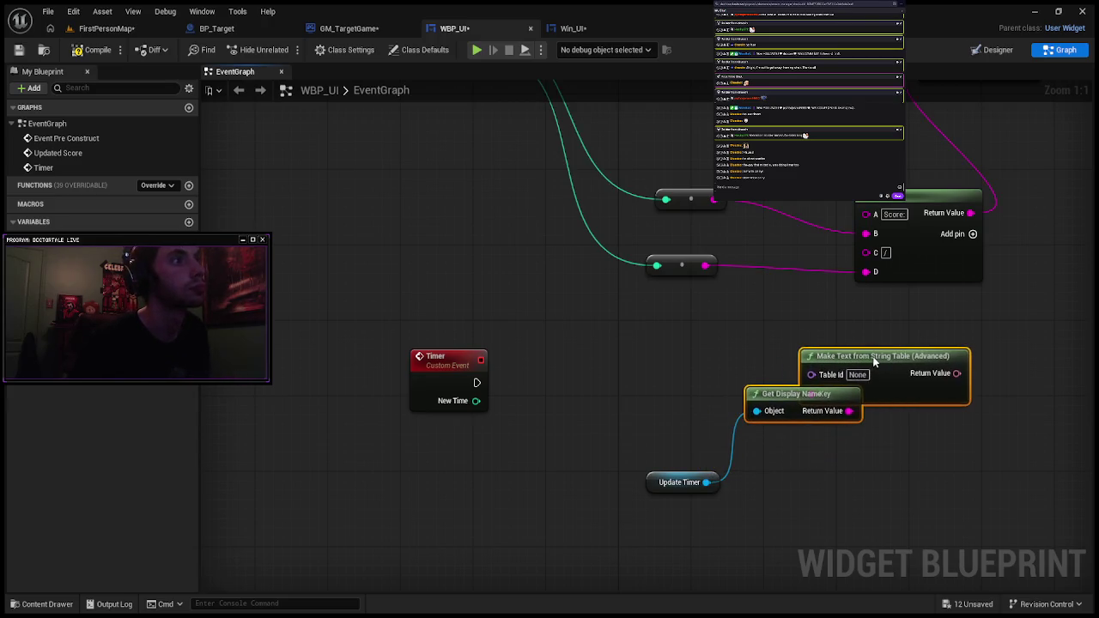
left_click(778, 394)
mouse_move(778, 394)
left_mouse_down()
mouse_move(744, 394)
mouse_move(735, 421)
left_mouse_up()
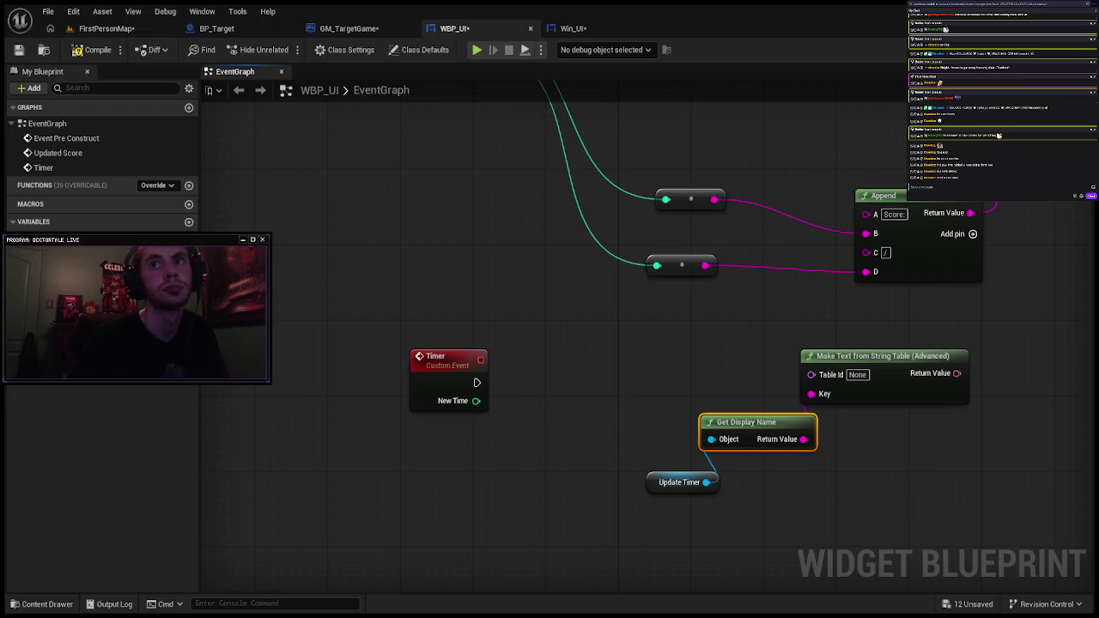
left_click_drag(736, 351, 844, 438)
key("Delete")
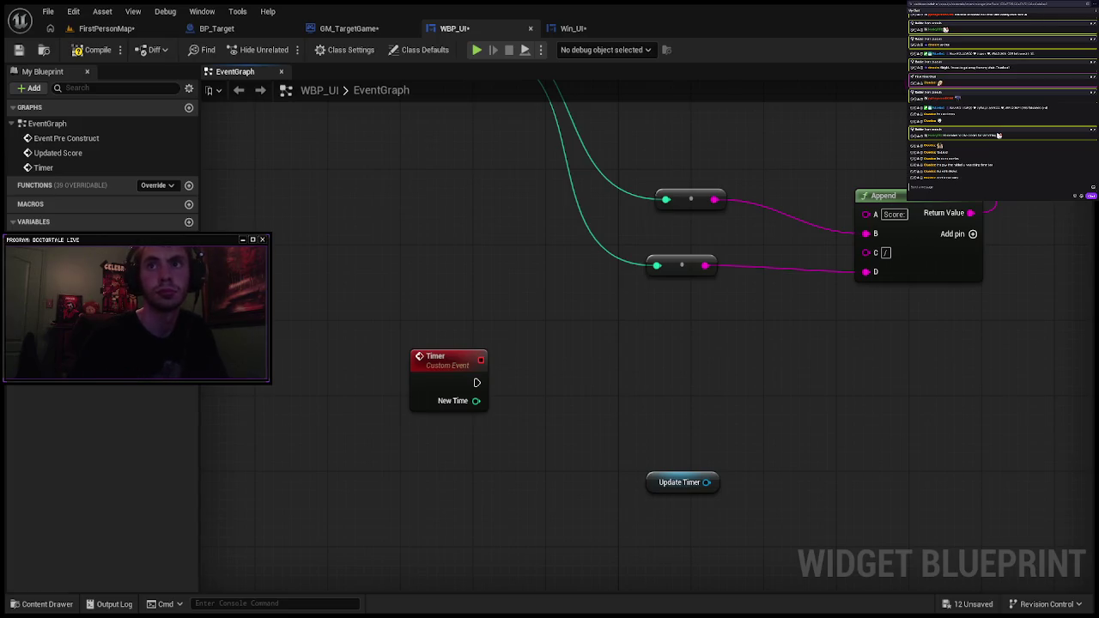
mouse_move(706, 482)
left_mouse_down()
mouse_move(747, 415)
mouse_move(804, 394)
left_mouse_up()
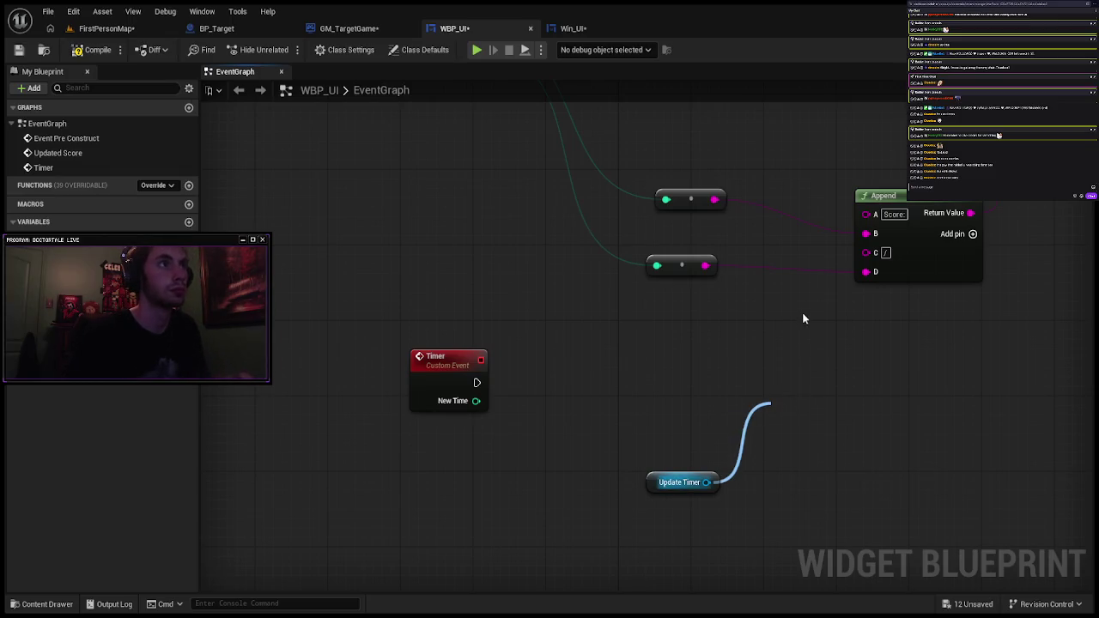
left_click(833, 206)
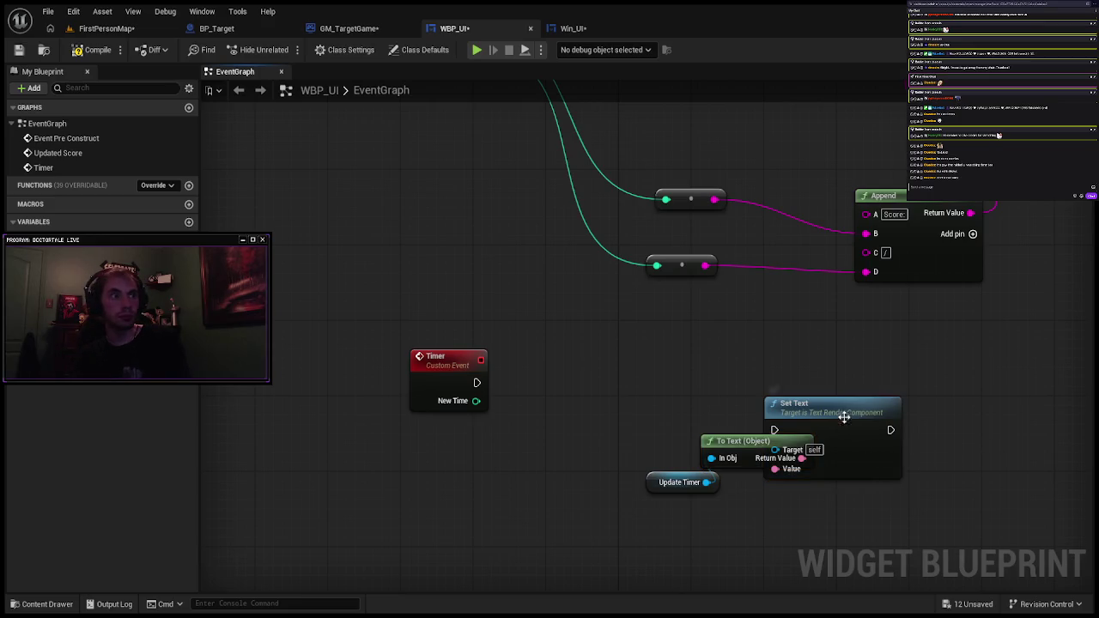
left_click_drag(849, 409, 885, 371)
key("Delete")
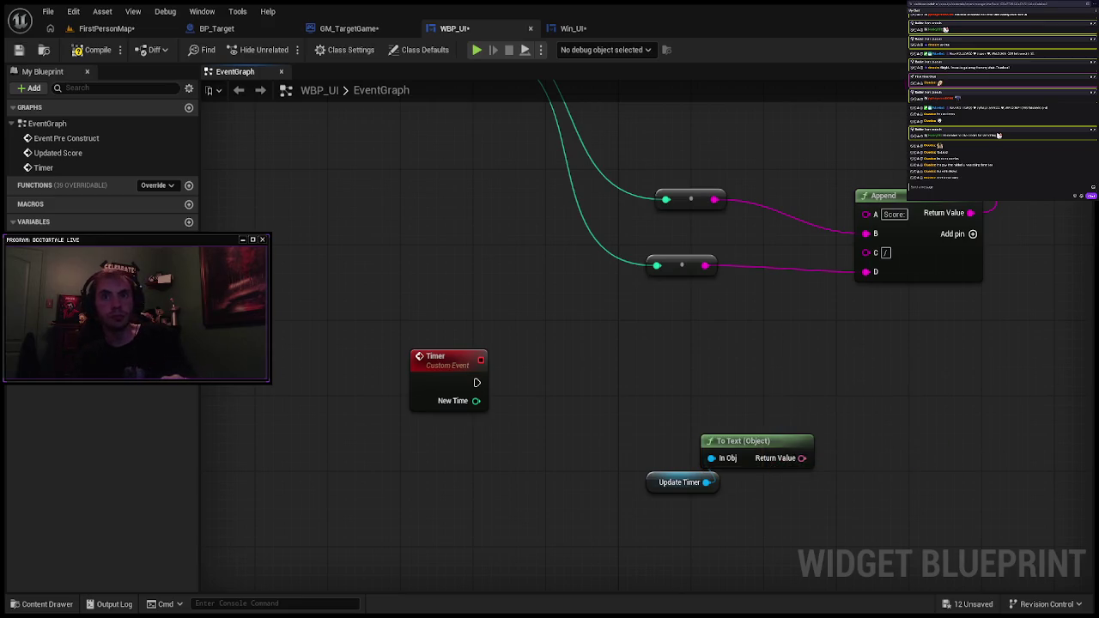
left_click(744, 440)
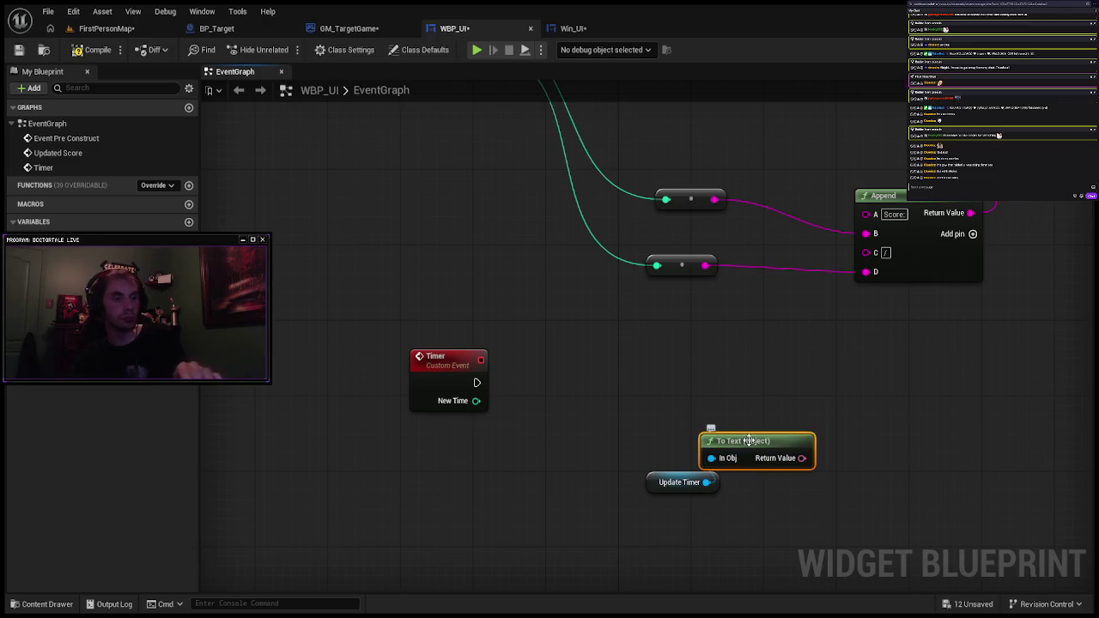
key("Delete")
left_click(714, 483)
mouse_move(714, 482)
left_mouse_down()
mouse_move(778, 385)
mouse_move(826, 235)
mouse_move(826, 192)
left_mouse_up()
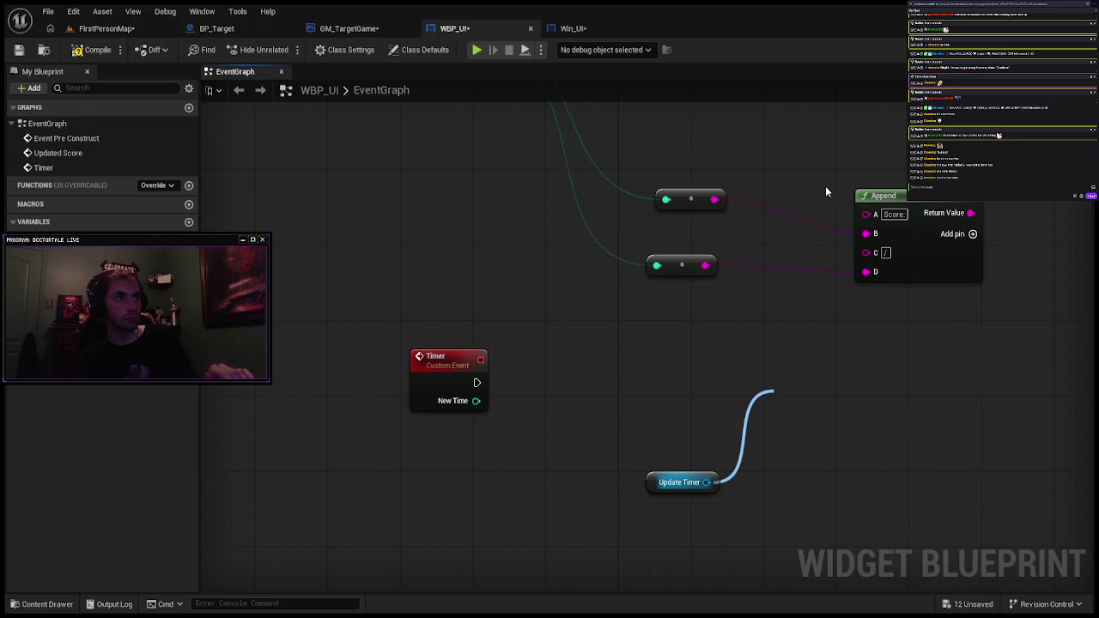
key("ctrl+z")
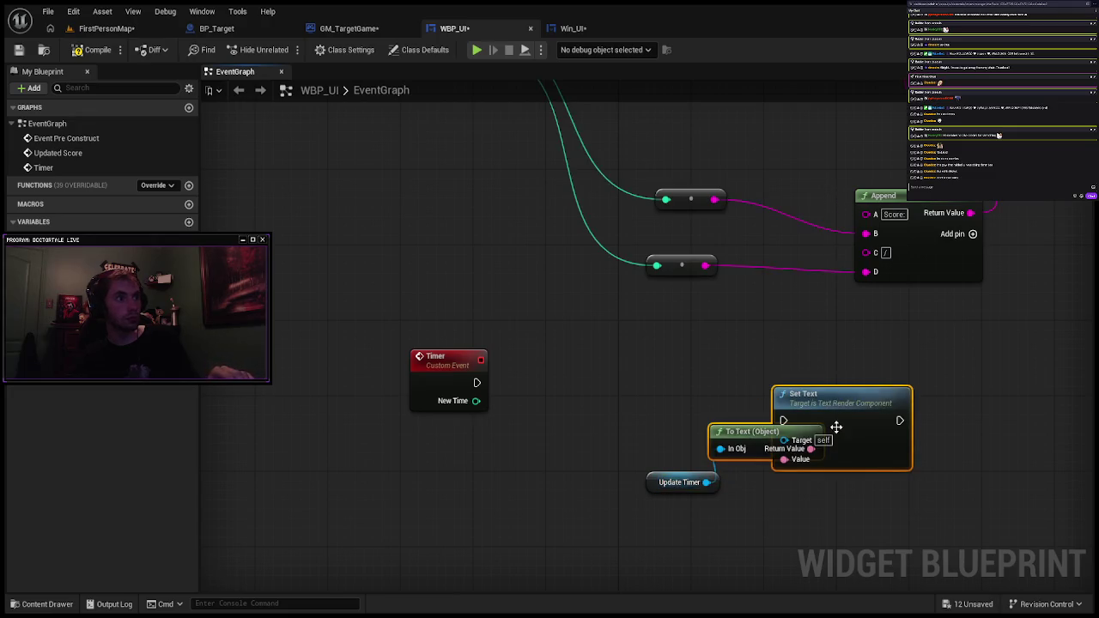
mouse_move(833, 361)
left_mouse_down()
mouse_move(744, 369)
mouse_move(744, 419)
left_mouse_up()
key("Delete")
left_click(746, 431)
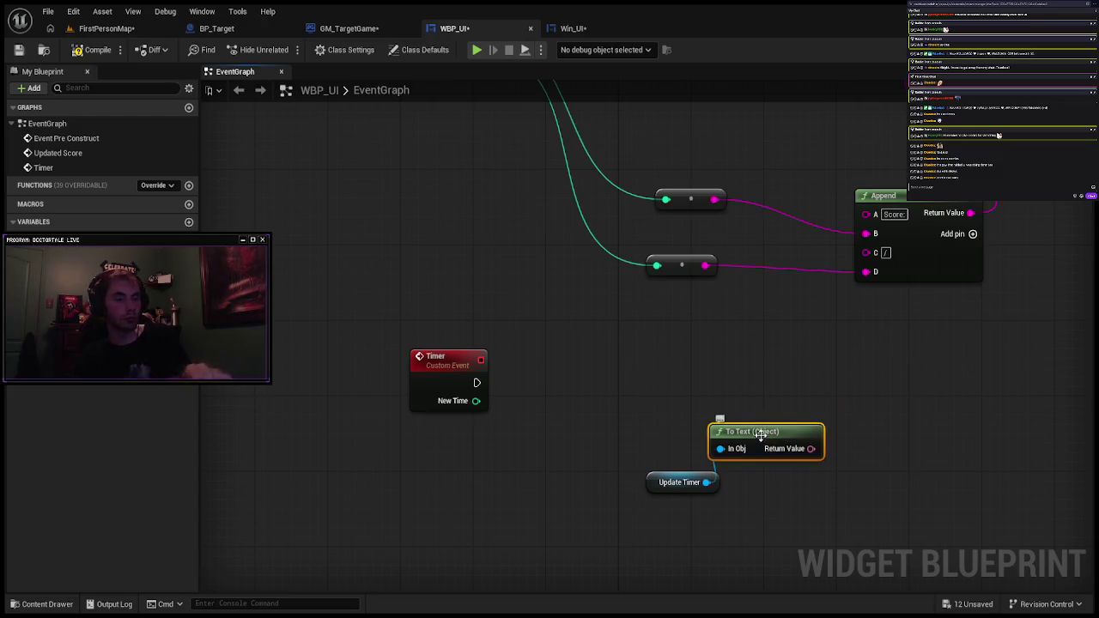
key("Delete")
left_click_drag(706, 482, 757, 424)
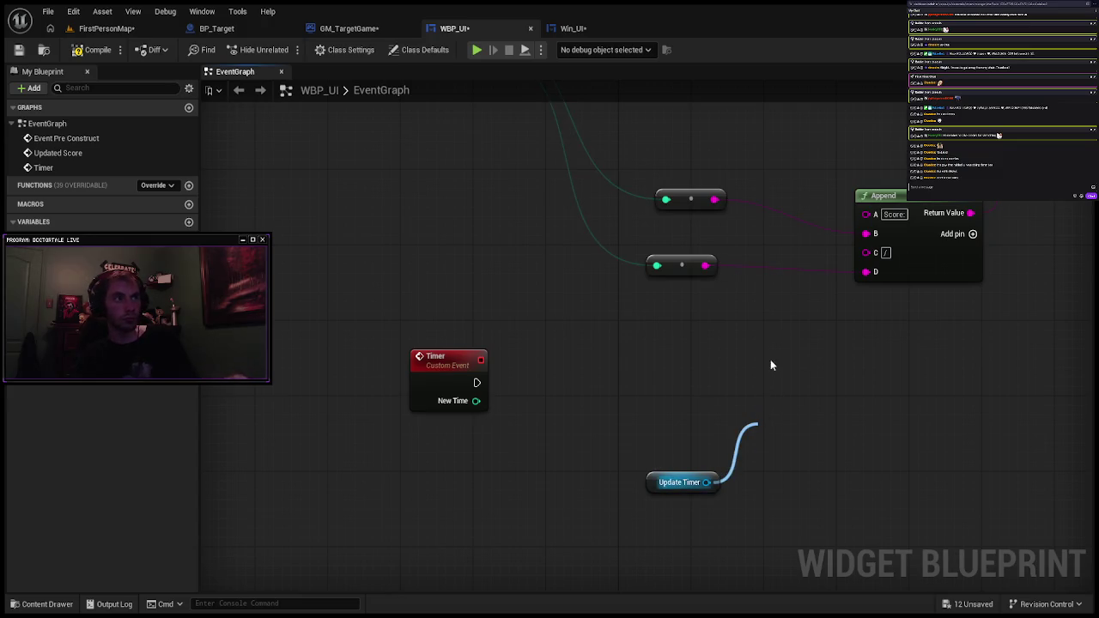
left_click(832, 240)
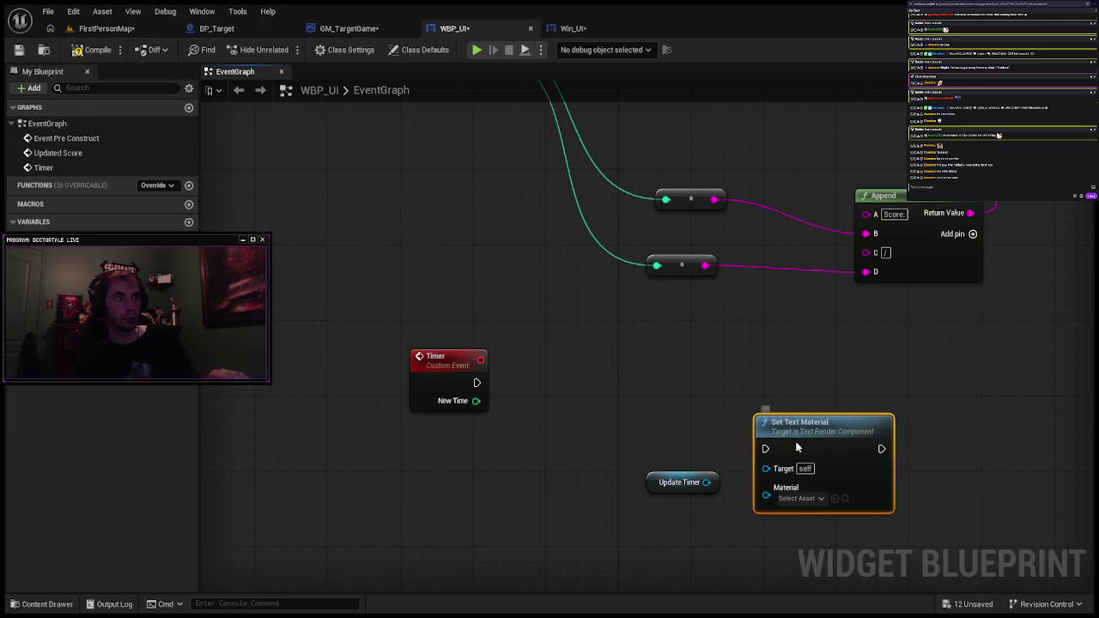
left_click_drag(795, 441, 804, 403)
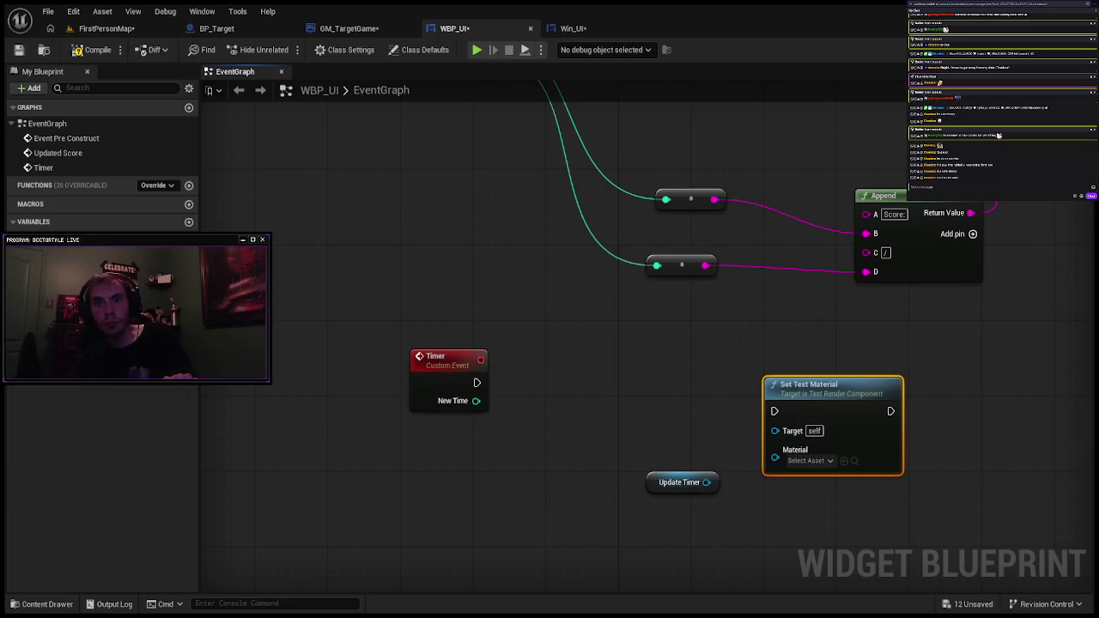
key("Delete")
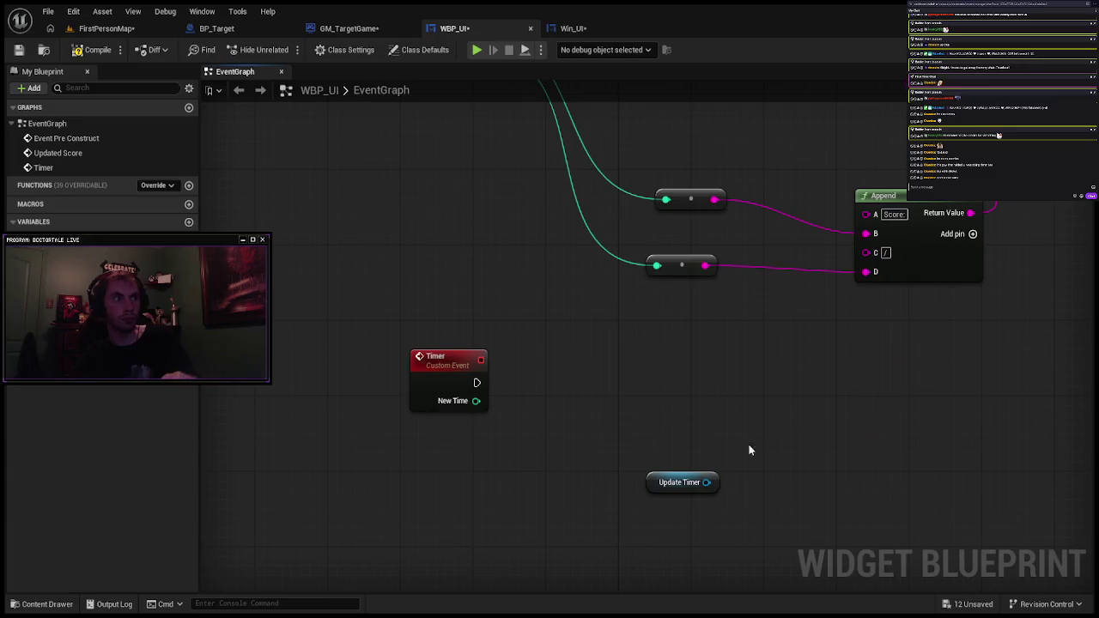
left_click_drag(706, 481, 748, 439)
key("ctrl+v")
left_click_drag(816, 438, 833, 356)
mouse_move(744, 383)
left_mouse_down()
mouse_move(763, 410)
mouse_move(764, 393)
mouse_move(749, 471)
left_mouse_up()
left_click(737, 374)
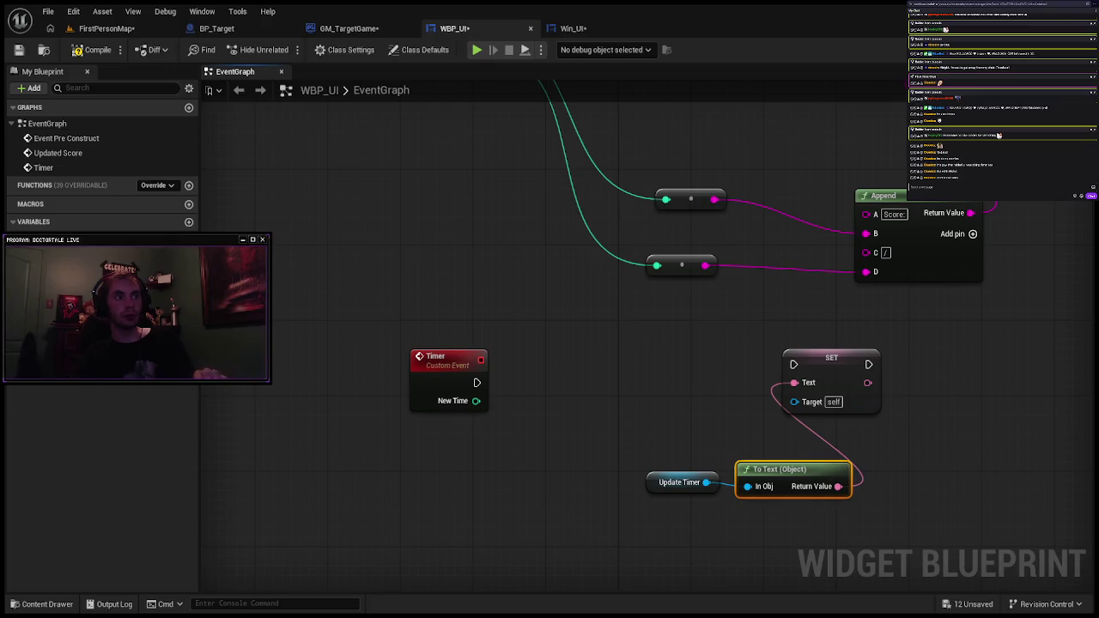
mouse_move(890, 344)
left_mouse_down()
mouse_move(736, 498)
mouse_move(807, 404)
left_mouse_up()
key("Delete")
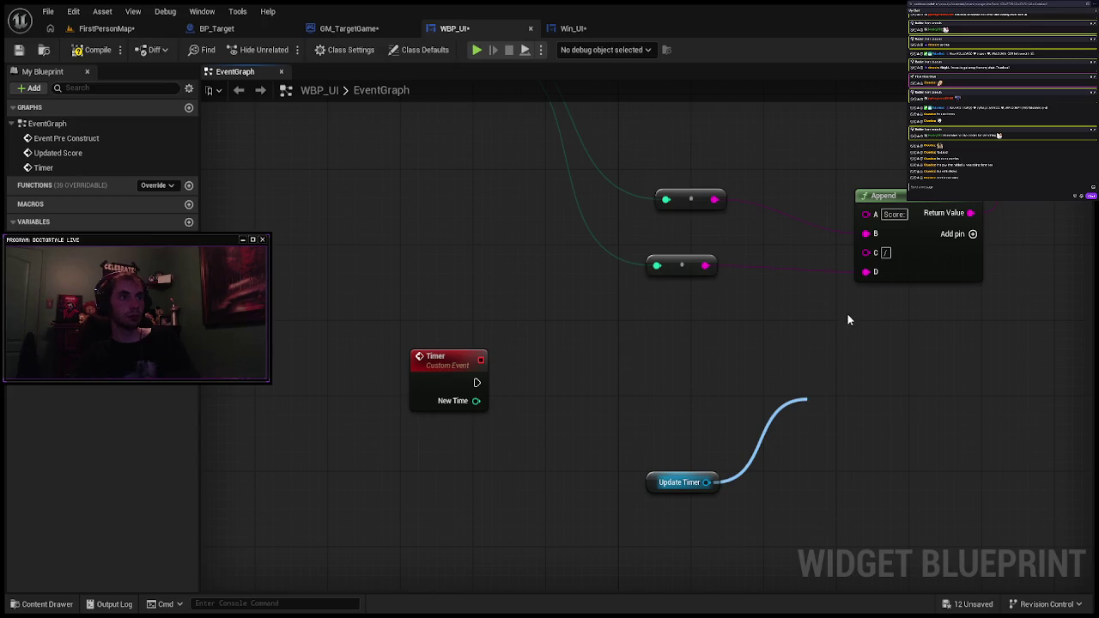
left_click(856, 203)
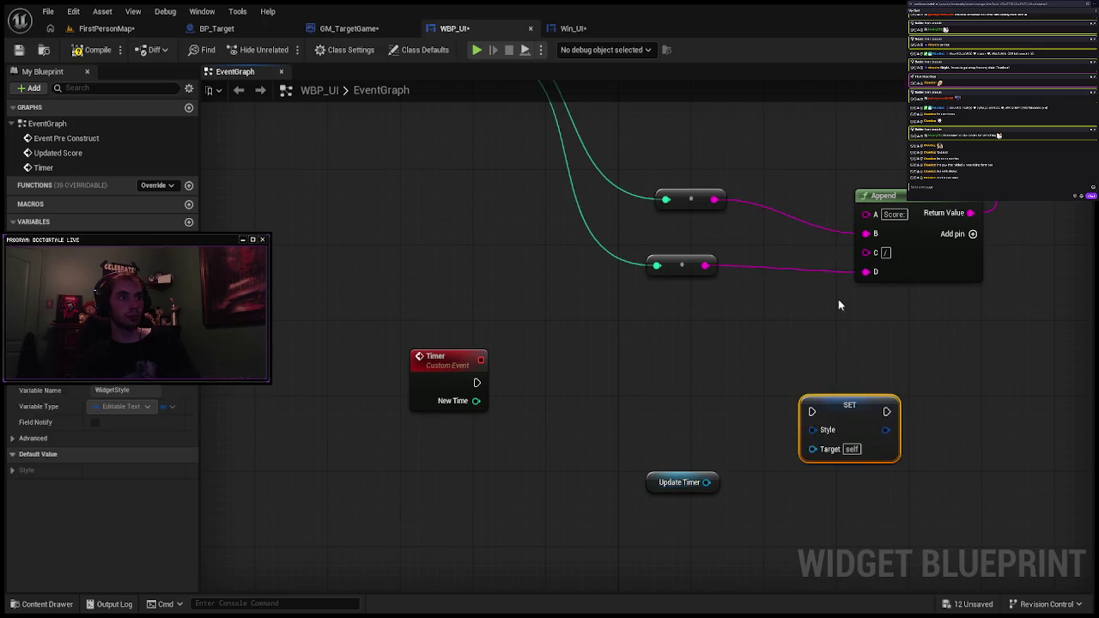
left_click_drag(923, 352, 799, 466)
key("Delete")
left_click_drag(706, 482, 778, 423)
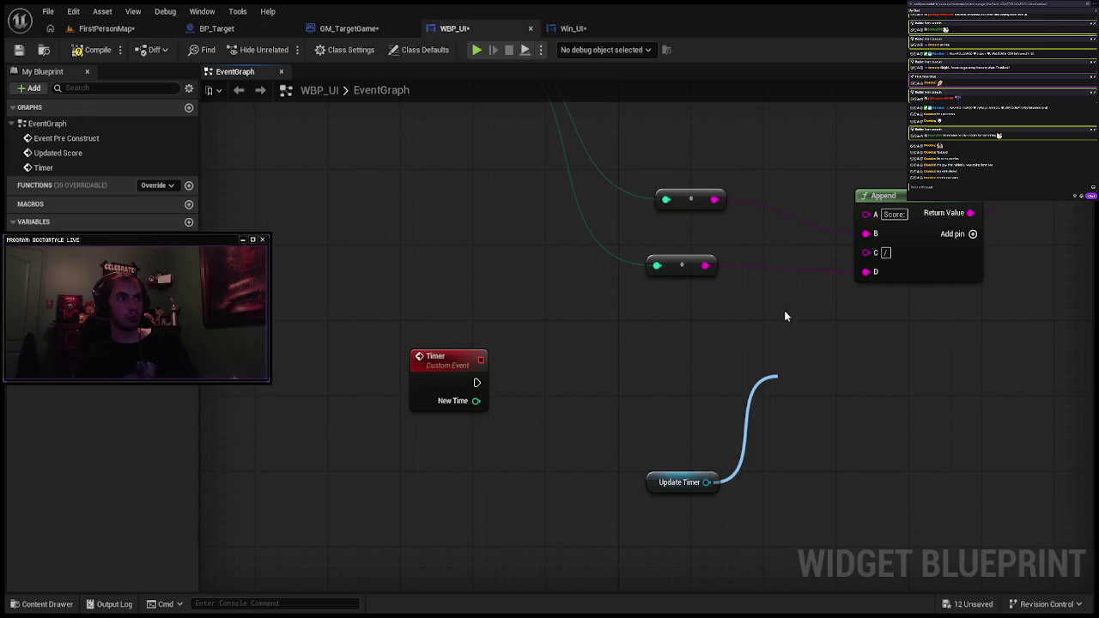
key("ctrl+z")
left_click_drag(925, 349, 833, 431)
key("Delete")
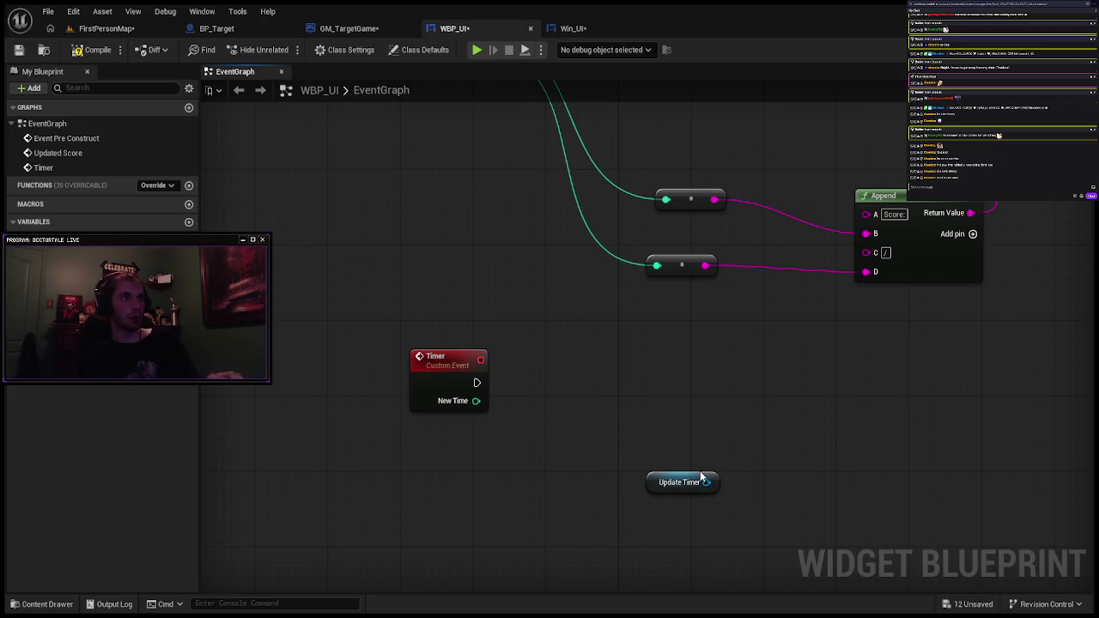
left_click_drag(706, 485, 772, 389)
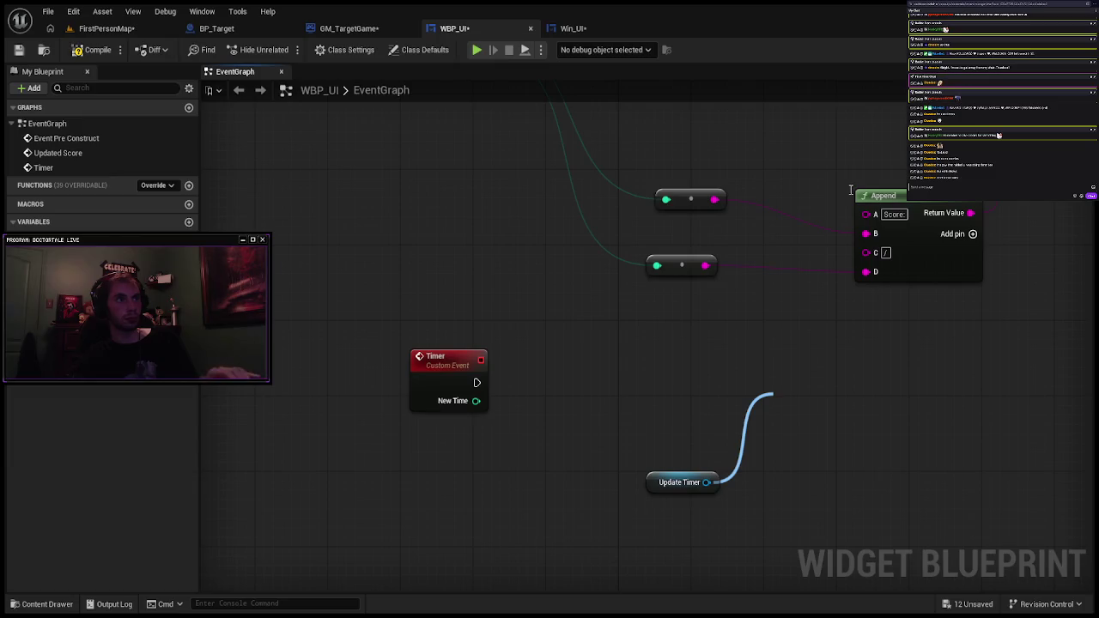
left_click(836, 287)
left_click_drag(914, 389, 829, 444)
key("Delete")
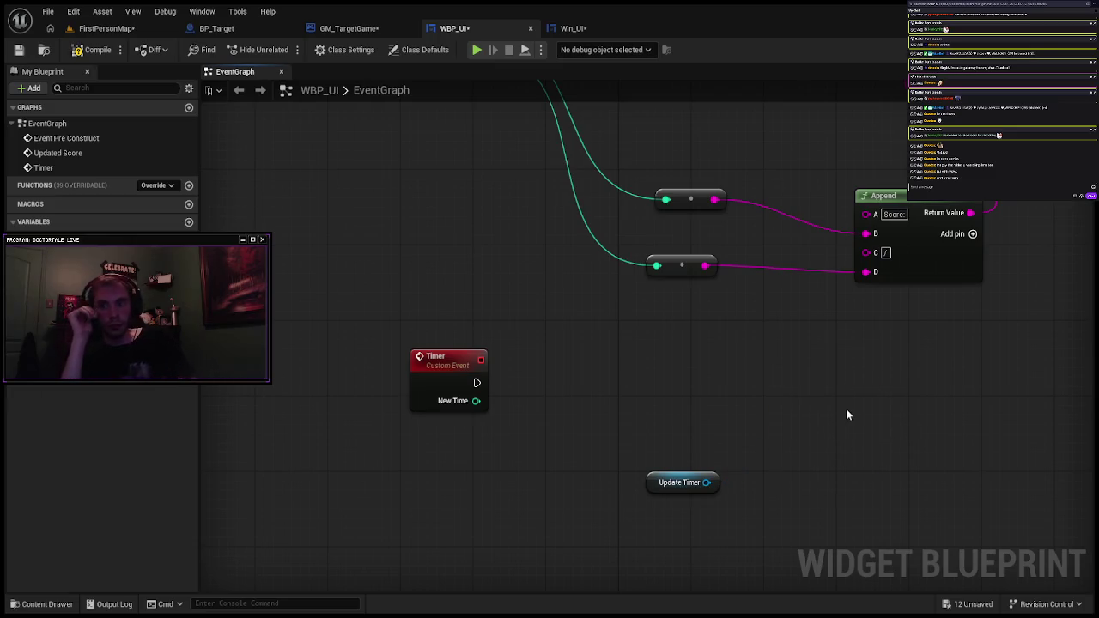
mouse_move(706, 482)
left_mouse_down()
mouse_move(765, 363)
mouse_move(780, 386)
left_mouse_up()
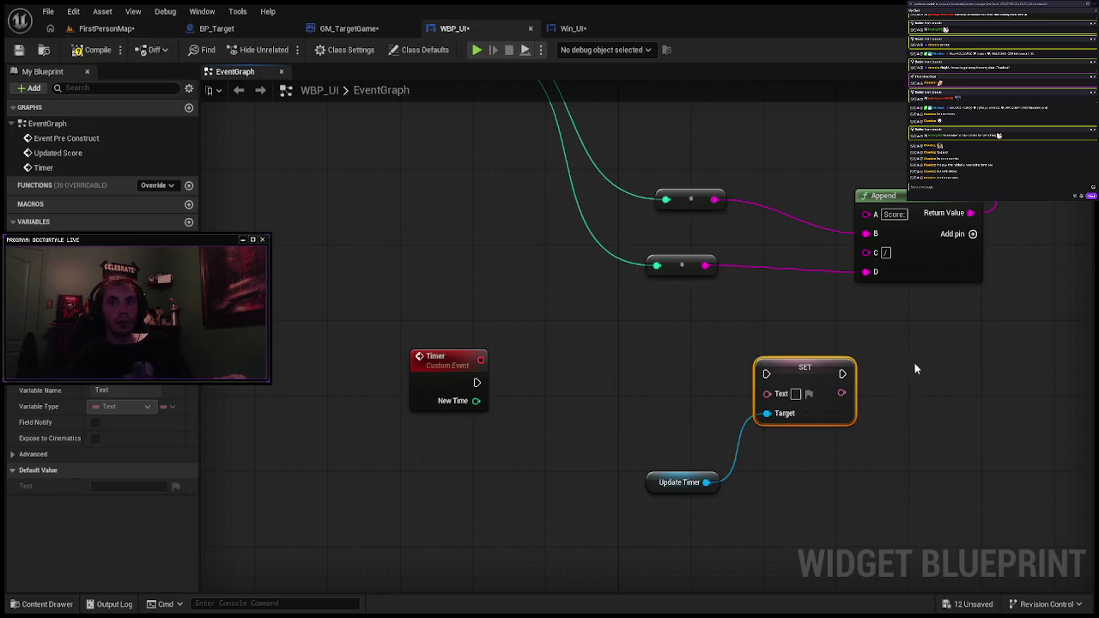
left_click_drag(994, 370, 799, 393)
key("Delete")
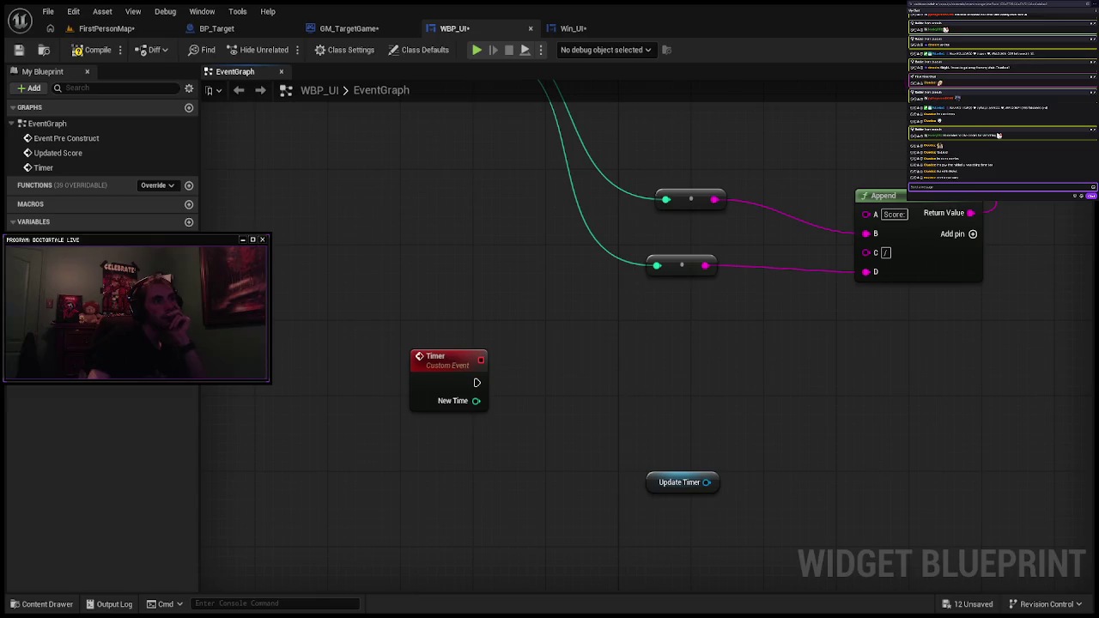
Step: Create a SetText (Text) node targeting Update Timer, after deleting a mistaken Set Tool Tip Text node
left_click(677, 484)
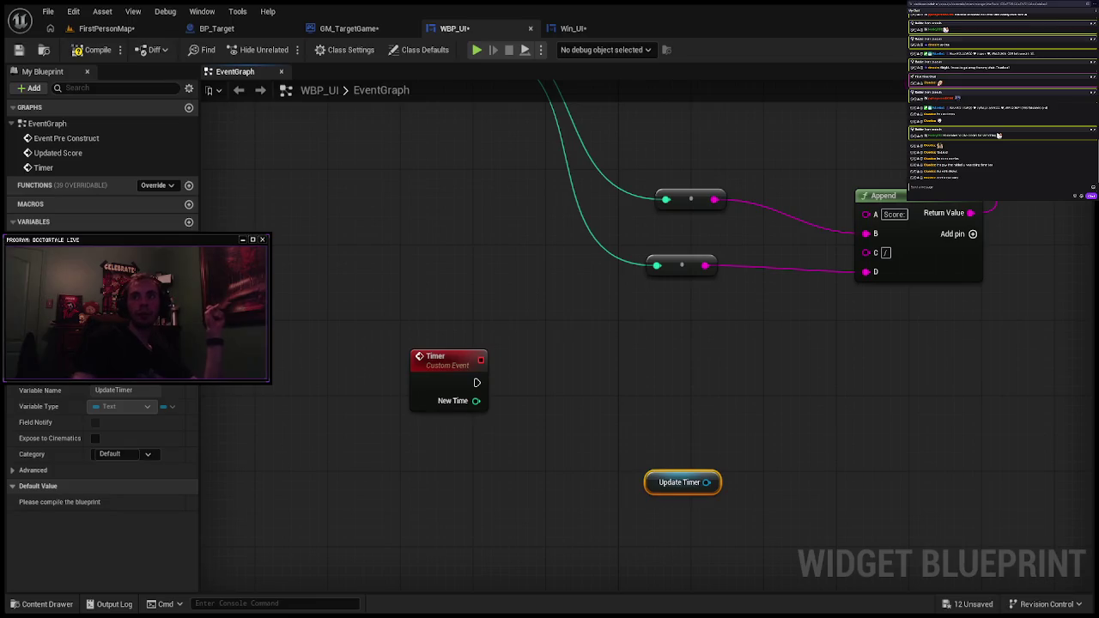
mouse_move(706, 482)
left_mouse_down()
mouse_move(763, 395)
mouse_move(899, 353)
left_mouse_up()
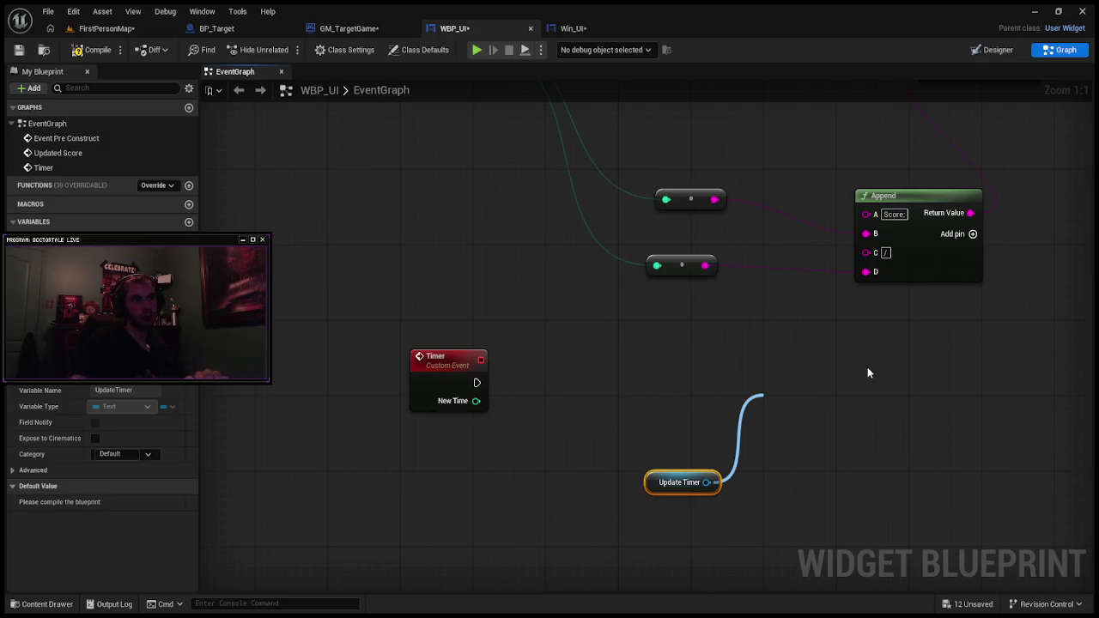
left_click(867, 366)
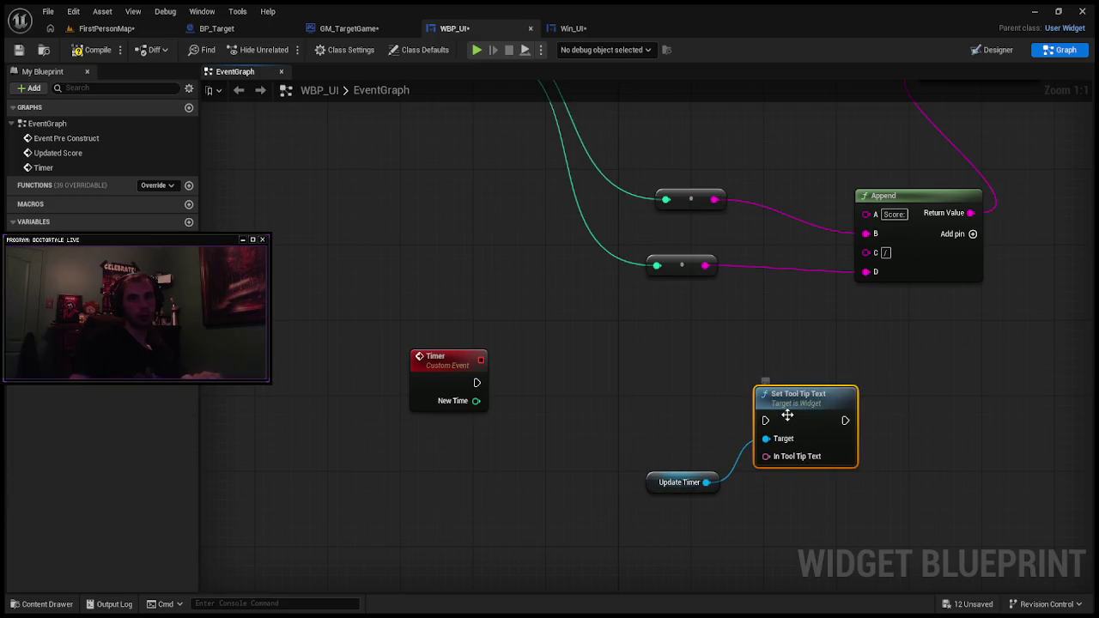
key("Delete")
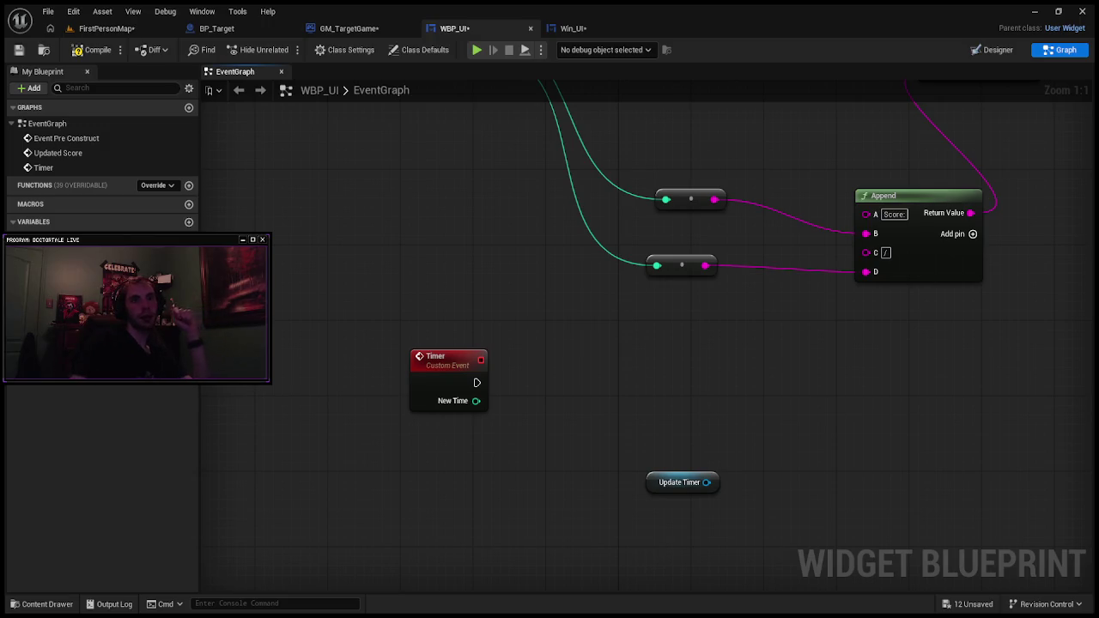
left_click(698, 483)
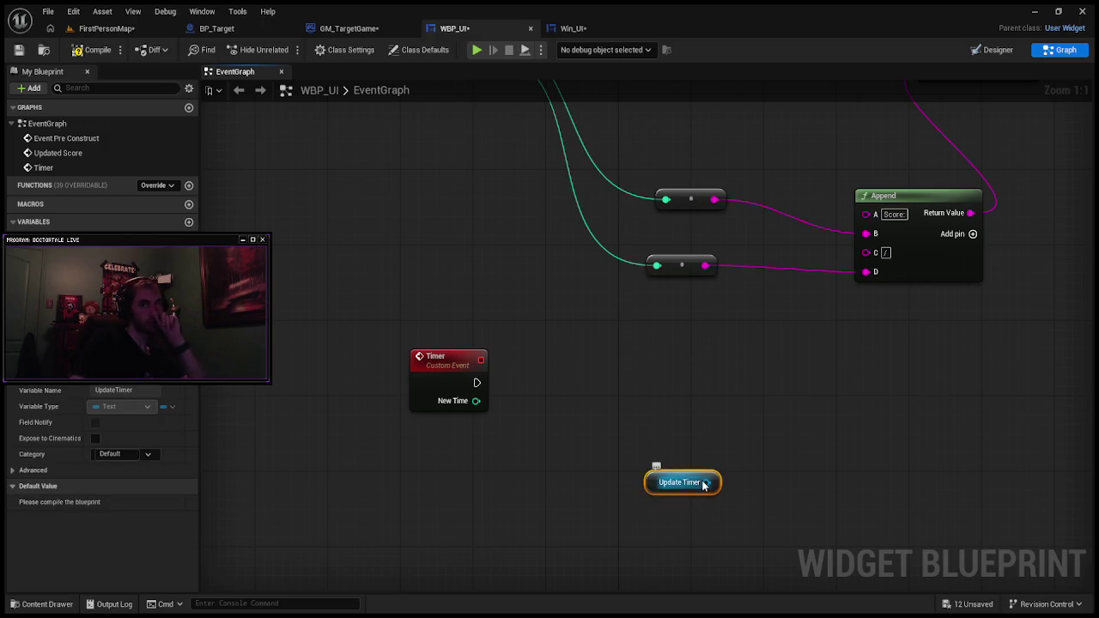
mouse_move(706, 483)
left_mouse_down()
mouse_move(724, 420)
mouse_move(760, 381)
left_mouse_up()
left_click(794, 391)
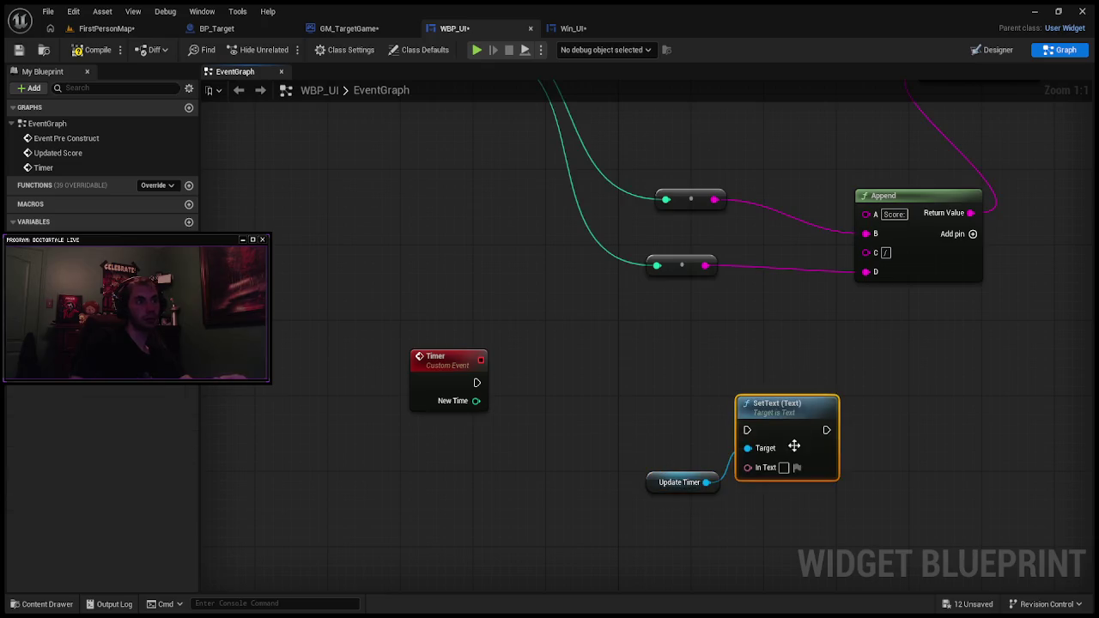
Step: Move SetText up and wire the Timer event's execution output into it
left_click_drag(793, 423, 793, 378)
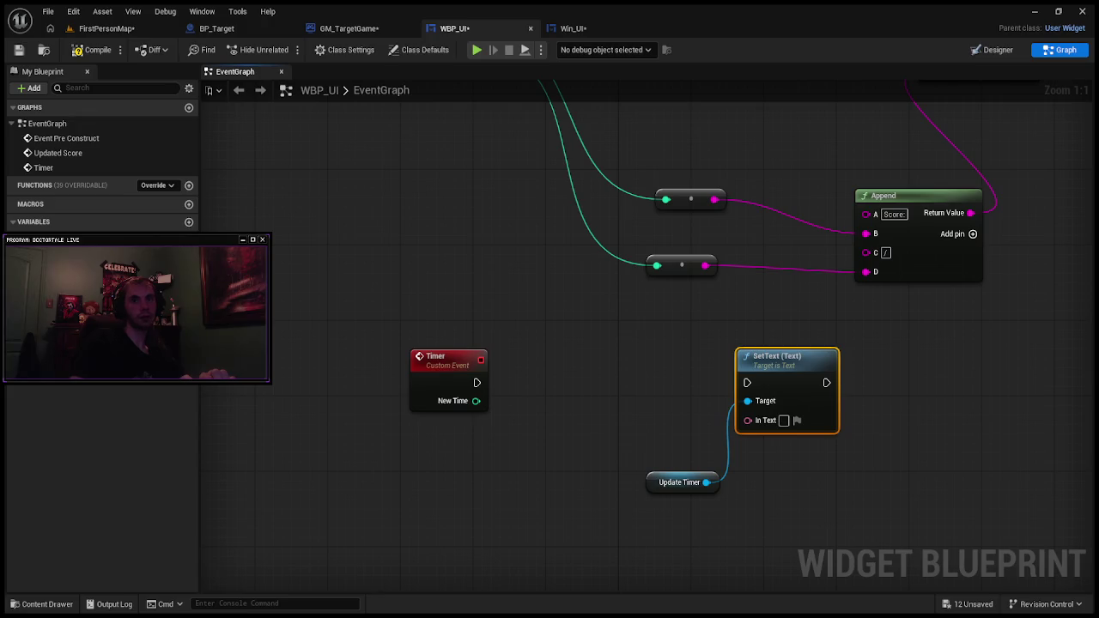
left_click(585, 378)
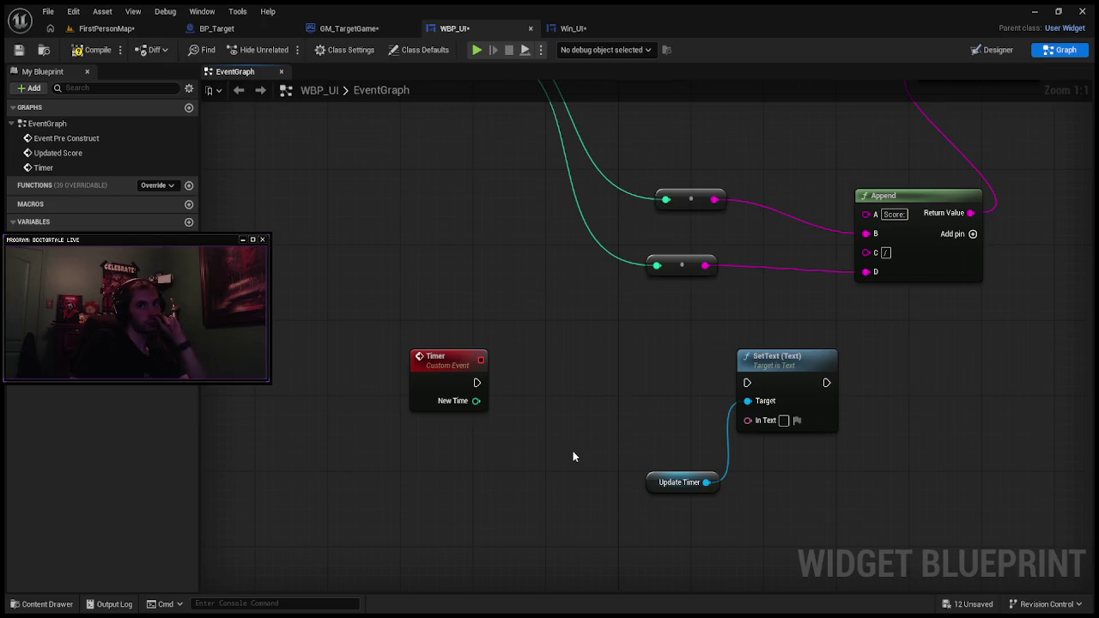
mouse_move(476, 383)
left_mouse_down()
mouse_move(658, 370)
mouse_move(748, 383)
left_mouse_up()
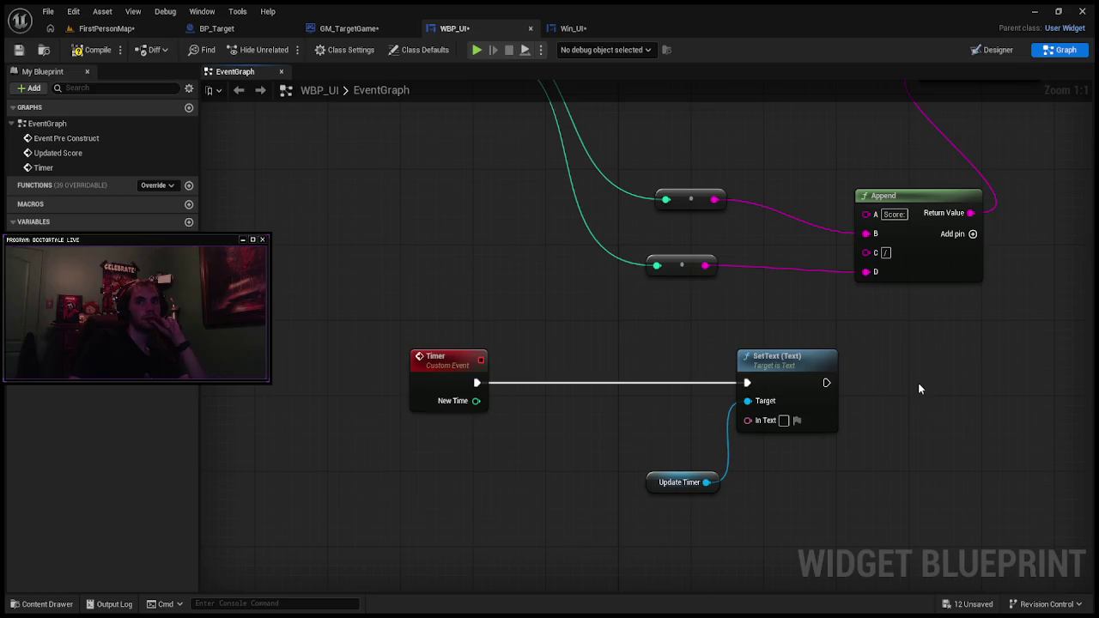
Step: Rearrange Update Timer and SetText, and add a Text to Upper node feeding In Text
mouse_move(707, 483)
left_mouse_down()
mouse_move(583, 492)
mouse_move(662, 477)
mouse_move(658, 504)
mouse_move(665, 481)
mouse_move(498, 486)
left_mouse_up()
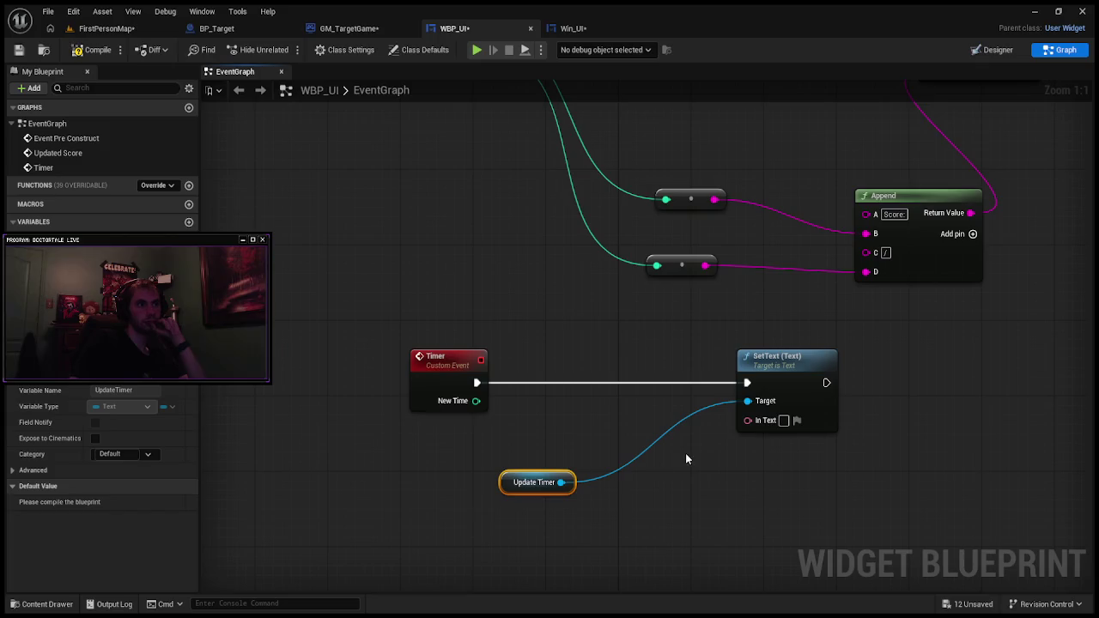
left_click_drag(759, 424, 674, 476)
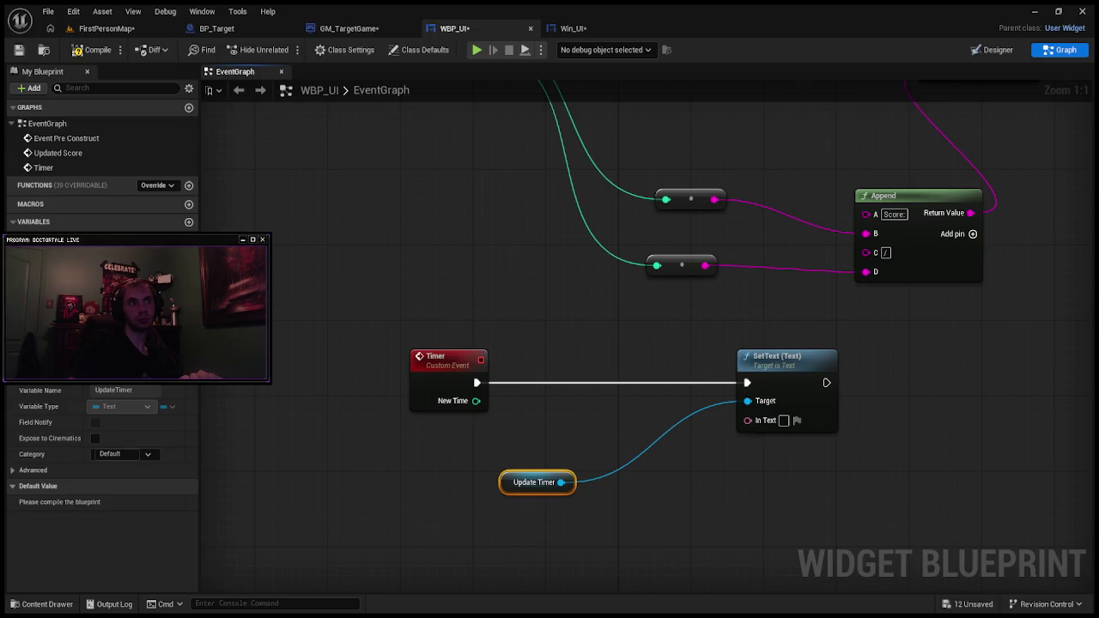
left_click(777, 356)
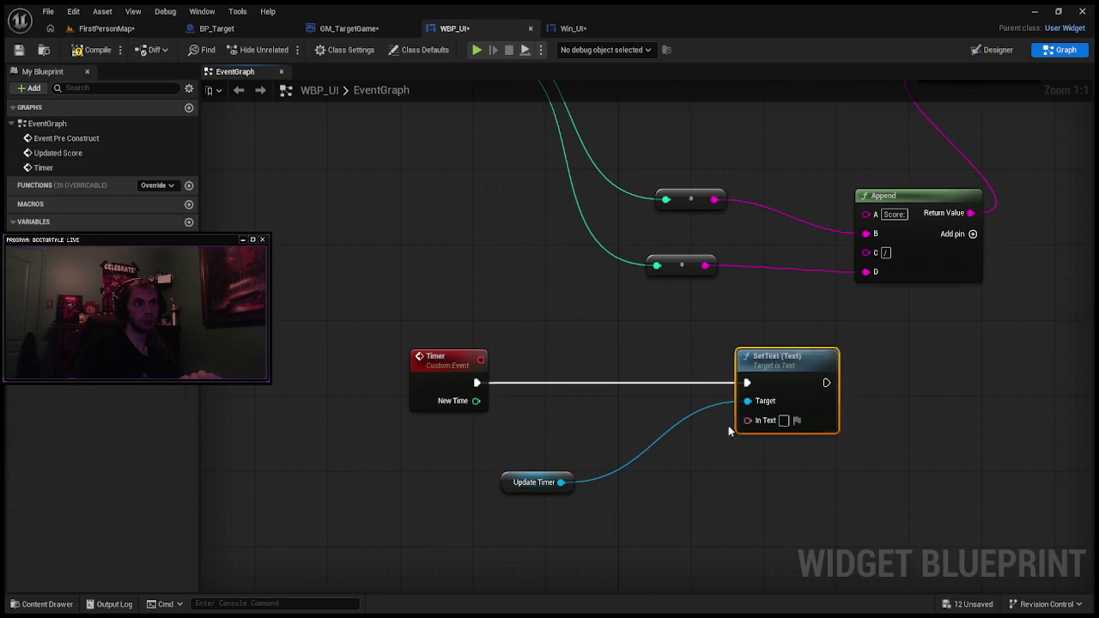
left_click_drag(777, 357, 758, 366)
mouse_move(729, 429)
left_mouse_down()
mouse_move(649, 490)
mouse_move(659, 460)
left_mouse_up()
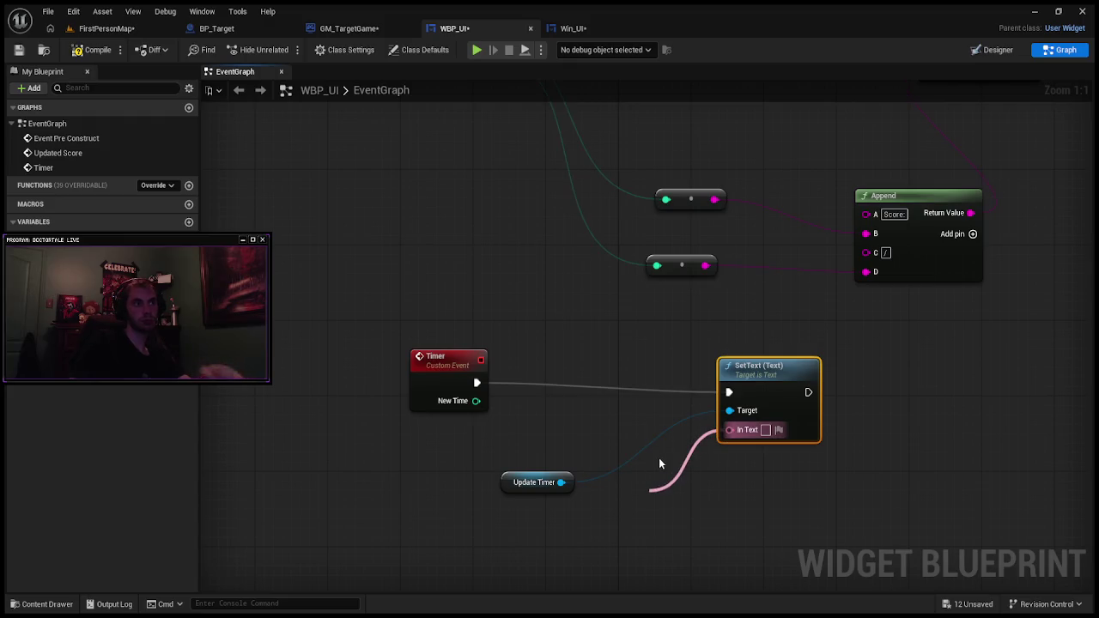
left_click(730, 306)
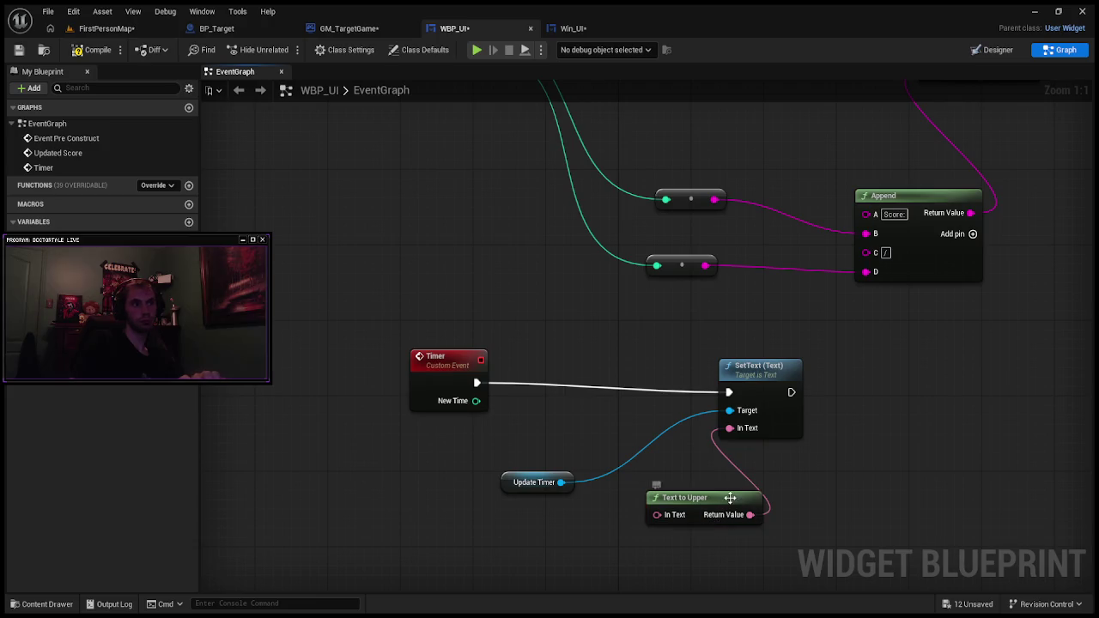
Step: Replace Text to Upper with a To Text (String) conversion feeding SetText's In Text
key("Delete")
left_click(732, 420)
mouse_move(730, 429)
left_mouse_down()
mouse_move(645, 500)
mouse_move(659, 491)
left_mouse_up()
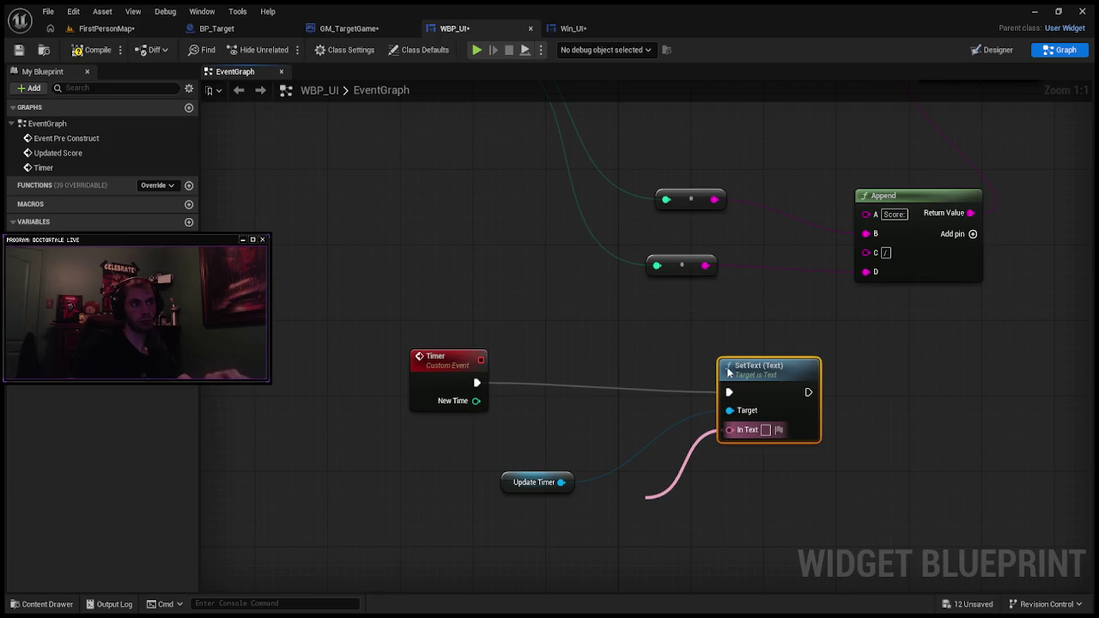
left_click(650, 491)
left_click_drag(721, 505, 702, 507)
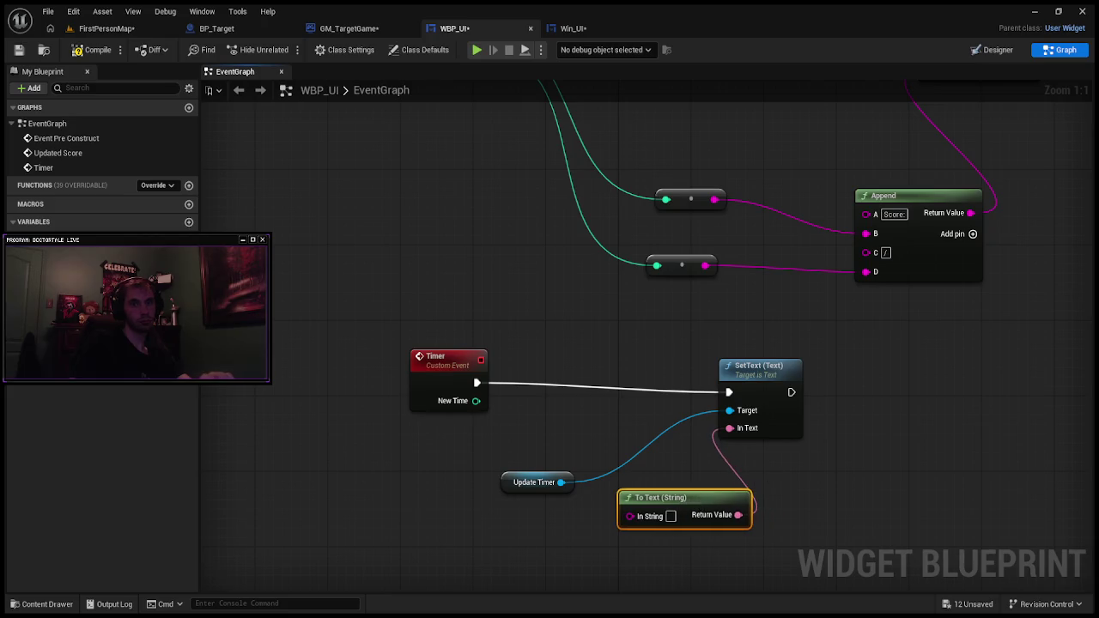
mouse_move(560, 482)
left_mouse_down()
mouse_move(462, 487)
mouse_move(559, 511)
mouse_move(557, 498)
mouse_move(474, 485)
mouse_move(457, 498)
mouse_move(630, 441)
mouse_move(635, 430)
left_mouse_up()
Step: Feed To Text's In String from an Append node whose A value is 'Time:'
left_click_drag(629, 516, 535, 519)
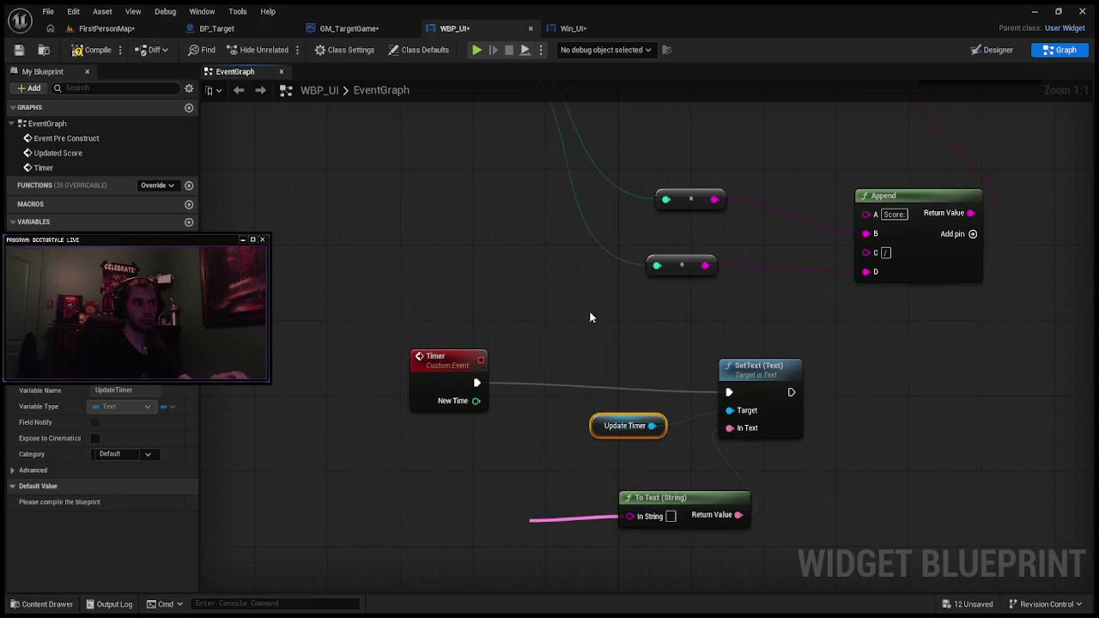
left_click(585, 342)
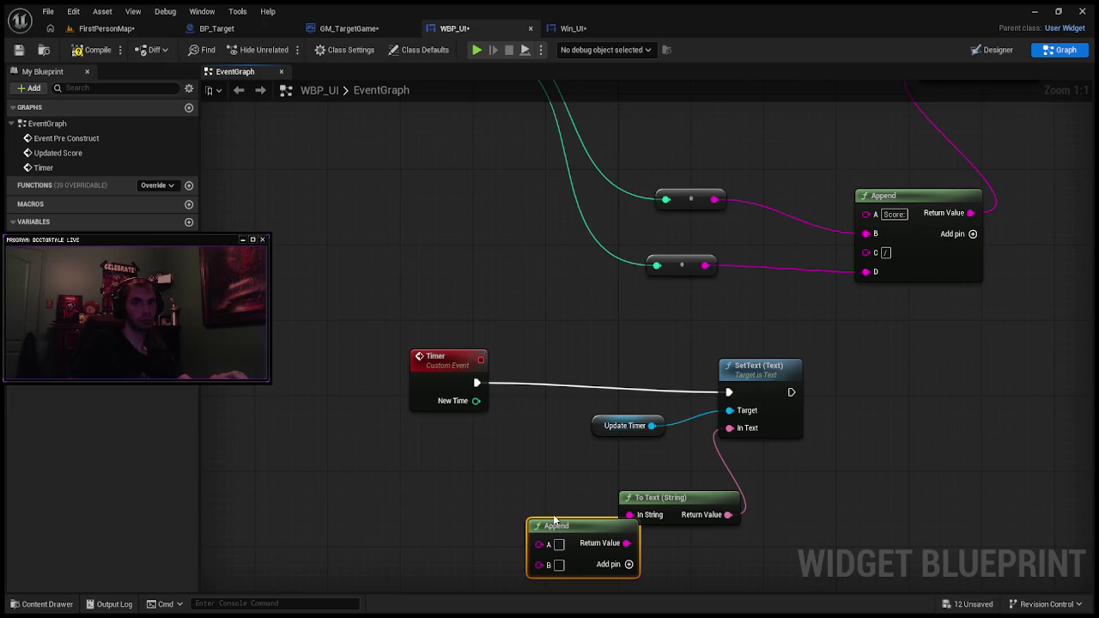
mouse_move(452, 386)
left_mouse_down()
mouse_move(378, 395)
mouse_move(438, 532)
mouse_move(489, 560)
mouse_move(539, 565)
left_mouse_up()
left_click(558, 545)
type("Time:")
left_click(912, 481)
scroll(908, 414, "down", 3)
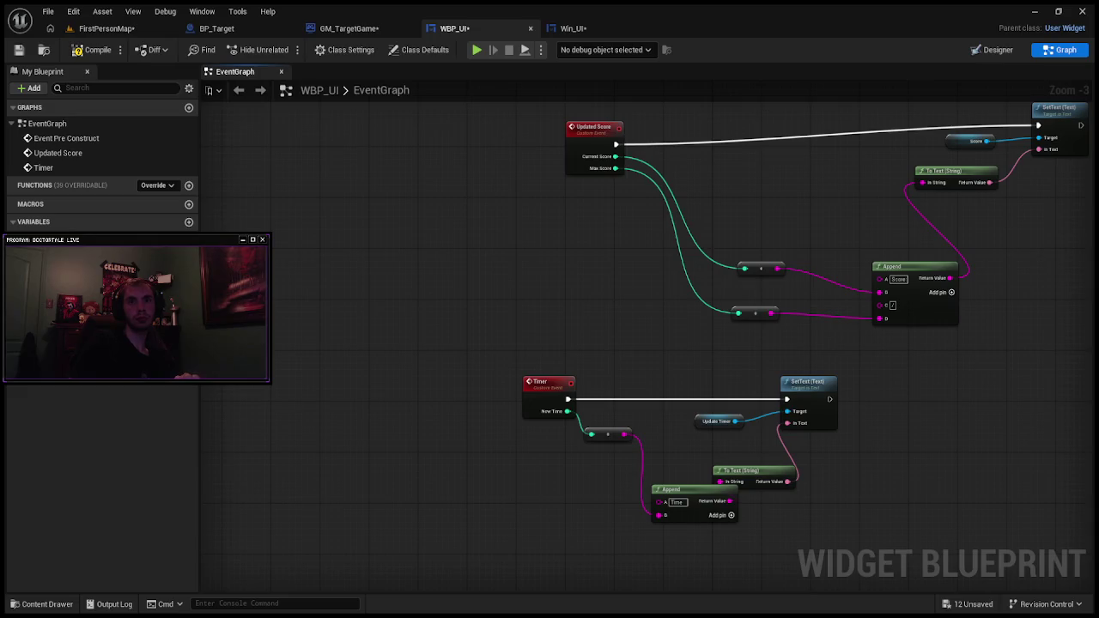
left_click(349, 30)
Step: Delete the Print String and its conversion node after the time comparison in GM_TargetGame
mouse_move(671, 267)
left_mouse_down()
mouse_move(581, 239)
mouse_move(548, 164)
left_mouse_up()
scroll(580, 240, "up", 1)
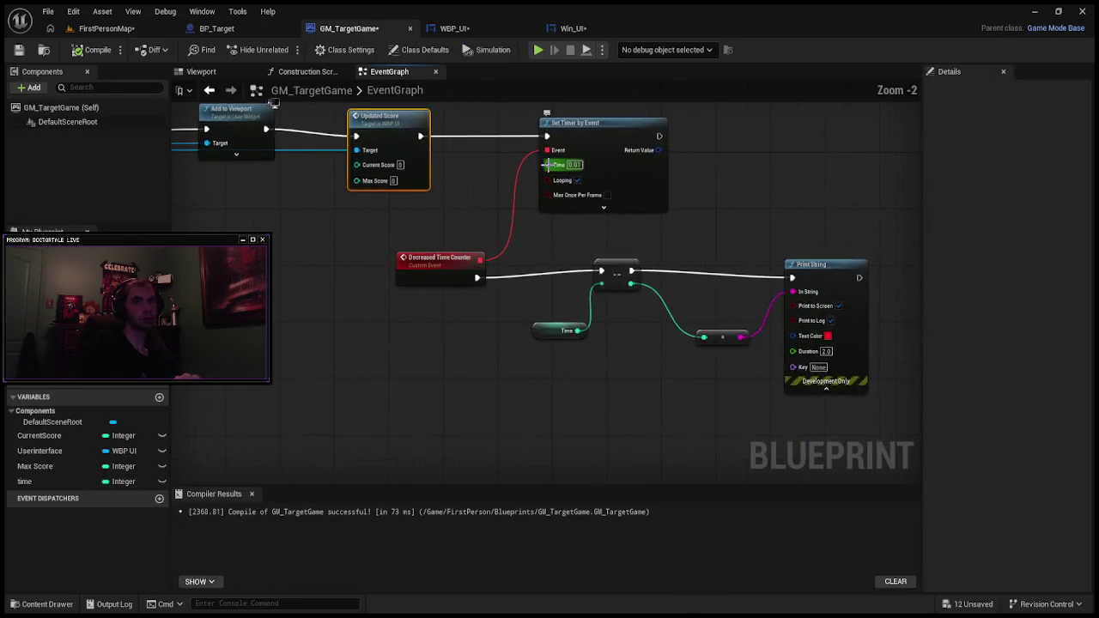
scroll(562, 165, "up", 2)
left_click_drag(704, 253, 666, 240)
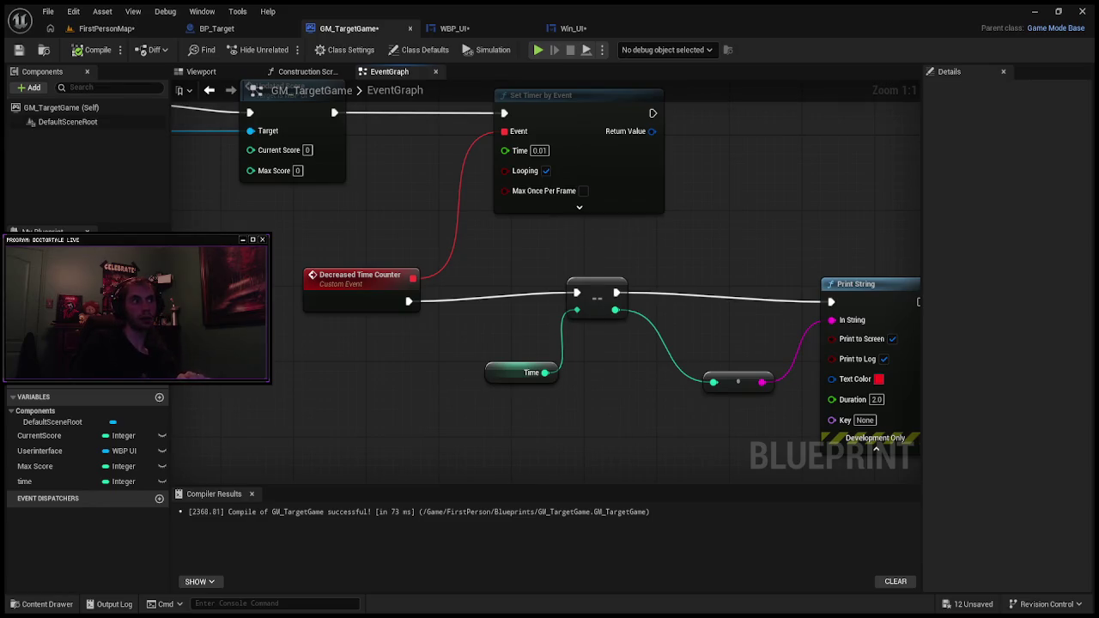
mouse_move(748, 249)
left_mouse_down()
mouse_move(893, 479)
mouse_move(882, 425)
left_mouse_up()
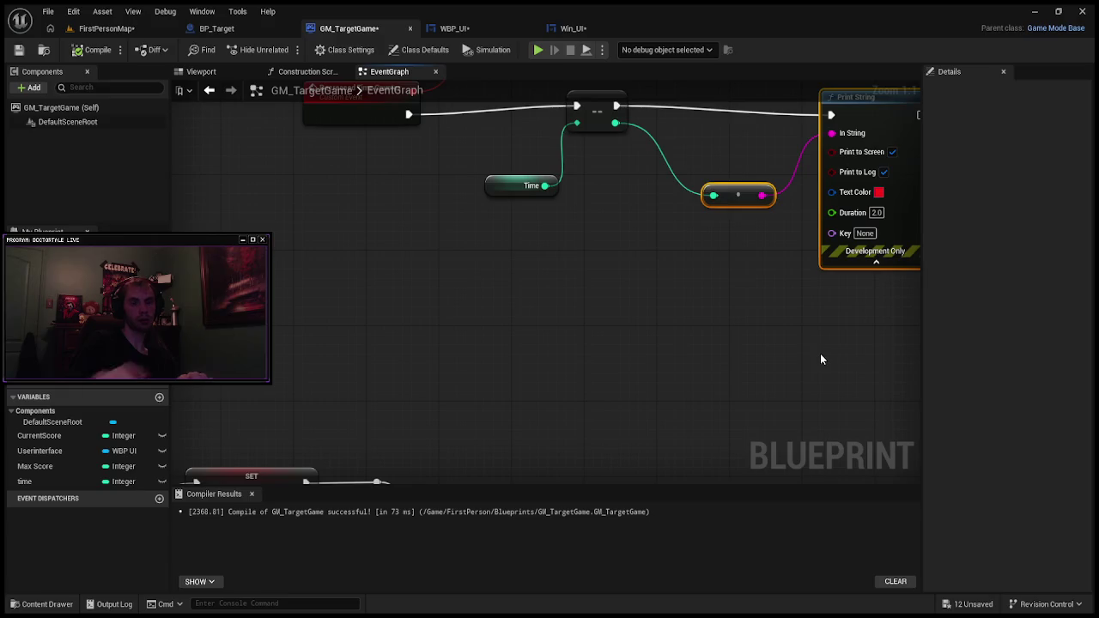
key("Delete")
Step: Place a Userinterface variable getter beside the Decreased Time Counter node and drag a wire from it
mouse_move(671, 225)
left_mouse_down()
mouse_move(655, 312)
mouse_move(636, 337)
left_mouse_up()
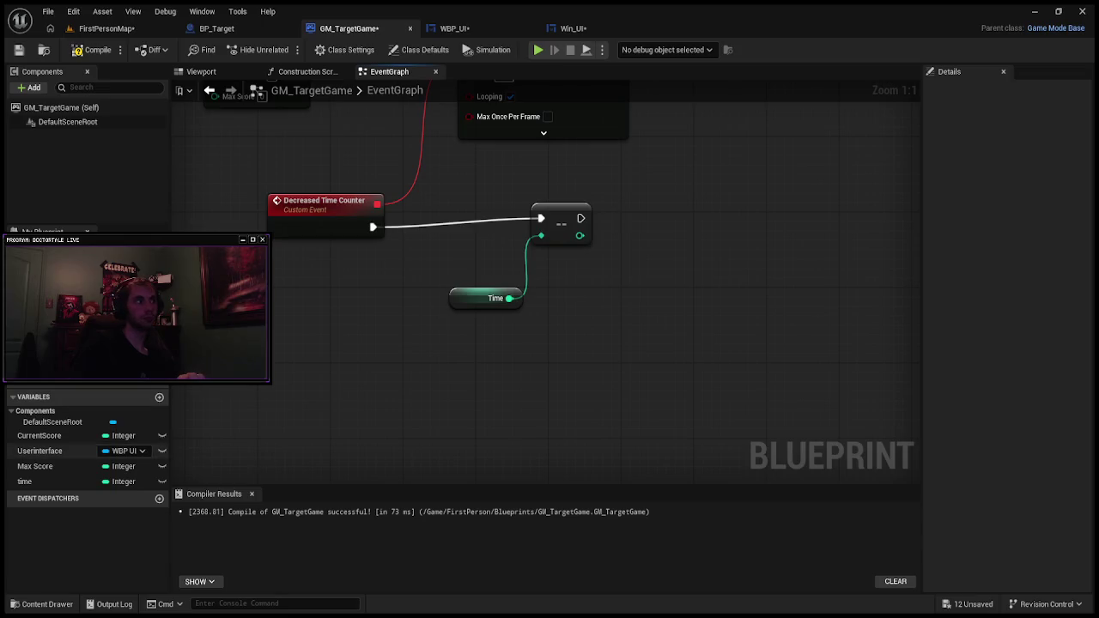
left_click(39, 451)
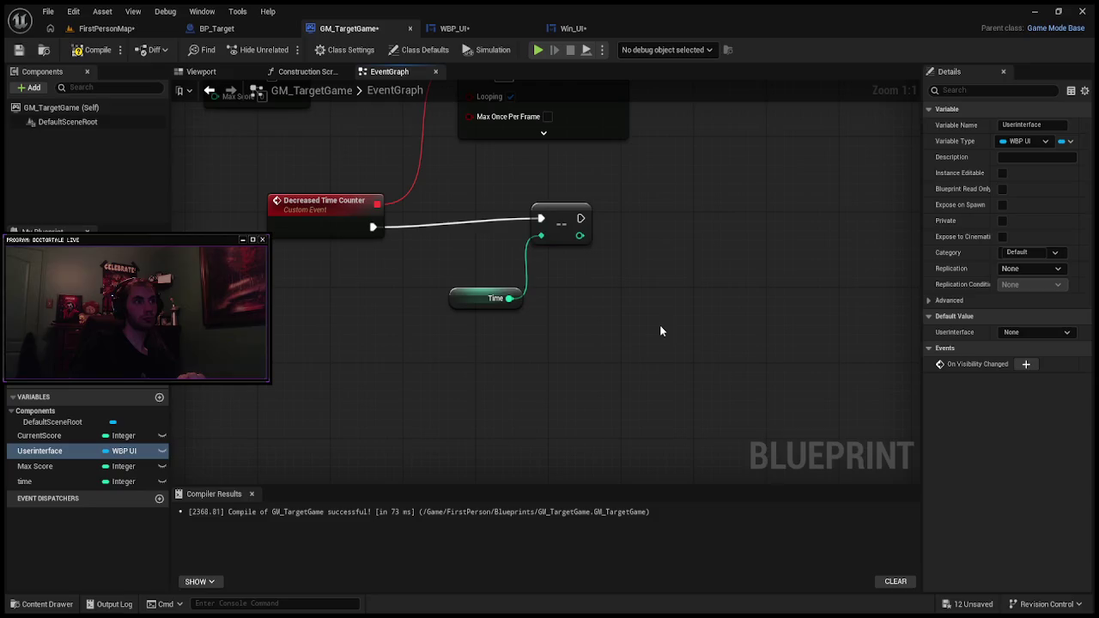
key("ctrl+v")
left_click_drag(673, 311, 826, 271)
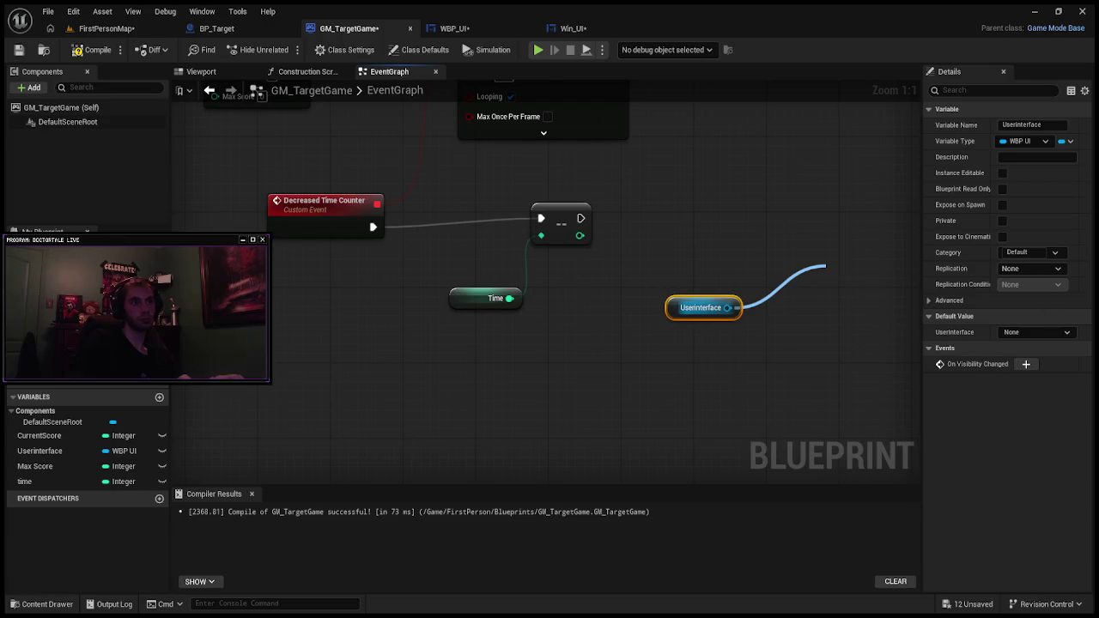
key("Escape")
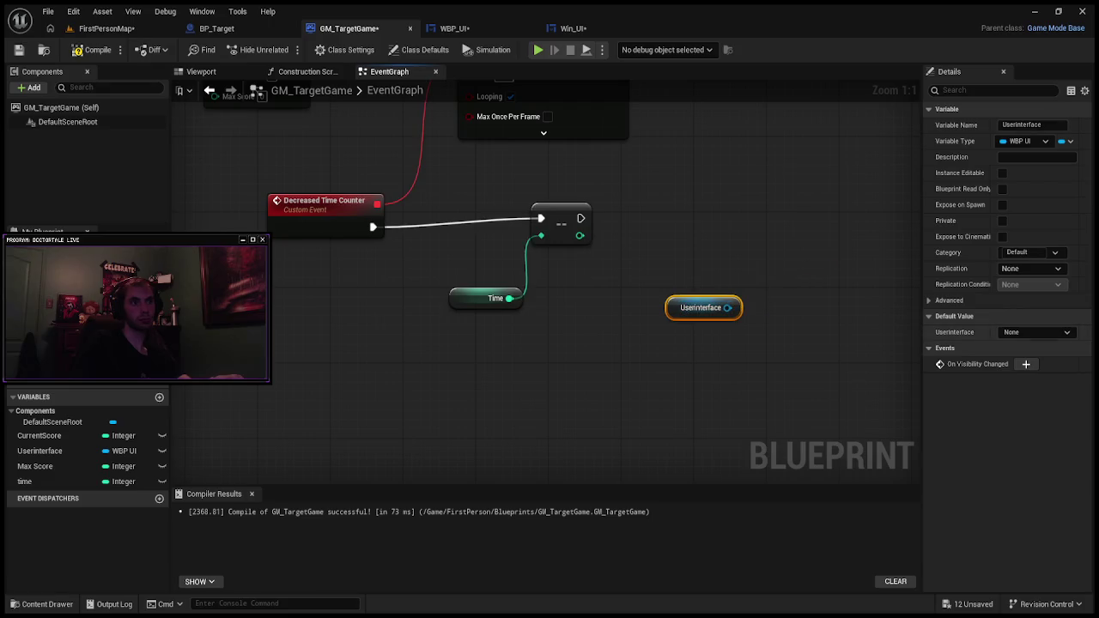
left_click(462, 31)
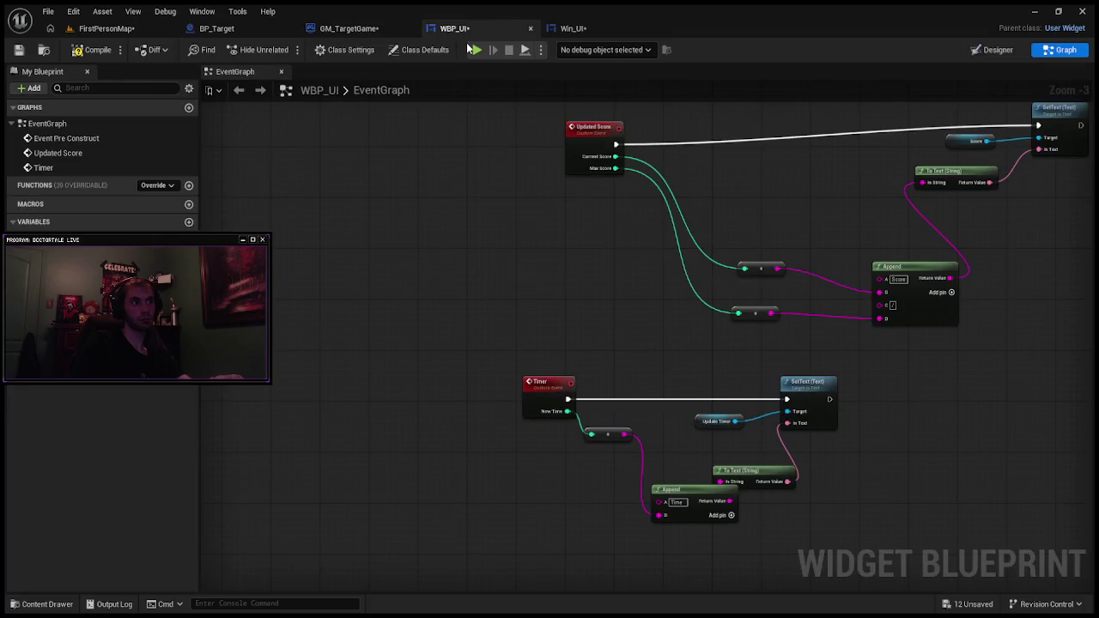
left_click(352, 28)
mouse_move(727, 307)
left_mouse_down()
mouse_move(777, 266)
mouse_move(801, 266)
left_mouse_up()
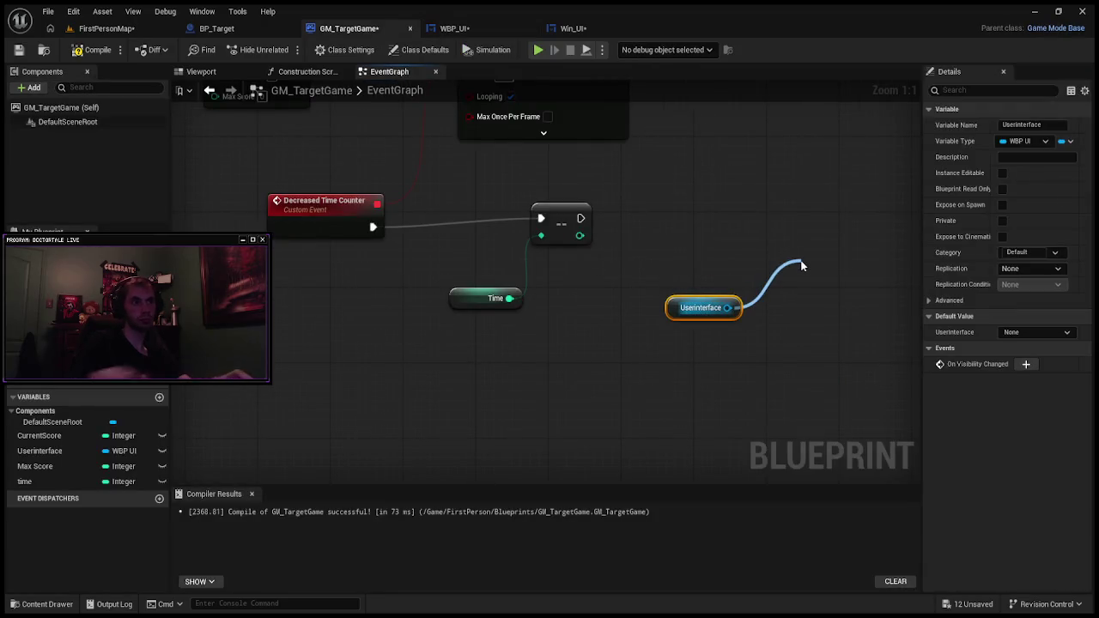
Step: Add a Timer call on Userinterface, wiring the comparison's exec and output into Timer's New Param
left_click(873, 318)
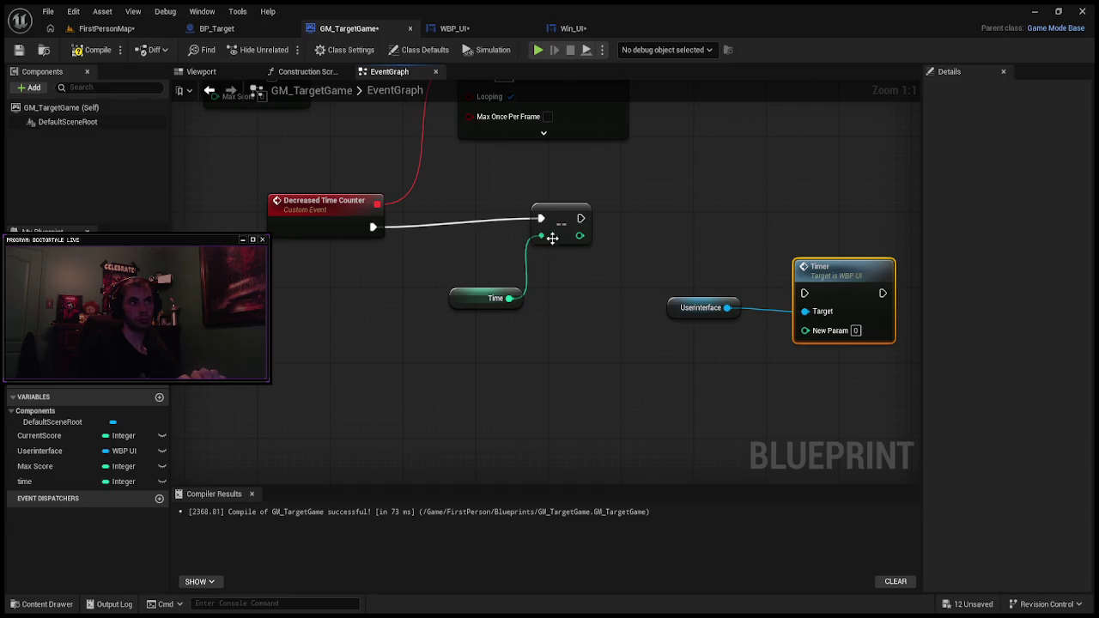
mouse_move(581, 235)
left_mouse_down()
mouse_move(727, 282)
mouse_move(839, 337)
left_mouse_up()
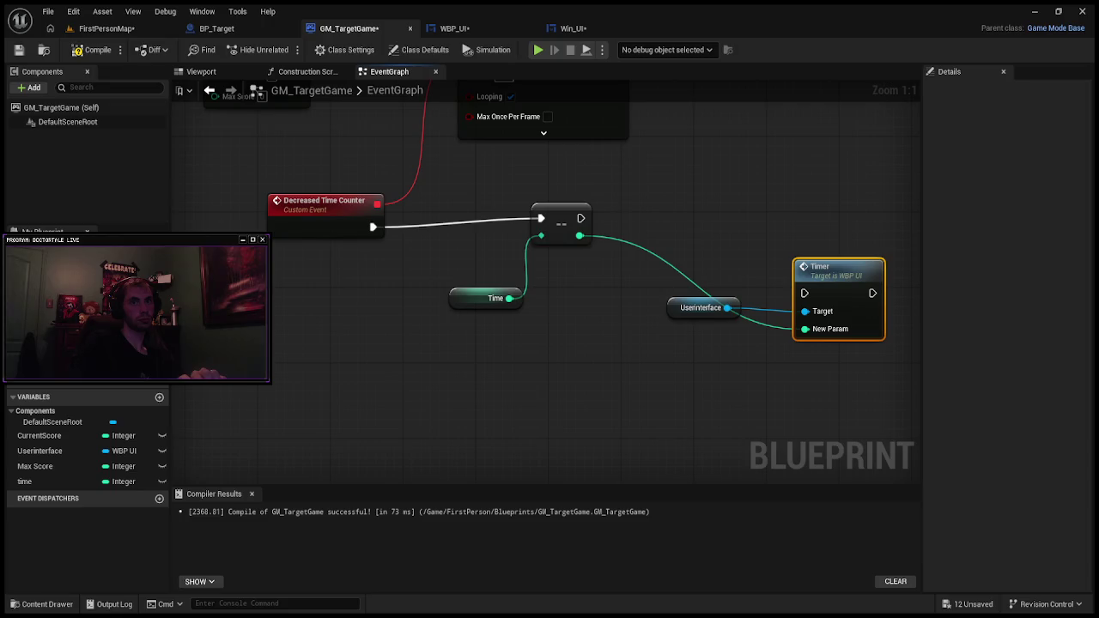
mouse_move(581, 219)
left_mouse_down()
mouse_move(727, 248)
mouse_move(808, 295)
left_mouse_up()
left_click_drag(728, 307, 773, 268)
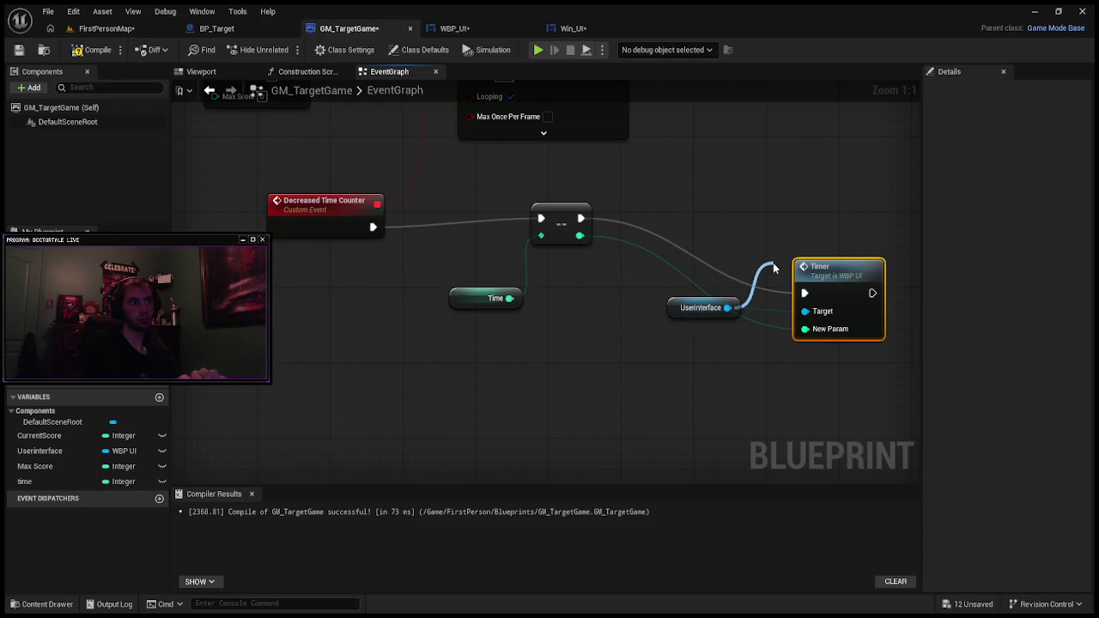
Step: Tidy the layout by moving the Userinterface reference and the Timer call node
left_click_drag(667, 296, 805, 310)
left_click_drag(700, 307, 655, 355)
left_click_drag(815, 284, 824, 217)
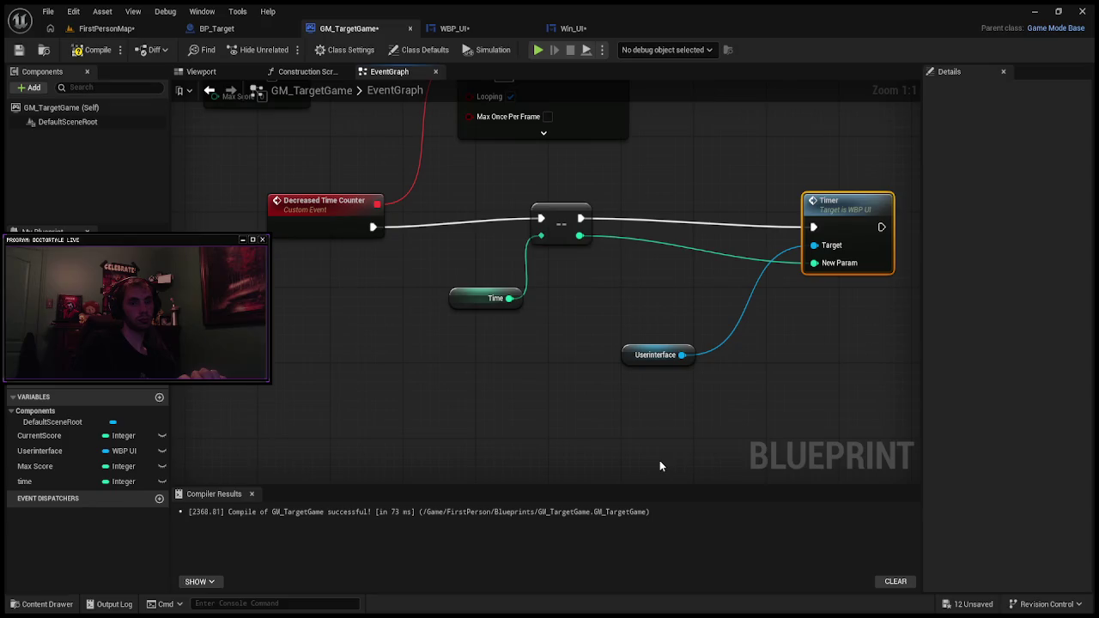
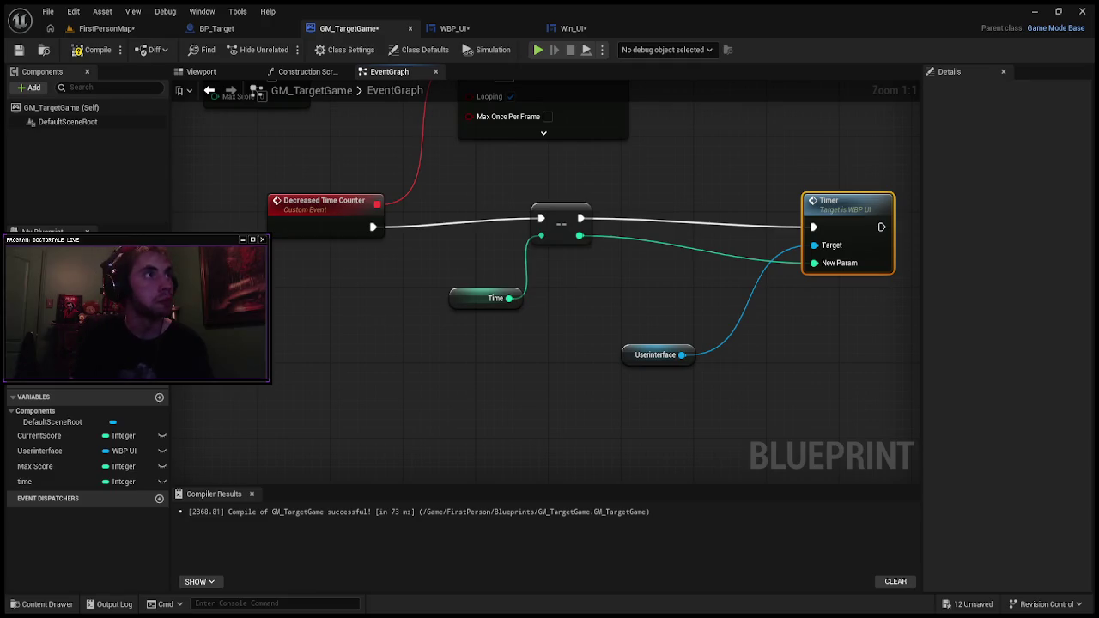
Step: Marquee-select the Set Timer by Event, Decreased Time Counter and Timer nodes and drag them right of Updated Score
scroll(617, 261, "down", 2)
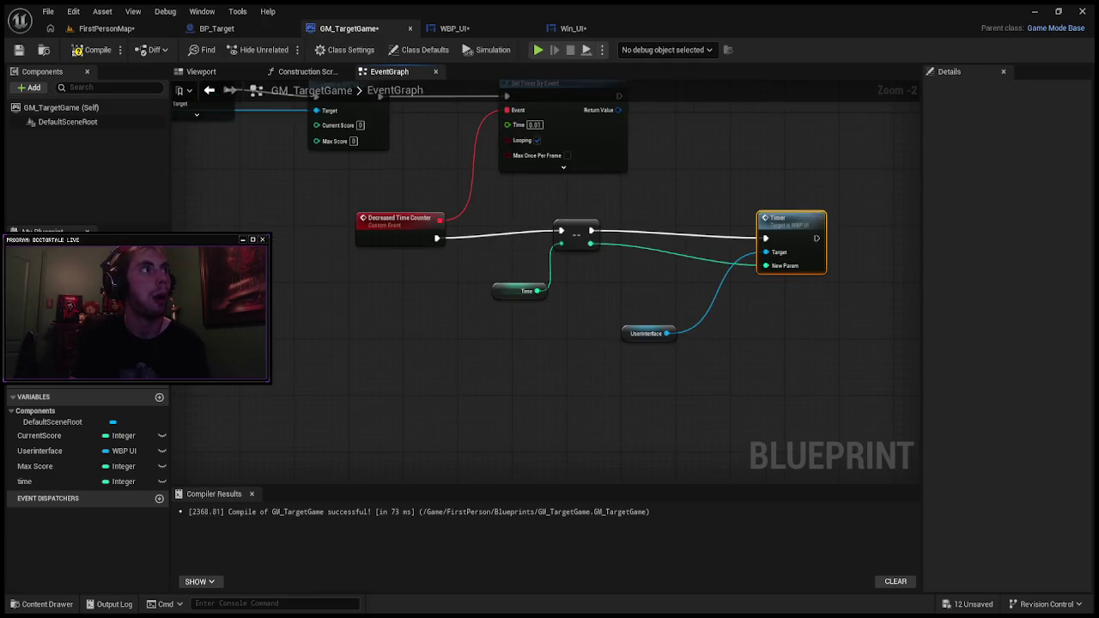
scroll(617, 261, "down", 2)
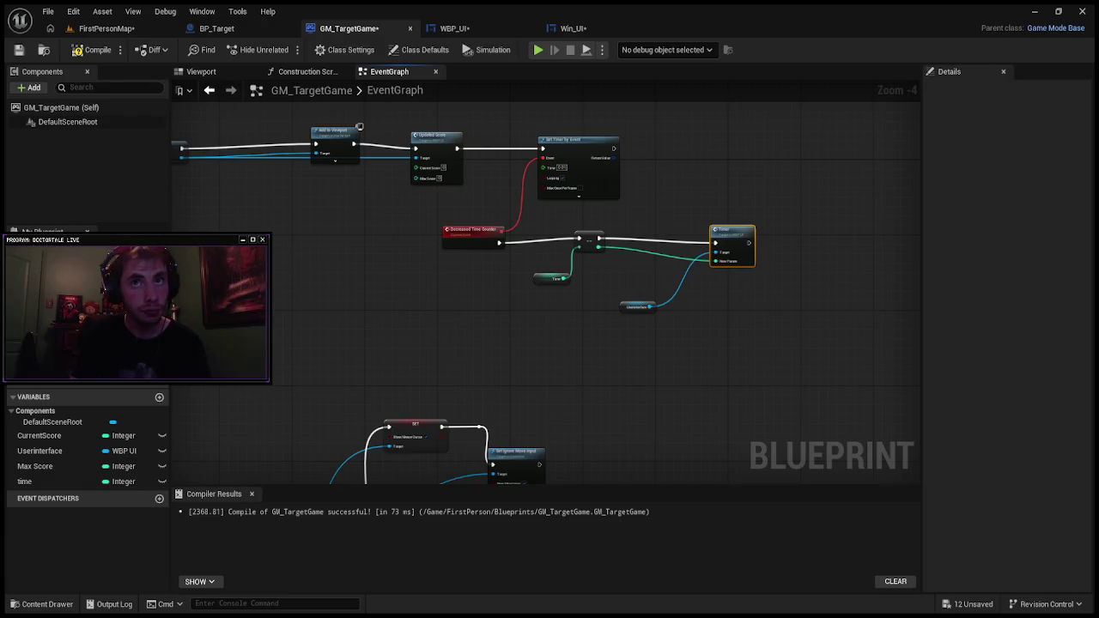
left_click_drag(514, 135, 610, 251)
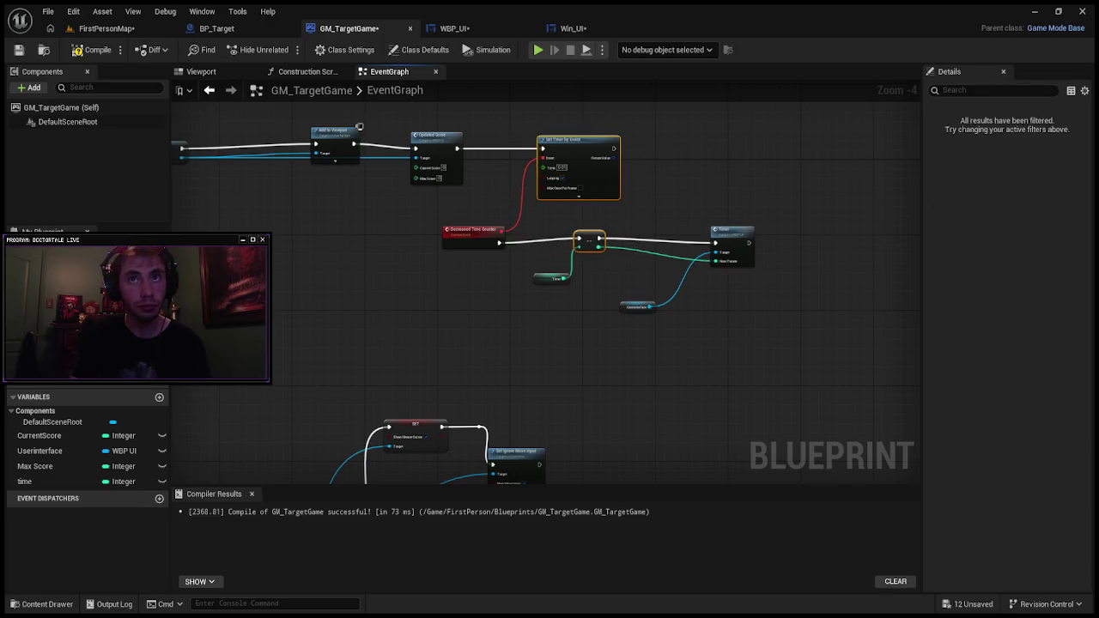
left_click_drag(819, 241, 647, 356)
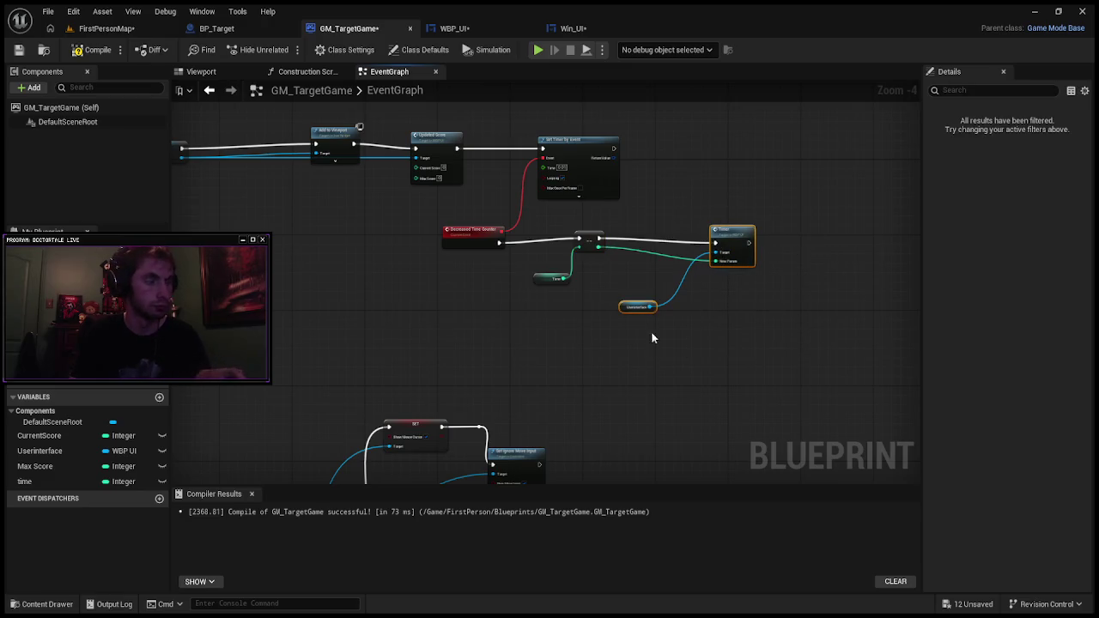
mouse_move(510, 126)
left_mouse_down()
mouse_move(523, 181)
mouse_move(730, 378)
left_mouse_up()
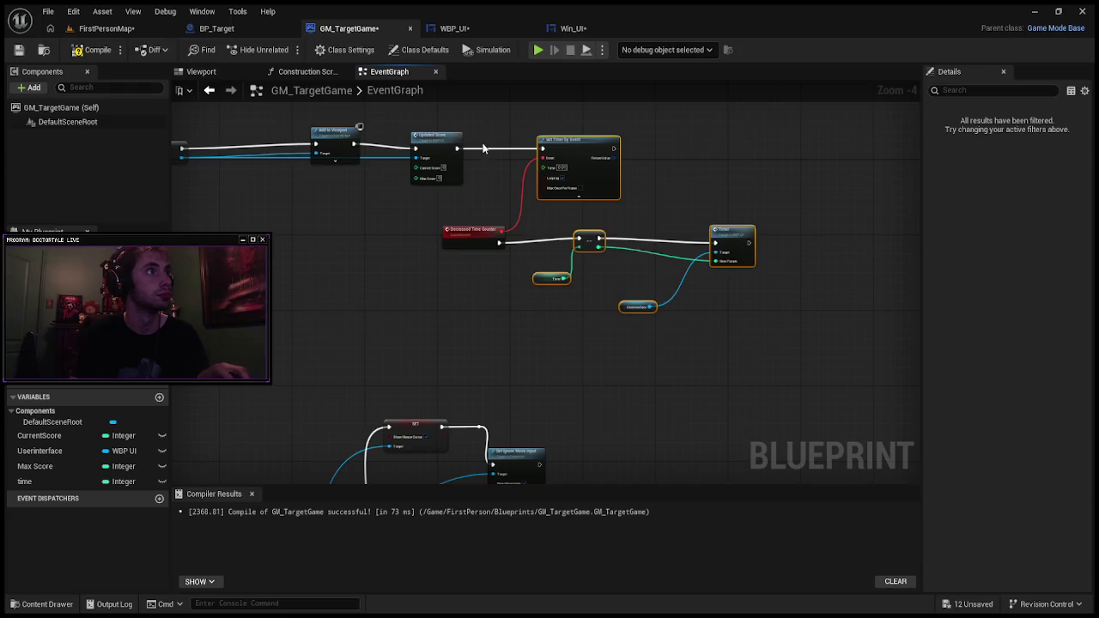
mouse_move(822, 203)
left_mouse_down()
mouse_move(693, 343)
mouse_move(628, 371)
left_mouse_up()
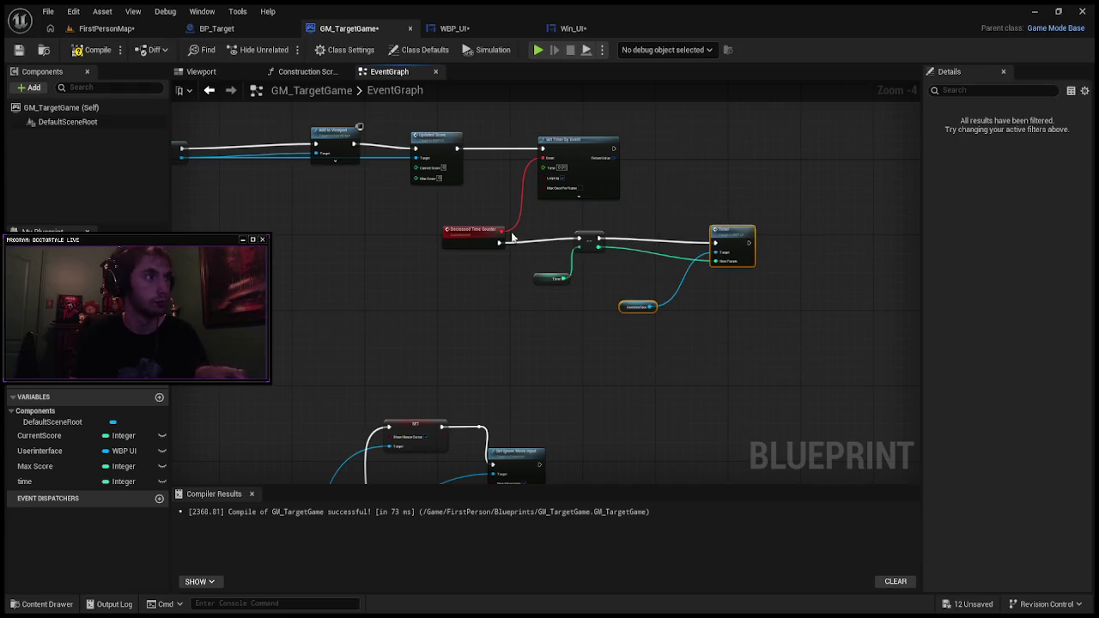
left_click_drag(511, 139, 638, 346)
mouse_move(425, 216)
left_mouse_down()
mouse_move(724, 282)
mouse_move(777, 337)
left_mouse_up()
left_click_drag(446, 150, 428, 146)
mouse_move(495, 127)
left_mouse_down()
mouse_move(529, 306)
mouse_move(771, 363)
left_mouse_up()
left_click_drag(580, 139, 787, 134)
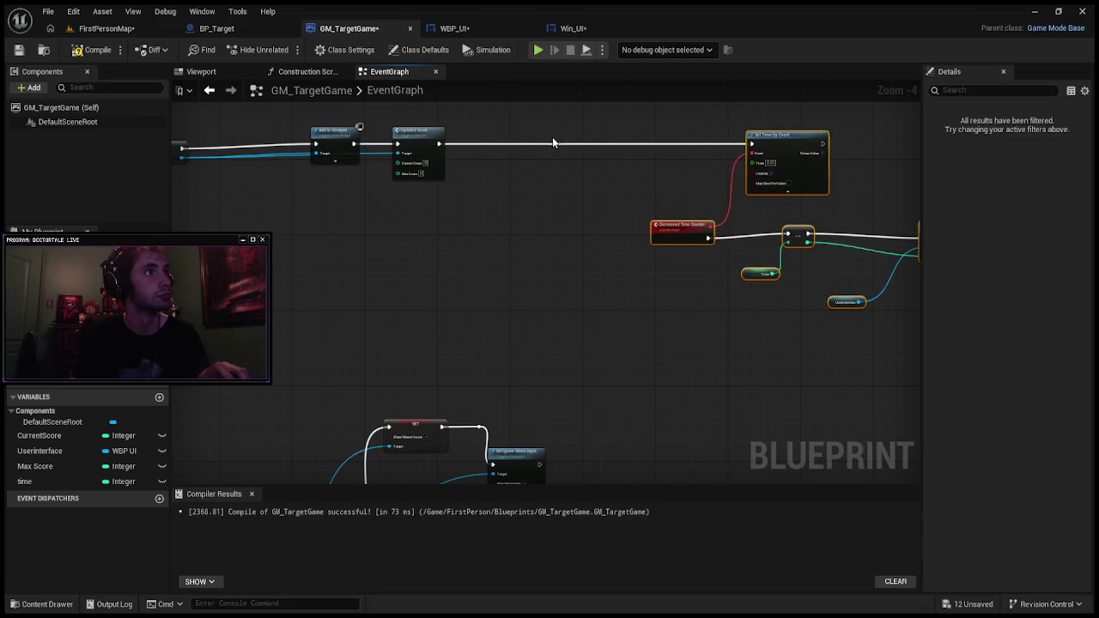
Step: Paste a Timer call after Updated Score and route execution through it into Set Timer by Event
left_click(427, 137)
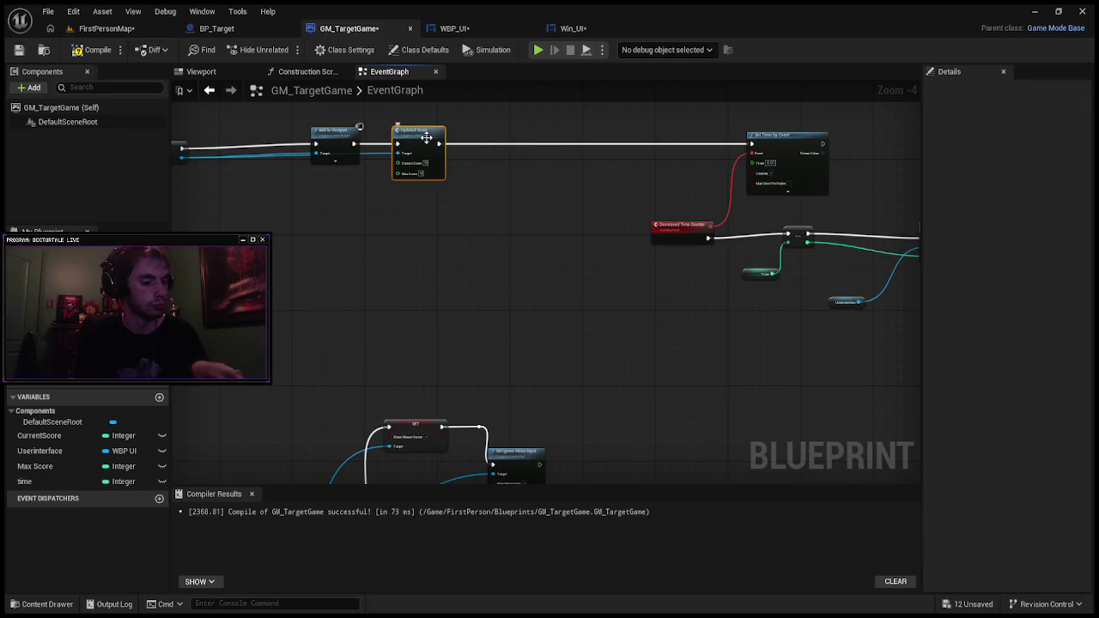
key("ctrl+v")
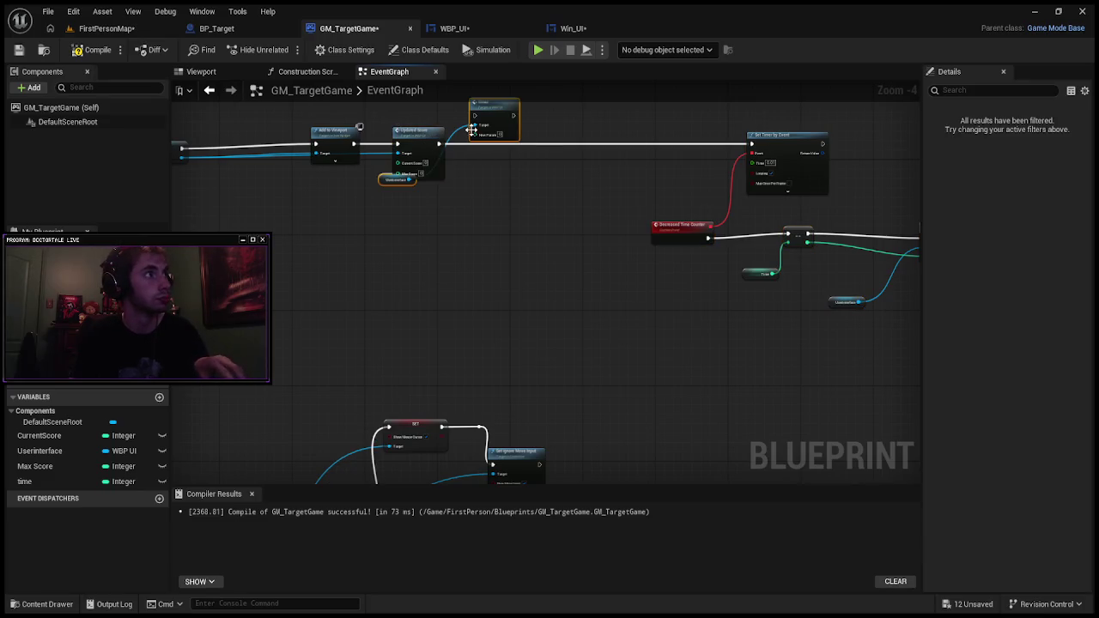
left_click_drag(486, 112, 594, 141)
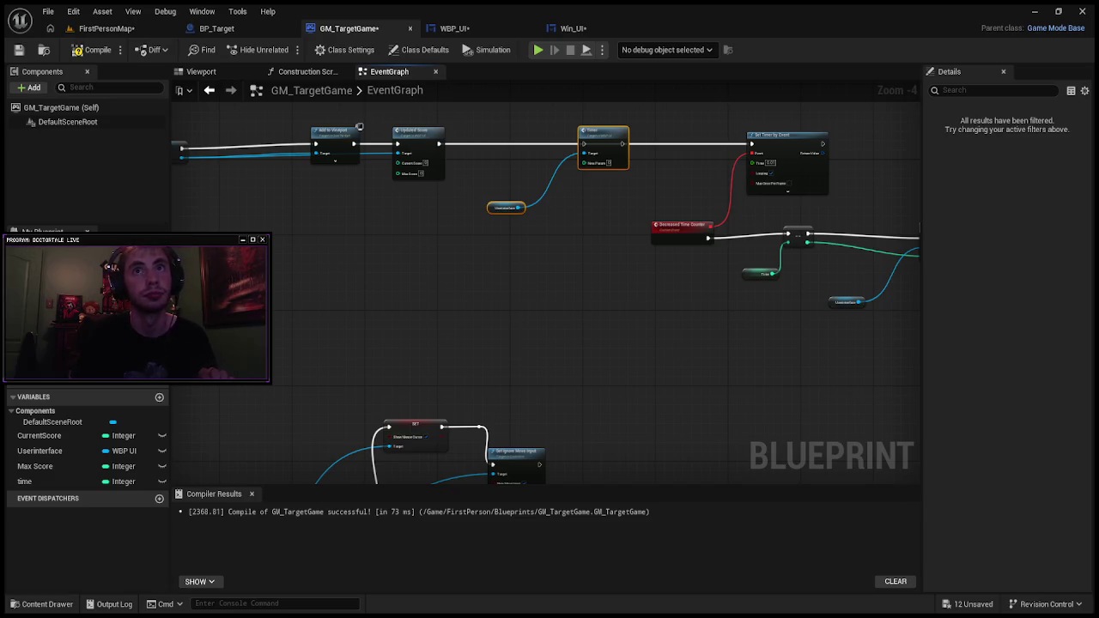
left_click_drag(440, 143, 587, 148)
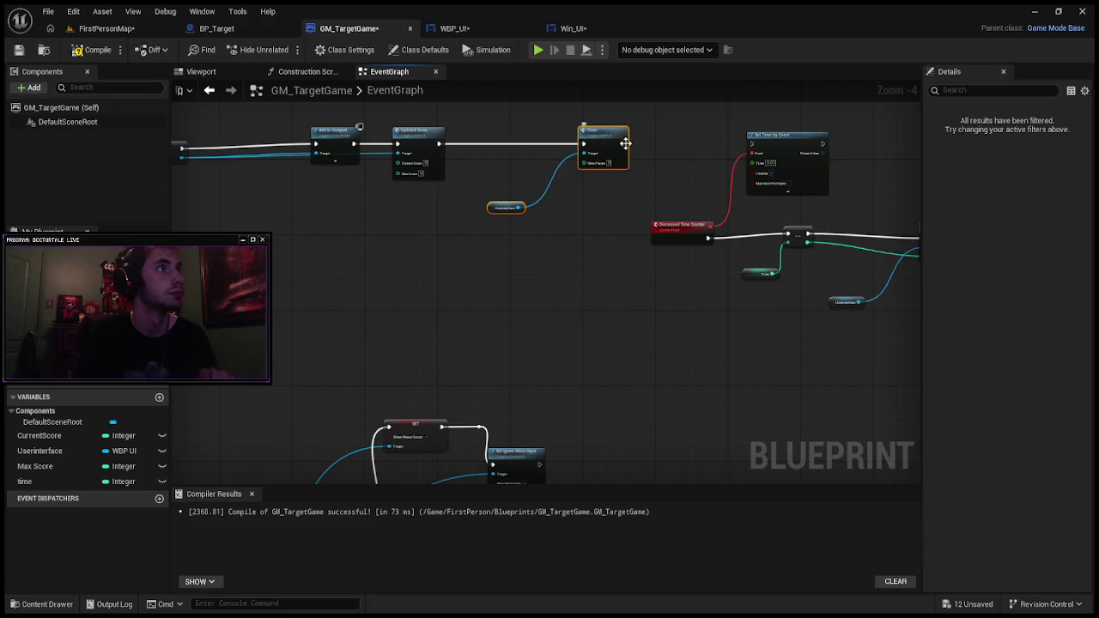
left_click_drag(623, 144, 752, 145)
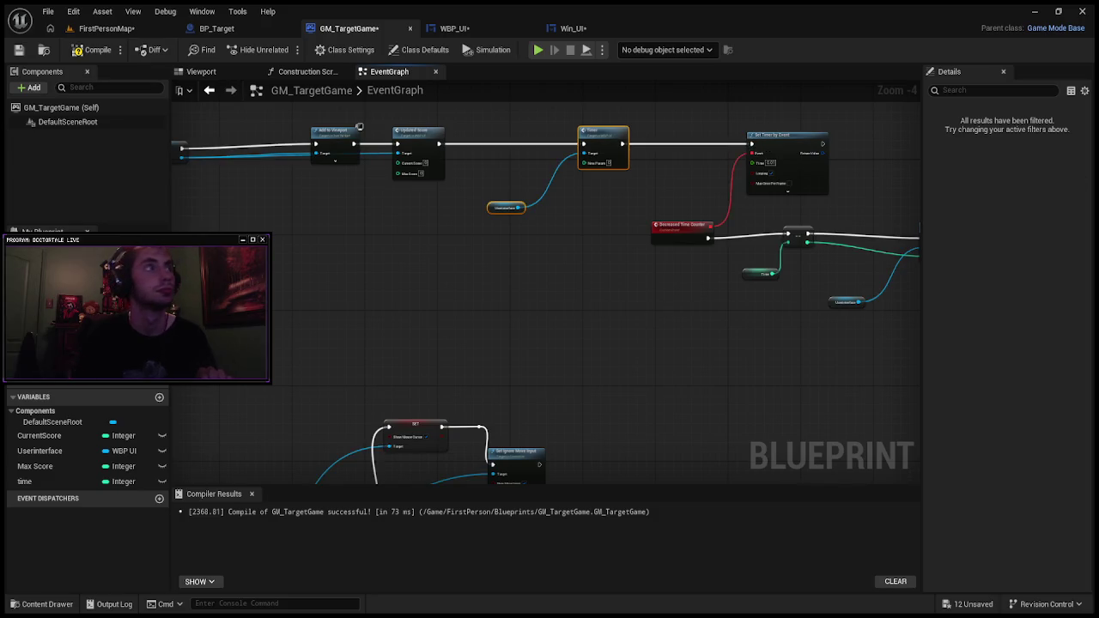
Step: Delete the extra Userinterface getter so the Timer node's target defaults to self
mouse_move(520, 207)
left_mouse_down()
mouse_move(502, 159)
mouse_move(515, 197)
left_mouse_up()
scroll(507, 196, "up", 3)
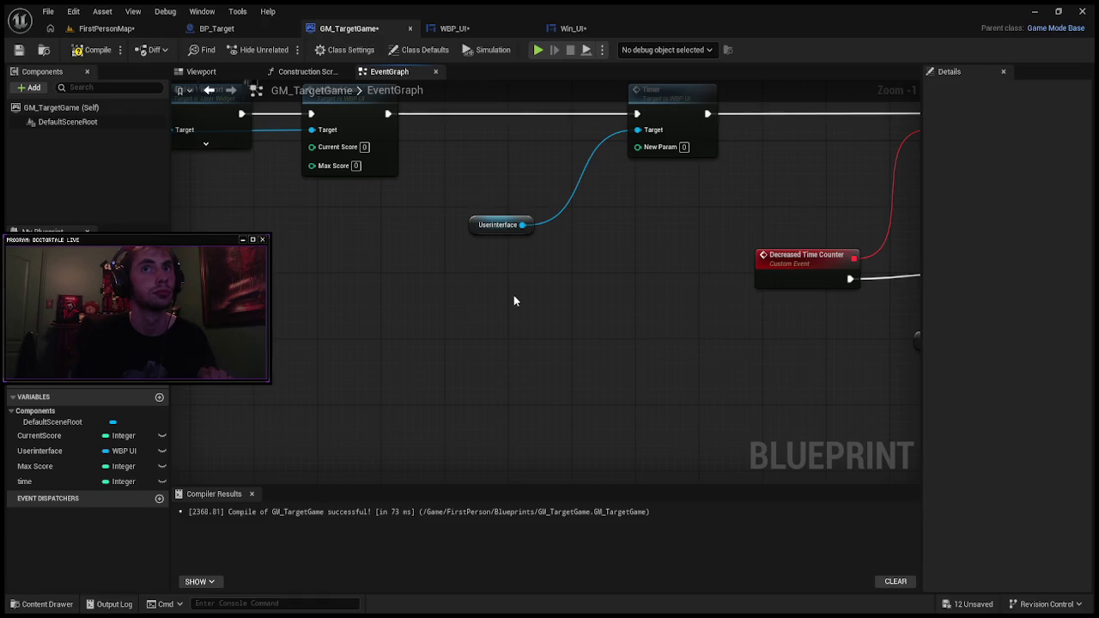
left_click(488, 227)
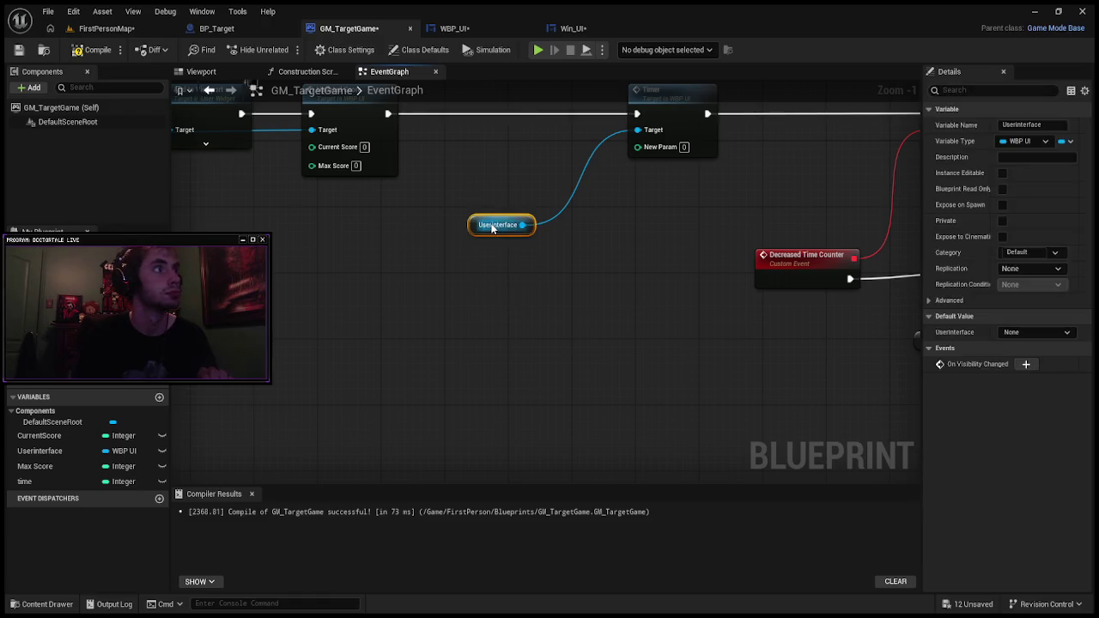
key("Delete")
scroll(447, 183, "down", 5)
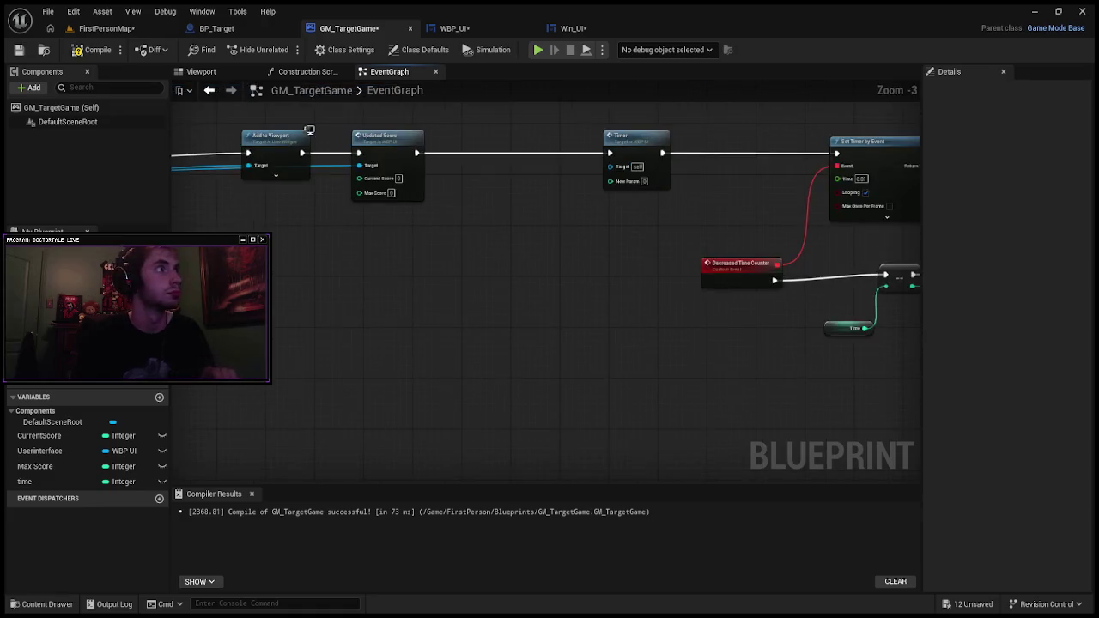
Step: Review the BeginPlay chain and wire SET's Userinterface output back toward the Timer node's target
scroll(447, 183, "up", 2)
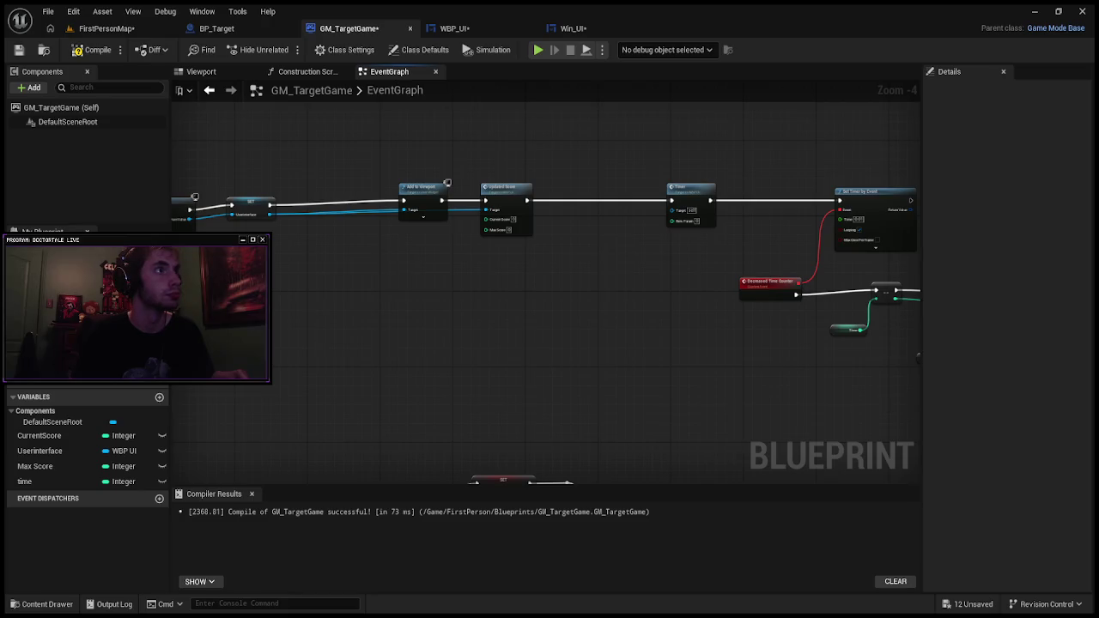
scroll(540, 240, "down", 3)
scroll(540, 240, "up", 2)
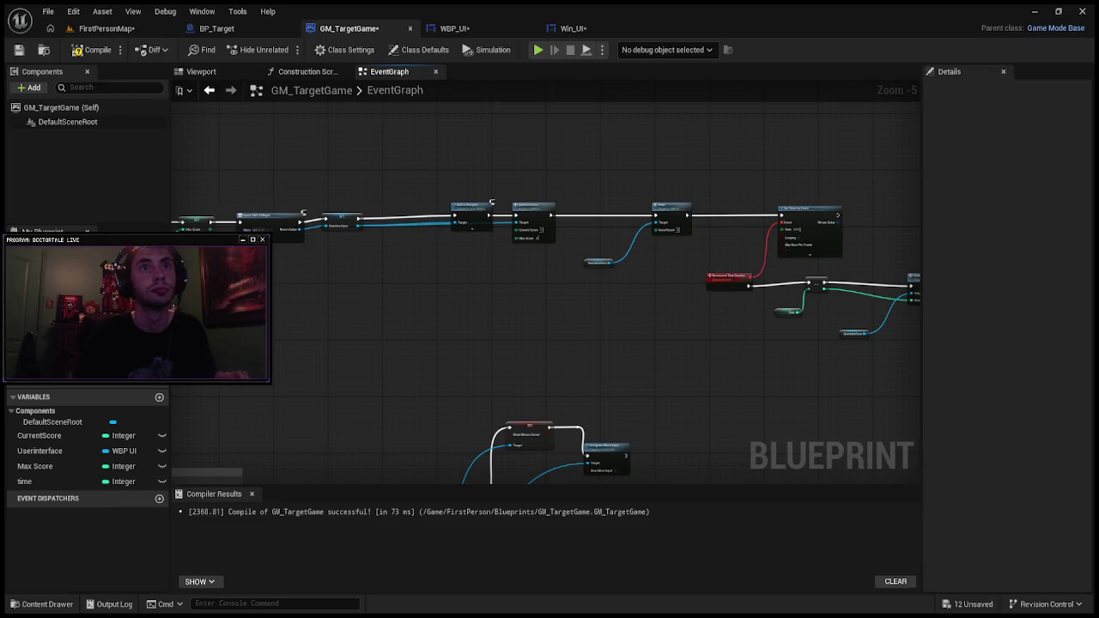
scroll(494, 249, "up", 1)
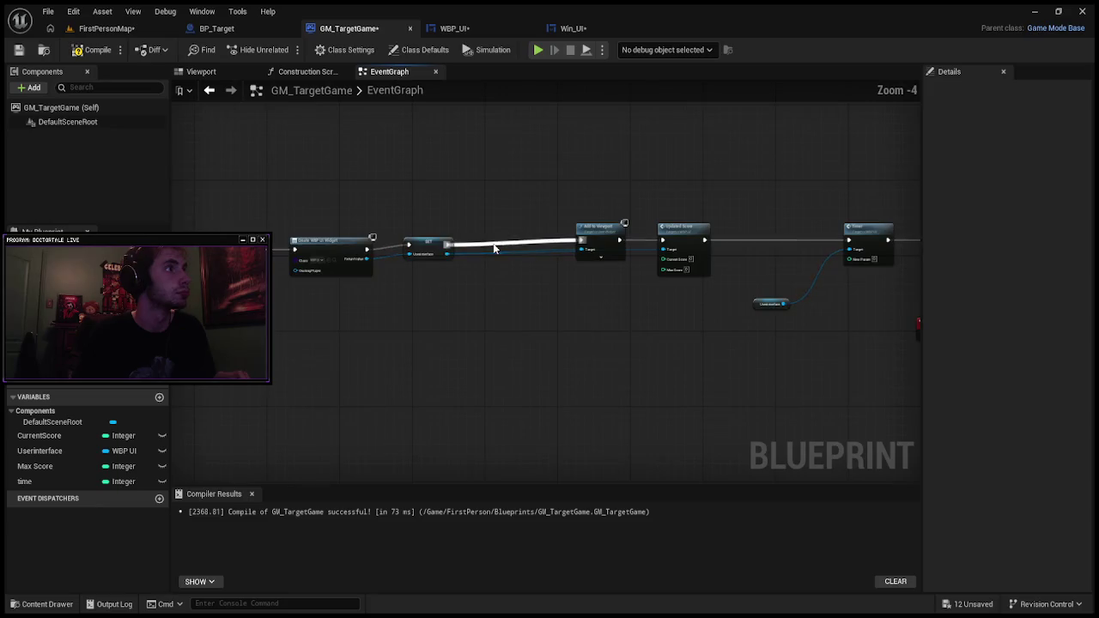
mouse_move(447, 255)
left_mouse_down()
mouse_move(473, 279)
mouse_move(962, 281)
mouse_move(312, 277)
mouse_move(308, 262)
mouse_move(325, 267)
mouse_move(294, 255)
mouse_move(298, 266)
mouse_move(646, 277)
left_mouse_up()
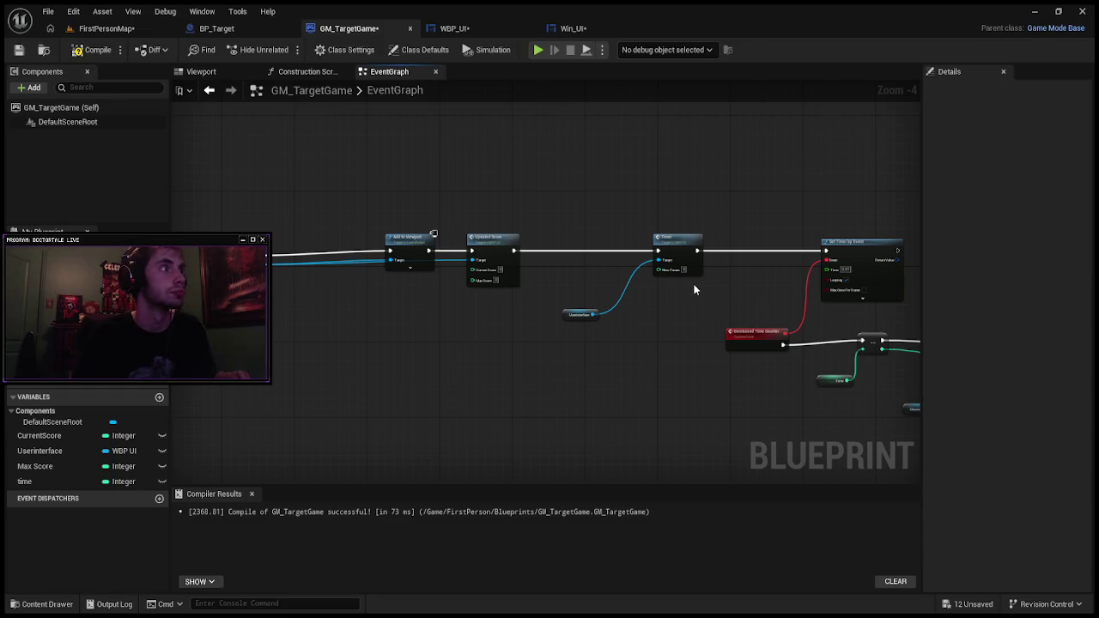
left_click(39, 451)
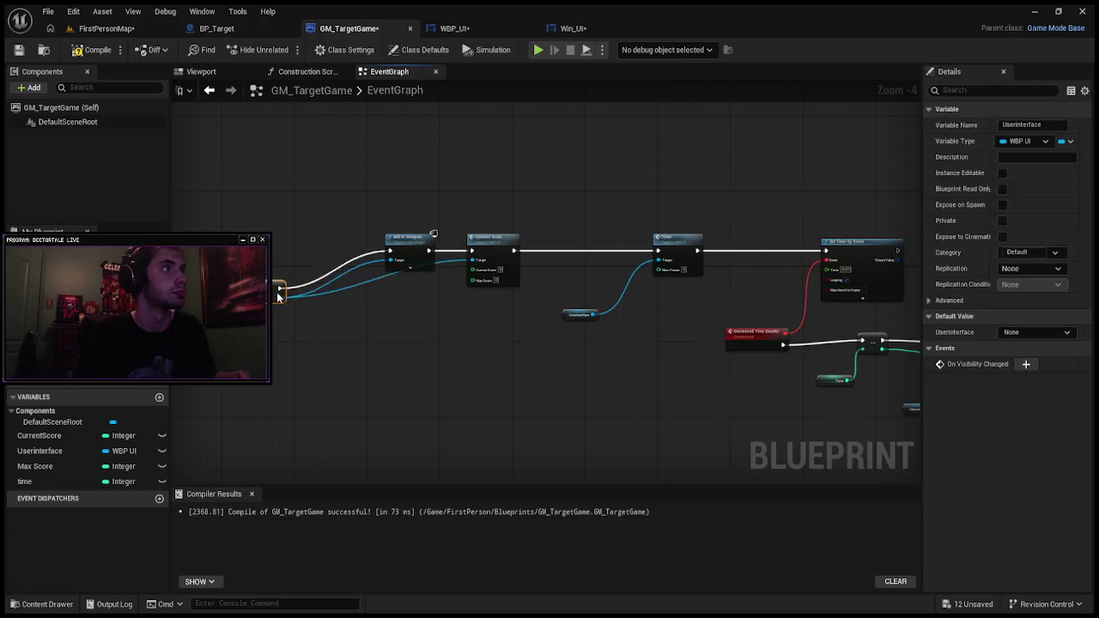
Step: Replace the Userinterface getter with a direct wire from SET's Userinterface output to the Timer's Target
left_click(585, 314)
left_click(585, 314)
key("Delete")
mouse_move(258, 254)
left_mouse_down()
mouse_move(289, 293)
mouse_move(602, 288)
mouse_move(658, 261)
left_mouse_up()
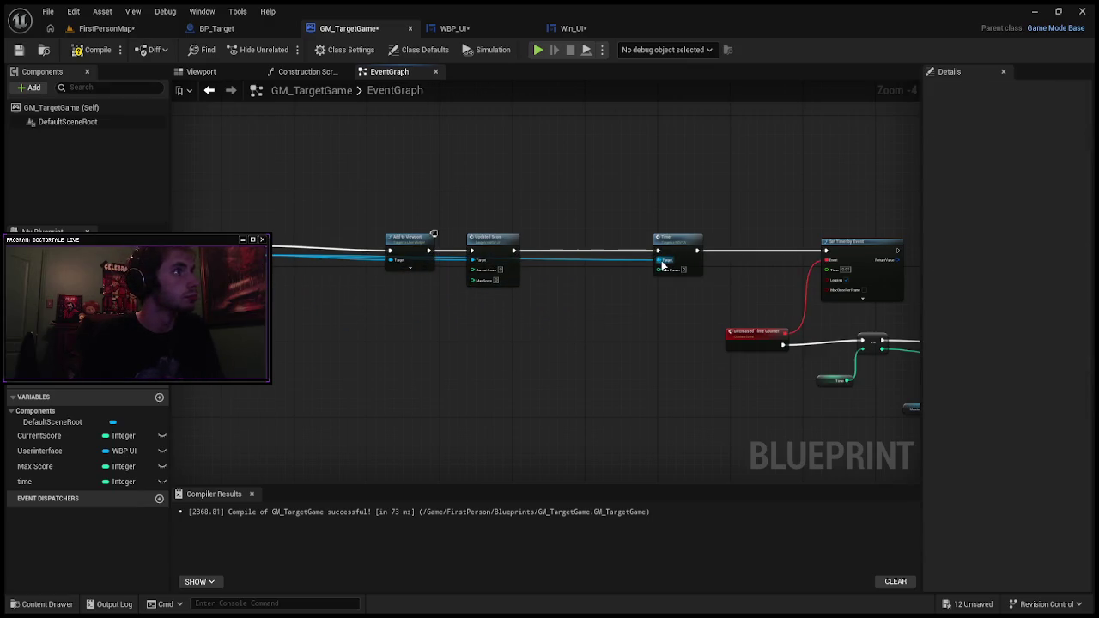
left_click(367, 260, "alt")
left_click(366, 256, "alt")
left_click(358, 267, "alt")
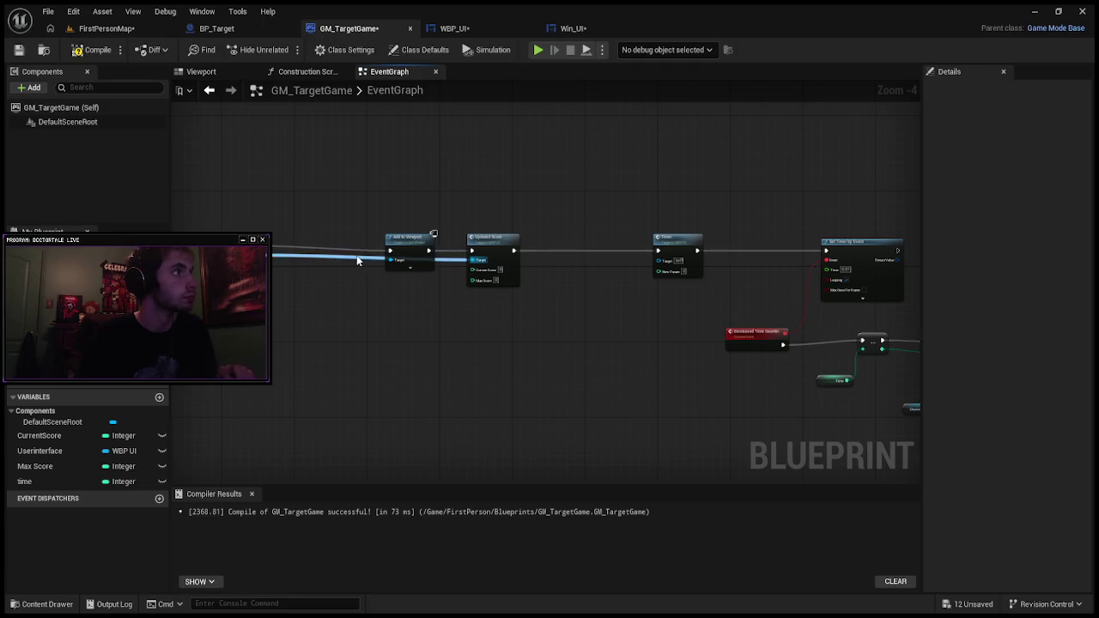
key("ctrl+z")
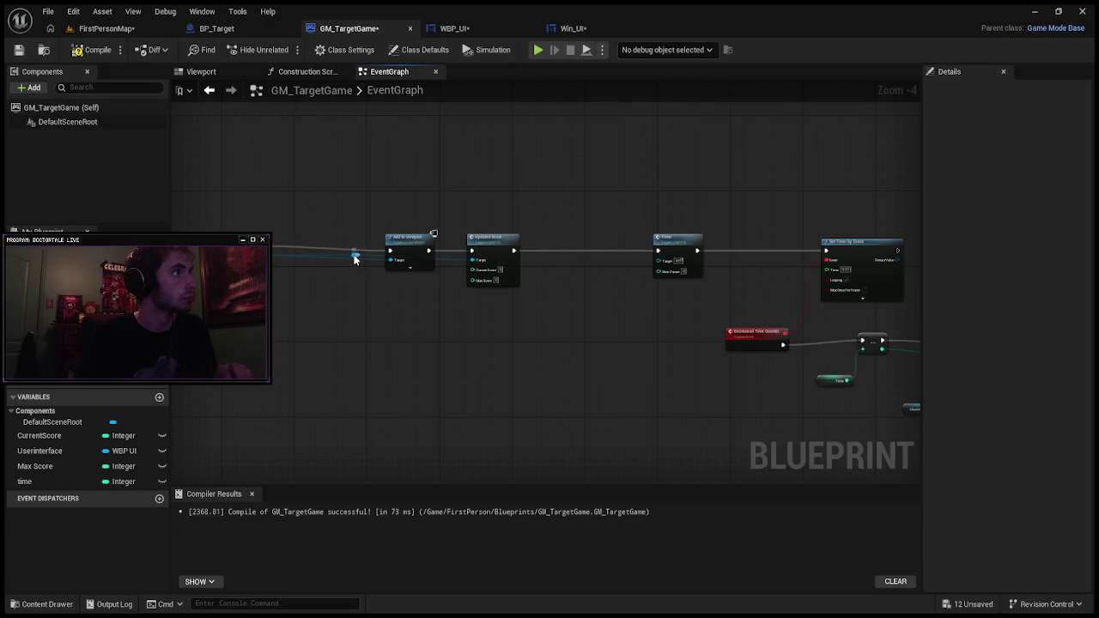
Step: Route the blue Userinterface wire below the nodes with two reroute points, then recompile
double_click(352, 257)
left_click_drag(353, 257, 358, 322)
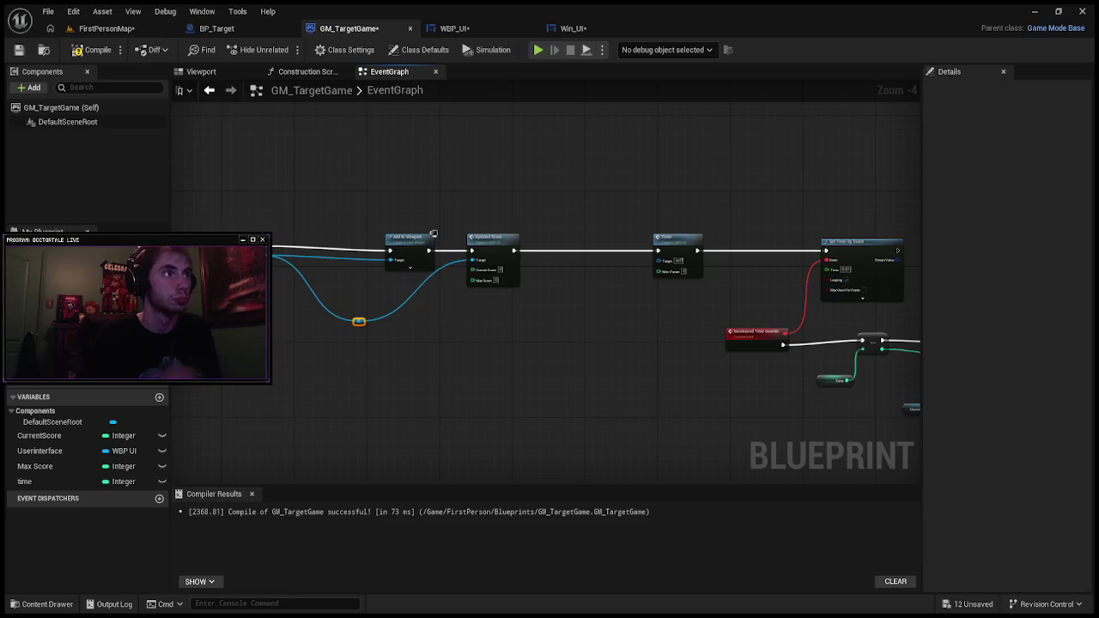
key("Delete")
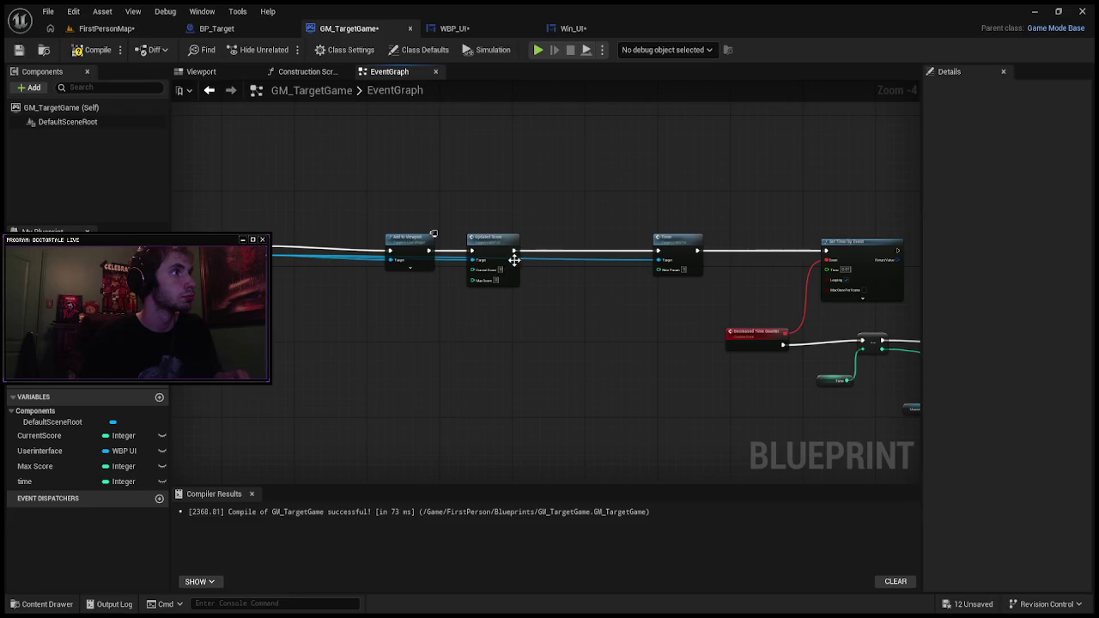
double_click(565, 257)
mouse_move(562, 256)
left_mouse_down()
mouse_move(559, 309)
mouse_move(567, 254)
left_mouse_up()
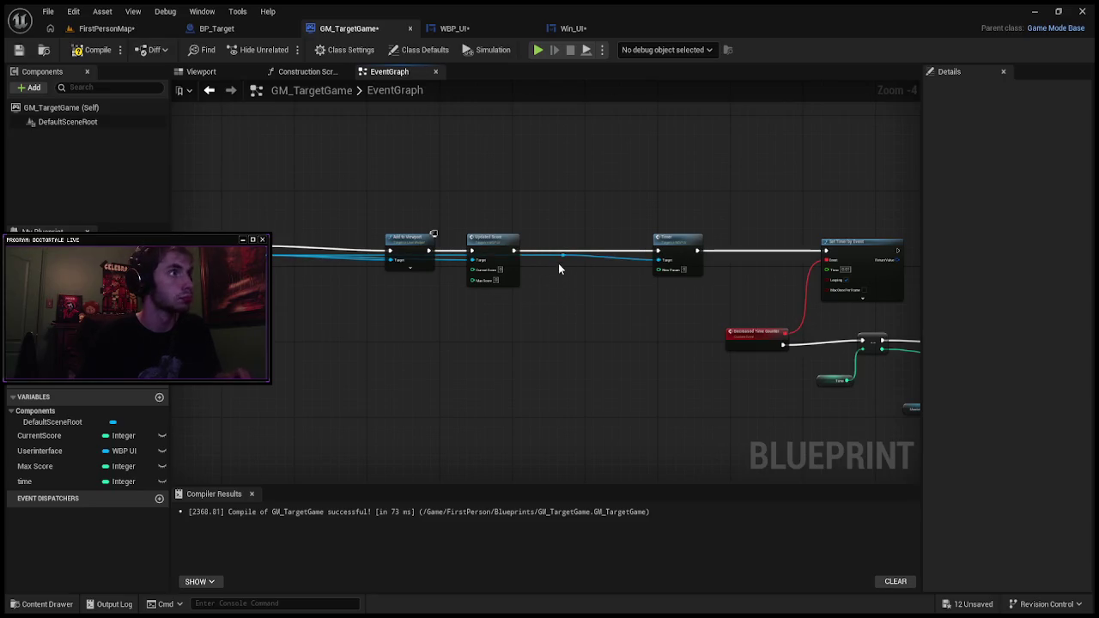
mouse_move(562, 256)
left_mouse_down()
mouse_move(554, 301)
mouse_move(447, 343)
mouse_move(367, 327)
left_mouse_up()
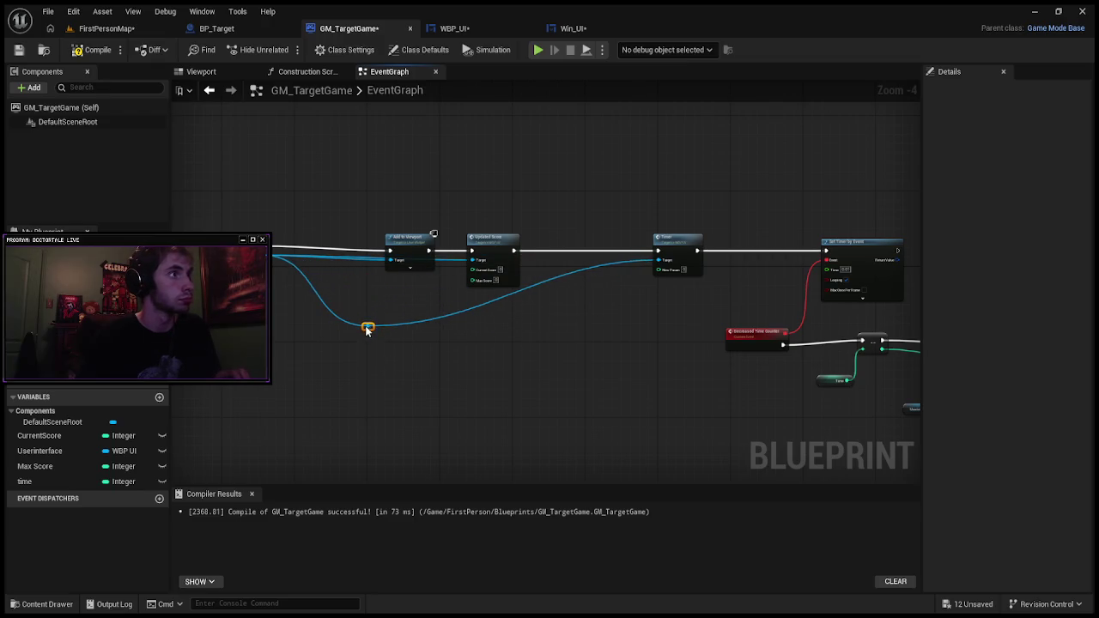
left_click_drag(560, 276, 546, 290)
key("ctrl+z")
double_click(547, 279)
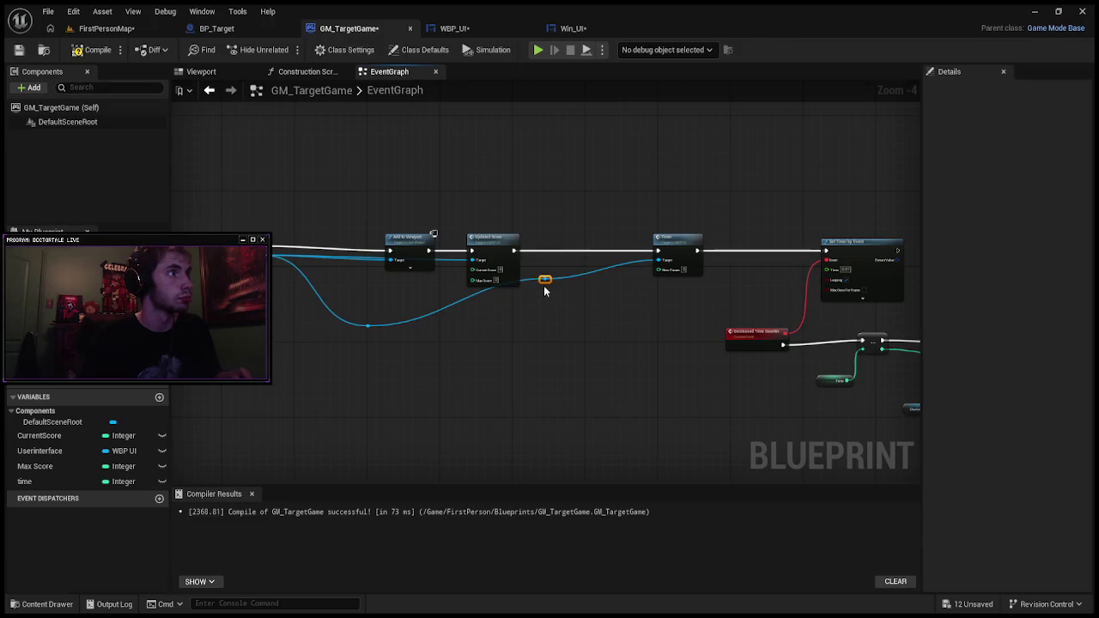
mouse_move(544, 278)
left_mouse_down()
mouse_move(594, 338)
mouse_move(613, 336)
mouse_move(567, 330)
left_mouse_up()
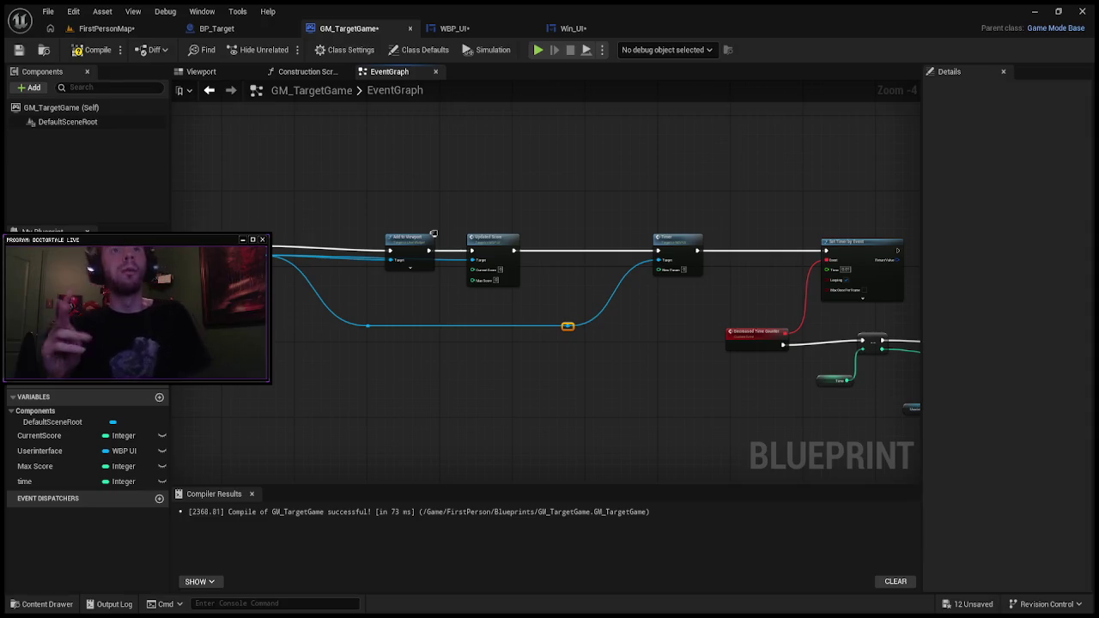
key("F7")
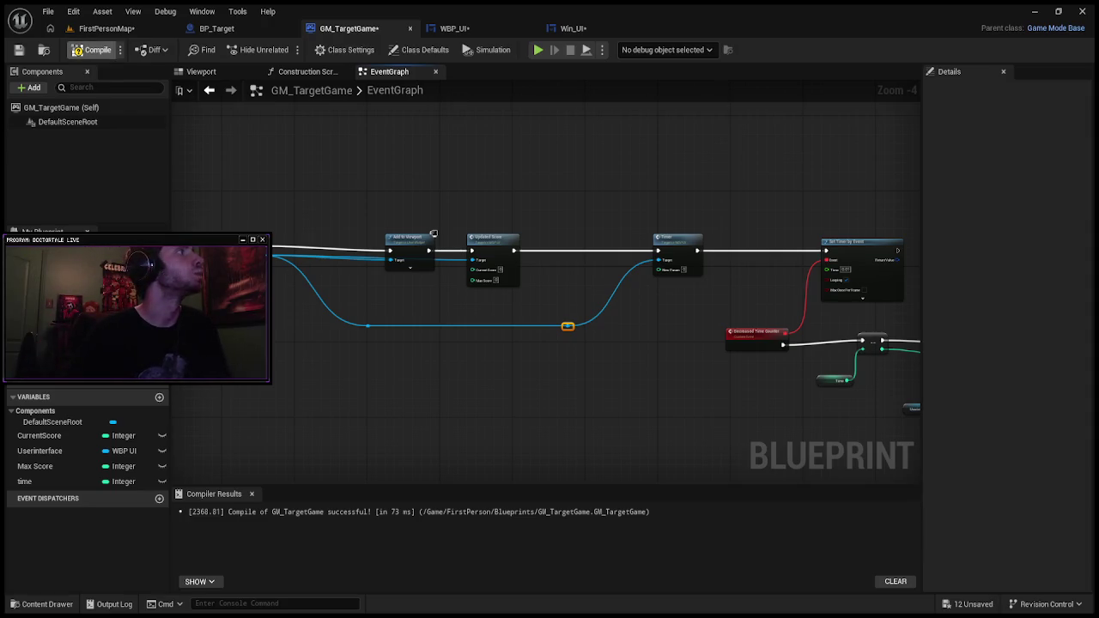
Step: Break the subtract wire into the erroring Timer call's stale New Param input
scroll(511, 237, "down", 2)
scroll(689, 295, "up", 4)
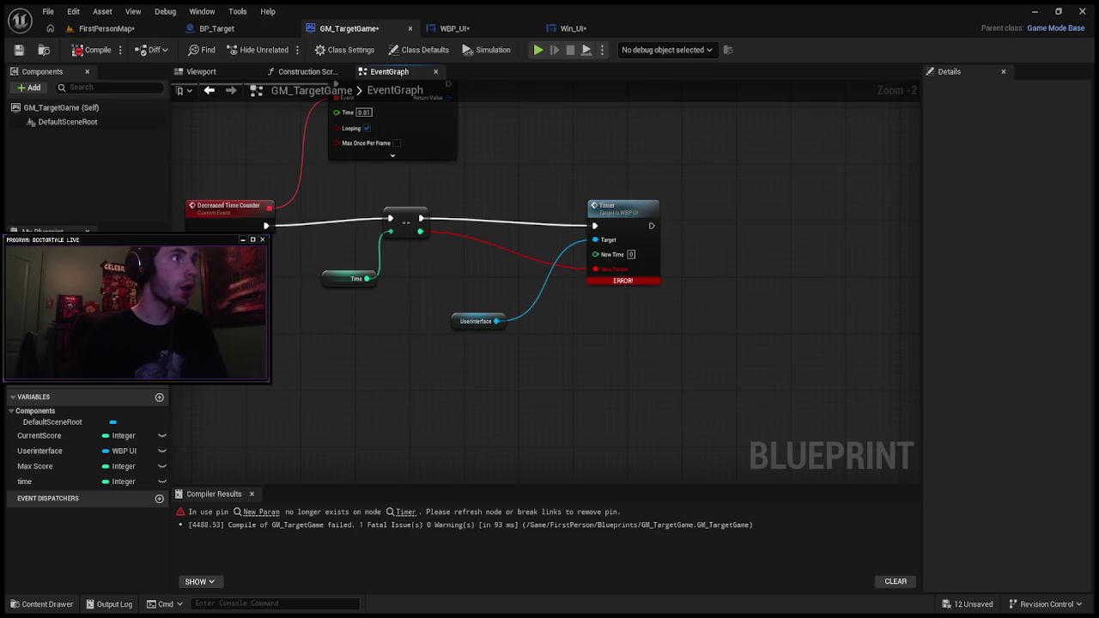
left_click(611, 275)
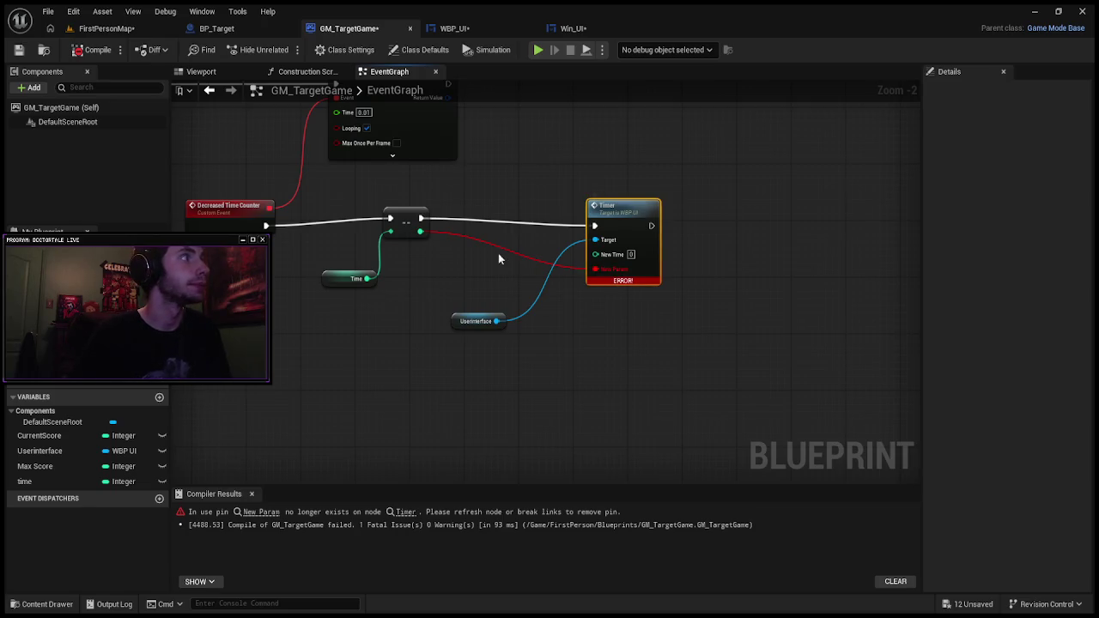
left_click(520, 254)
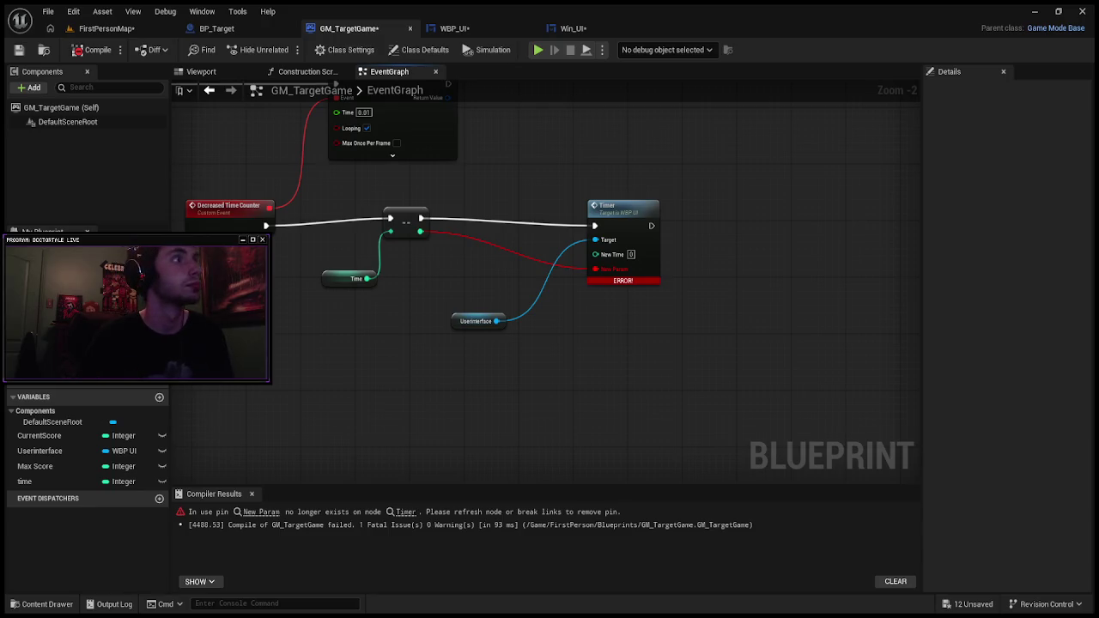
left_click(613, 270)
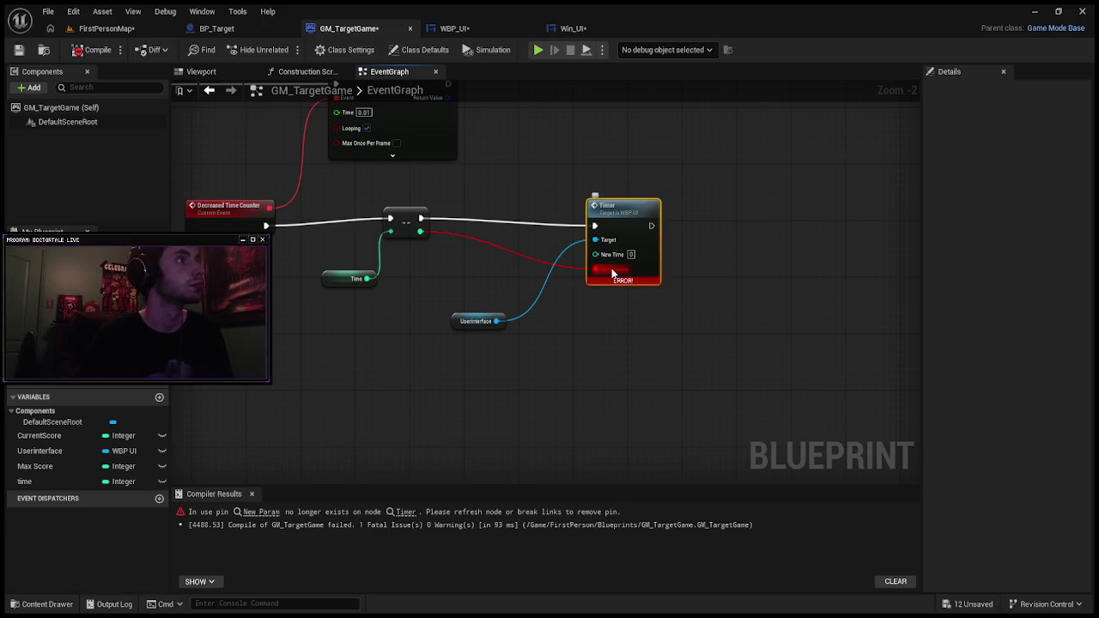
double_click(534, 261)
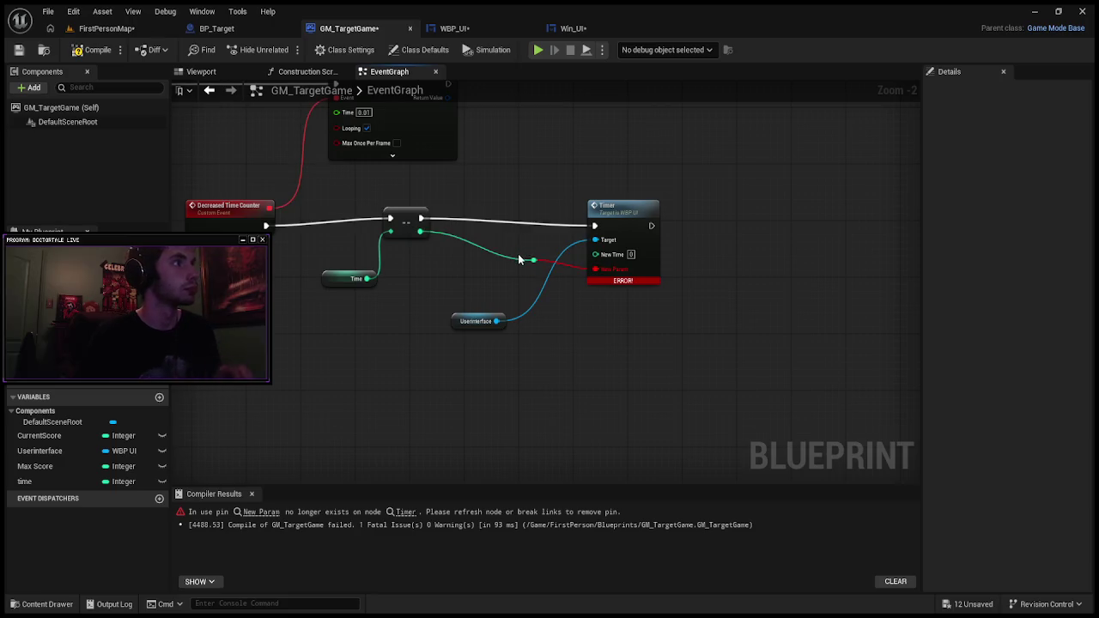
left_click_drag(517, 265, 515, 265)
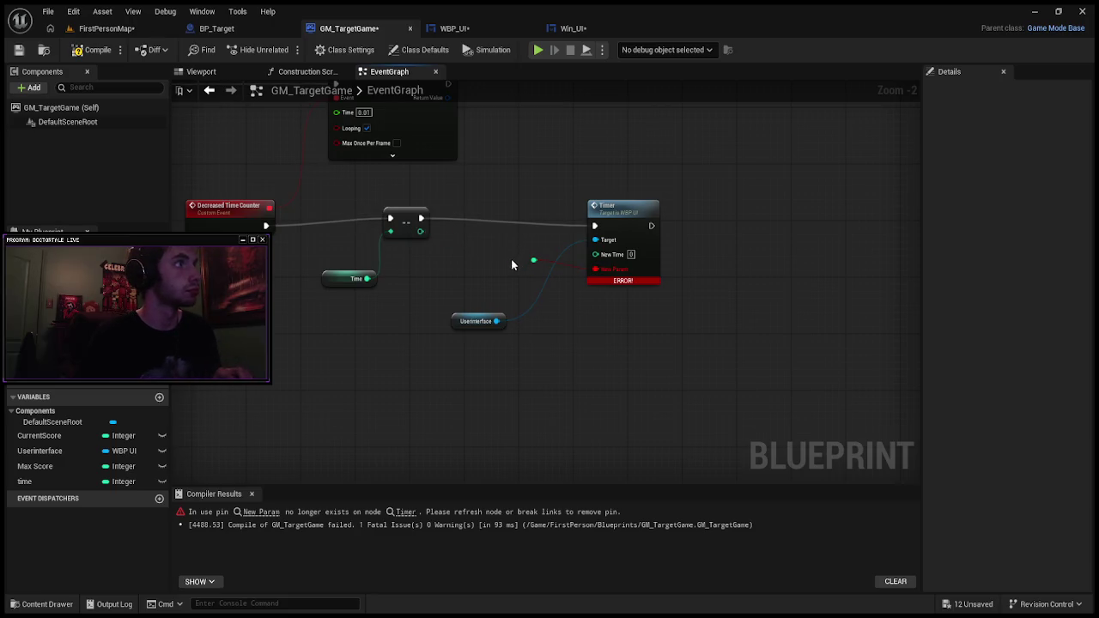
left_click(535, 260)
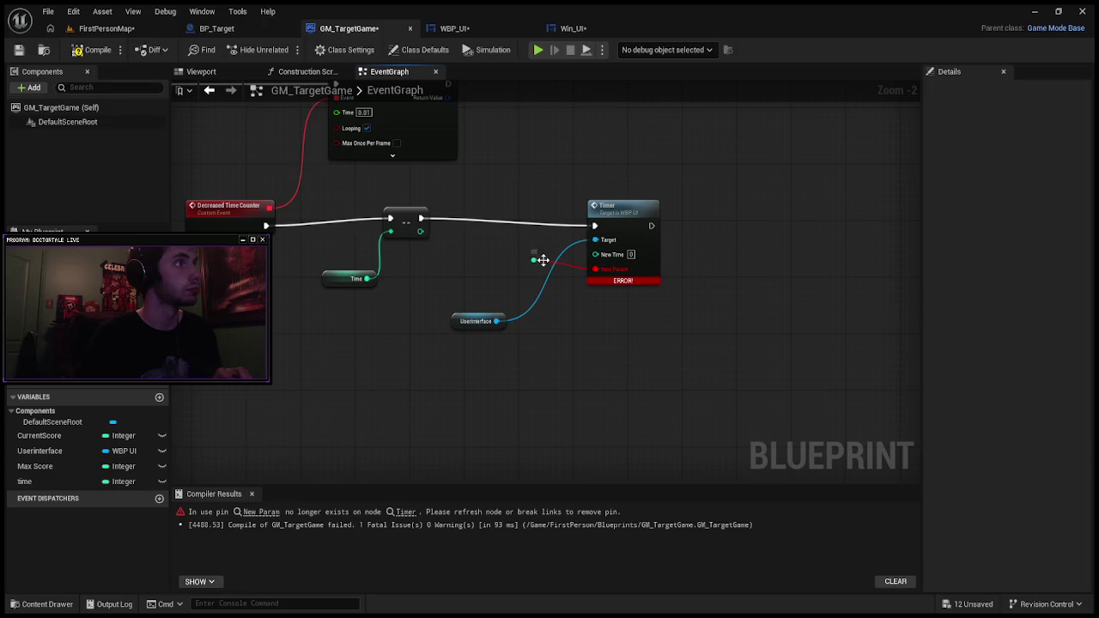
left_click(565, 261, "alt")
Step: Check the Timer event's New Time input in the WBP_UI graph
left_click(561, 264)
left_click(478, 31)
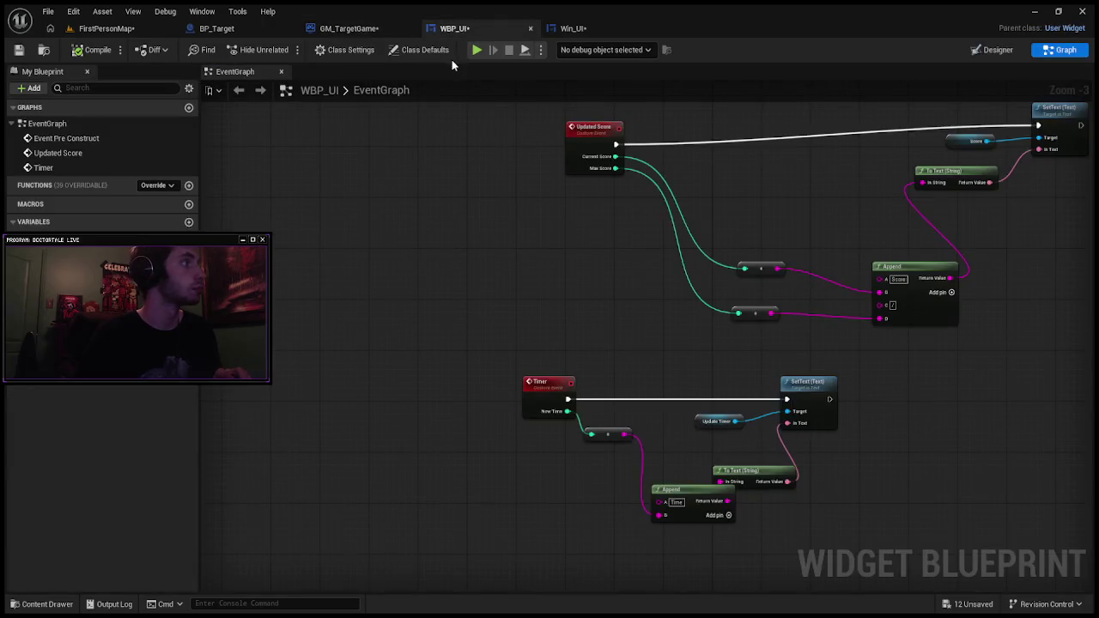
left_click(540, 391)
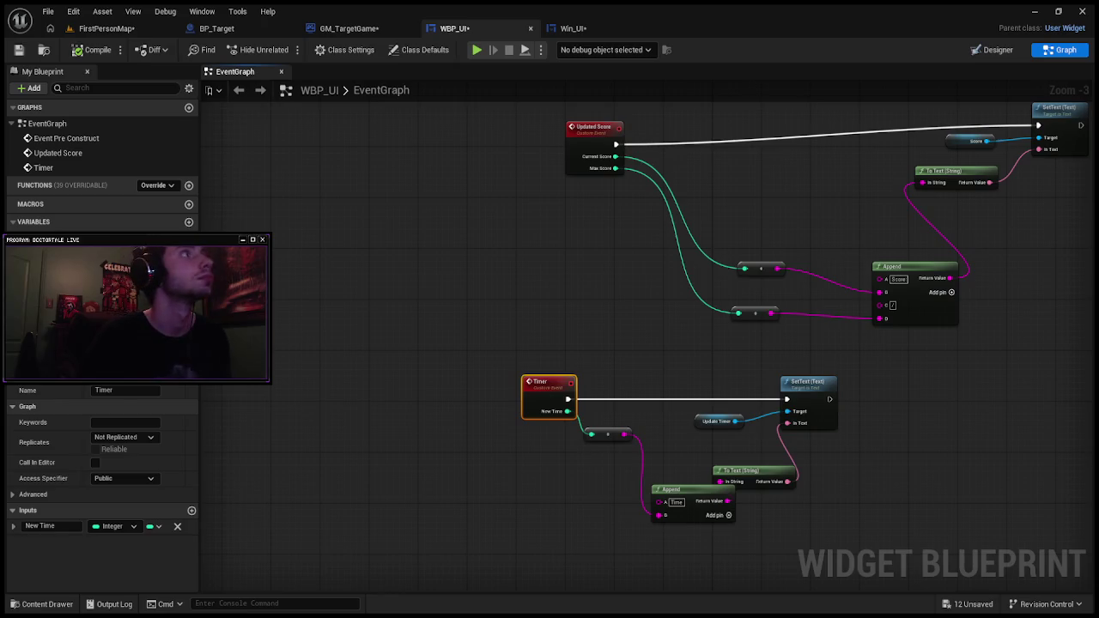
Step: Connect the subtract result to the Timer's New Time input in GM_TargetGame and compile cleanly
left_click(391, 28)
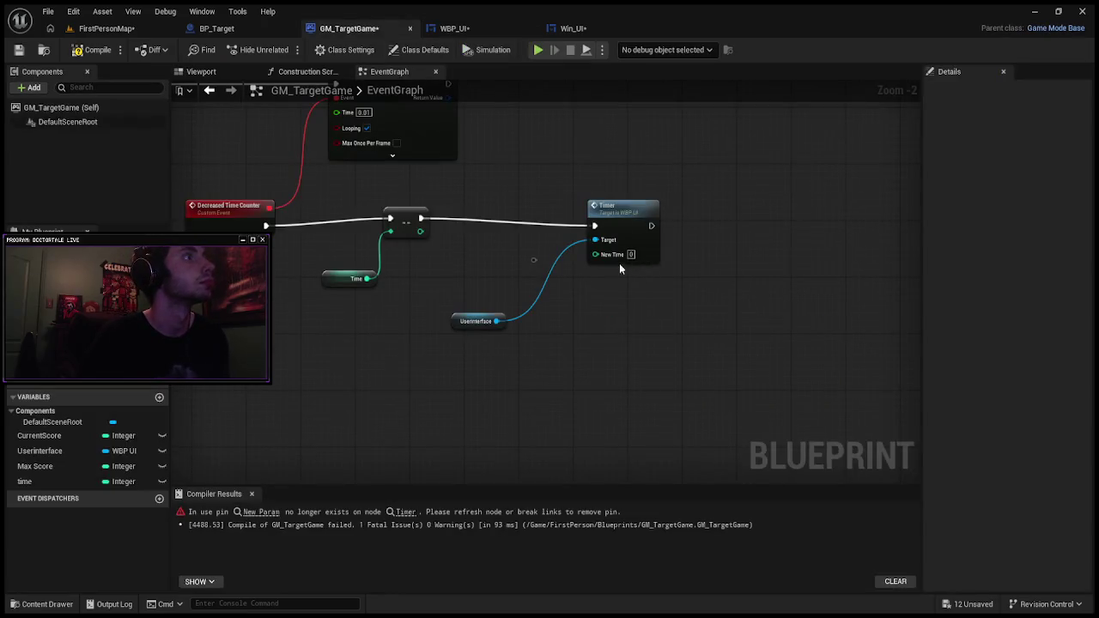
left_click_drag(420, 231, 596, 254)
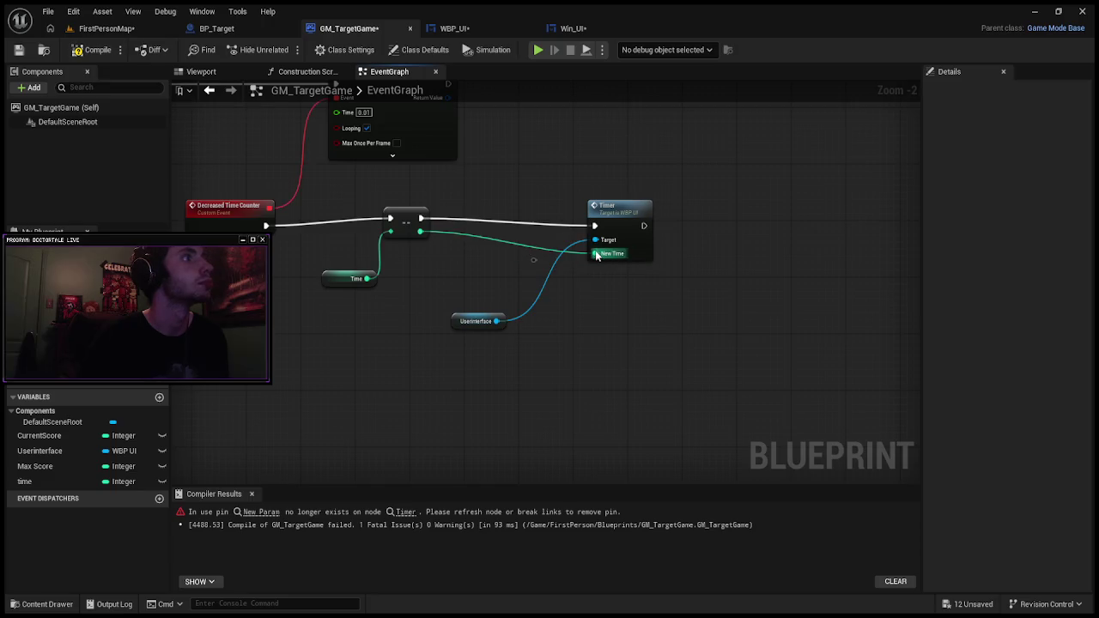
left_click(104, 55)
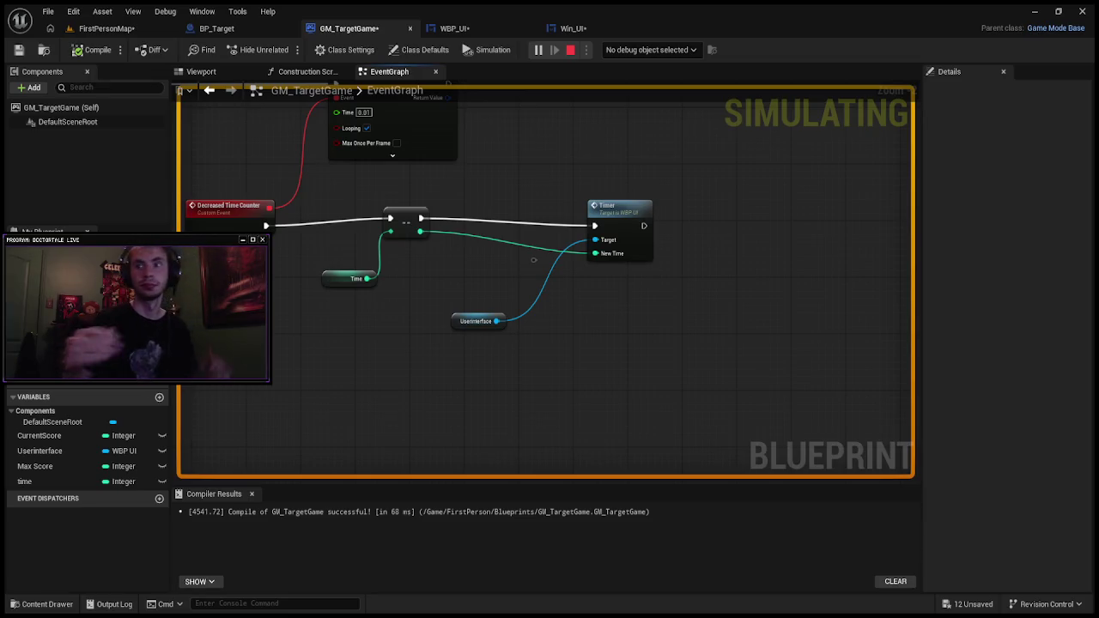
key("Escape")
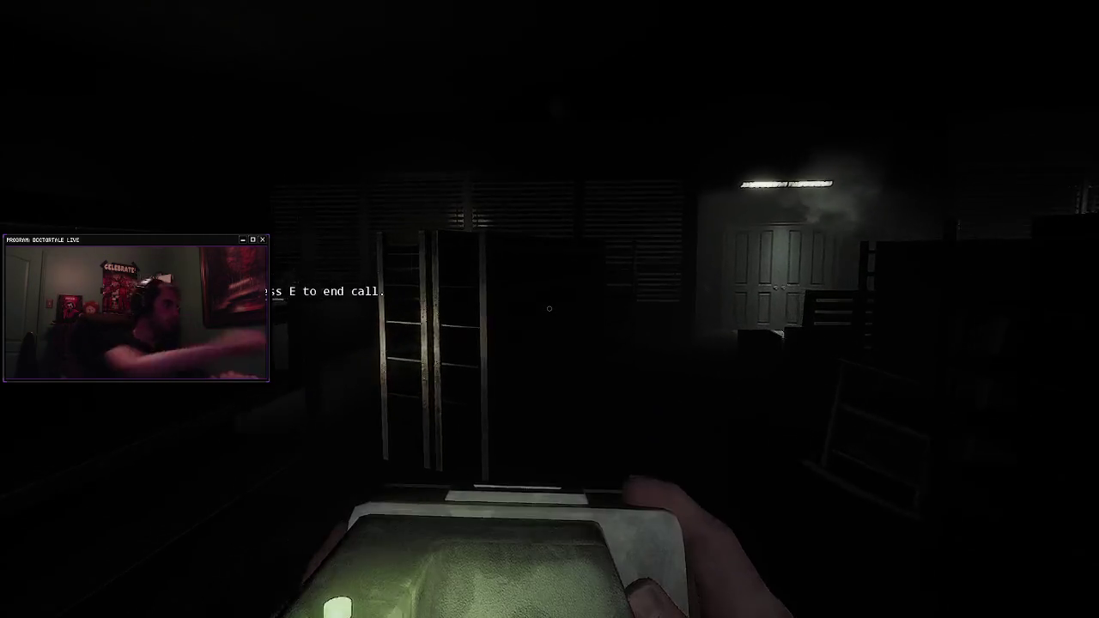
Step: Walk past the shelving and desk phone down the lit corridor to the pallets, switching to the flashlight
key("w")
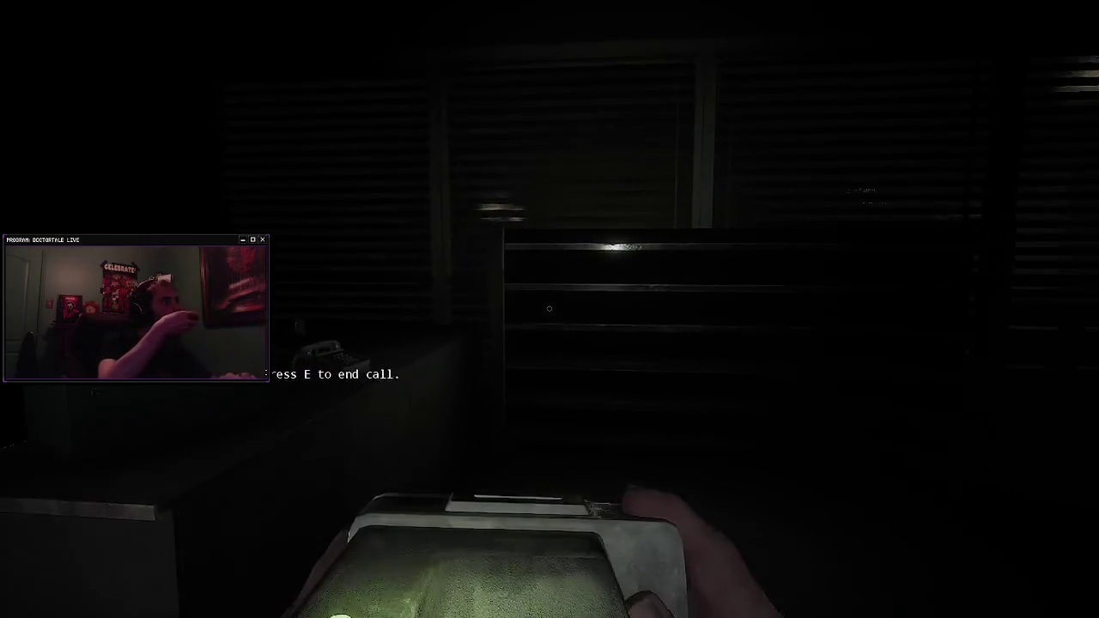
key("w")
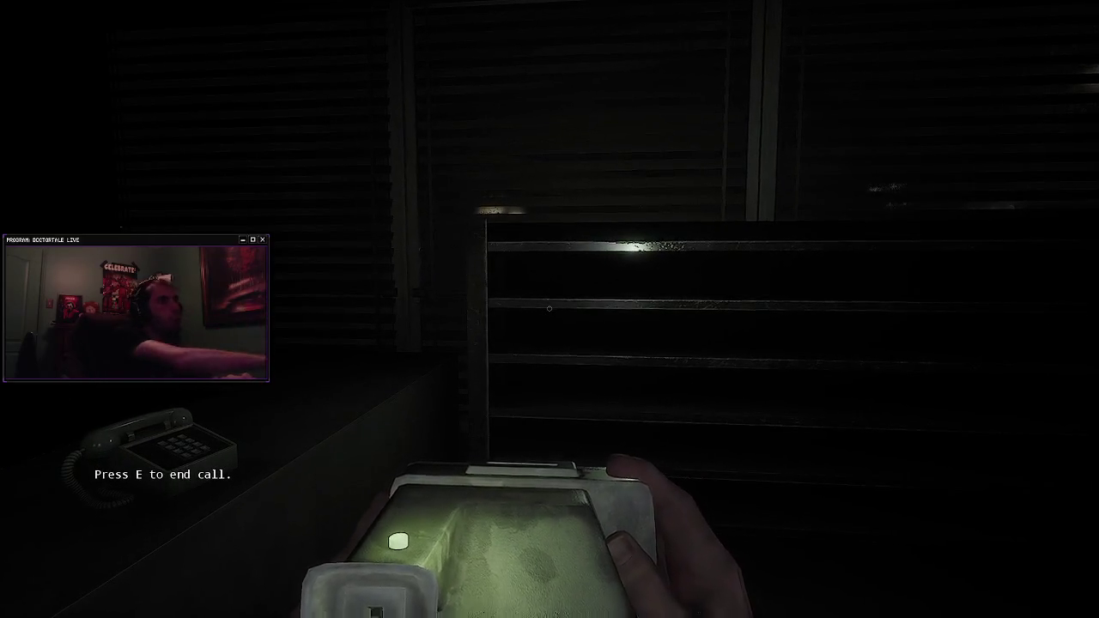
key("s")
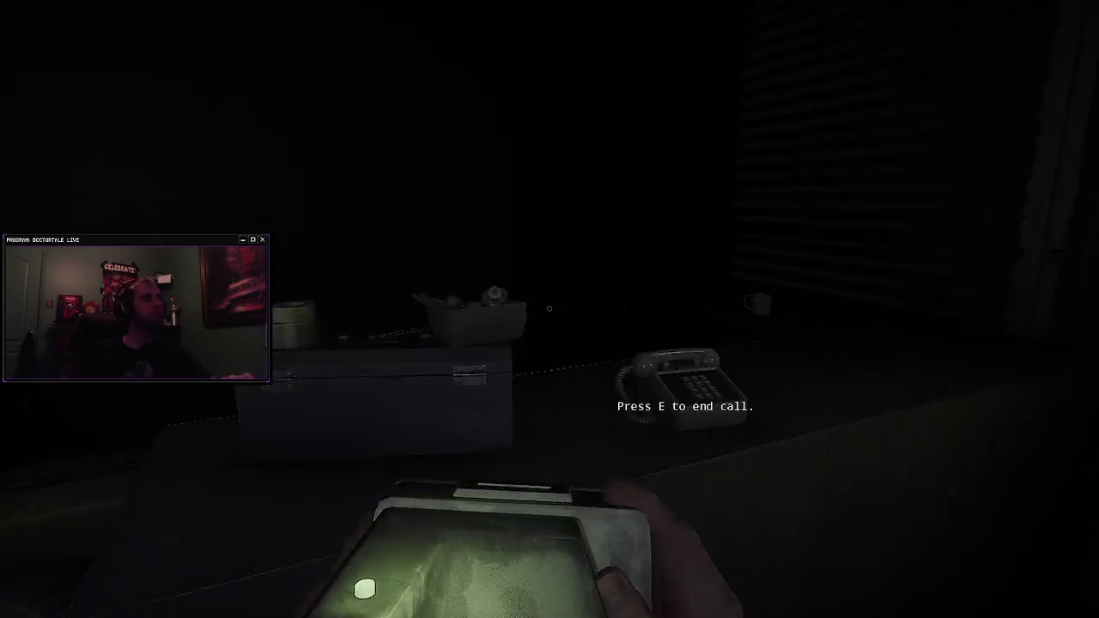
key("w")
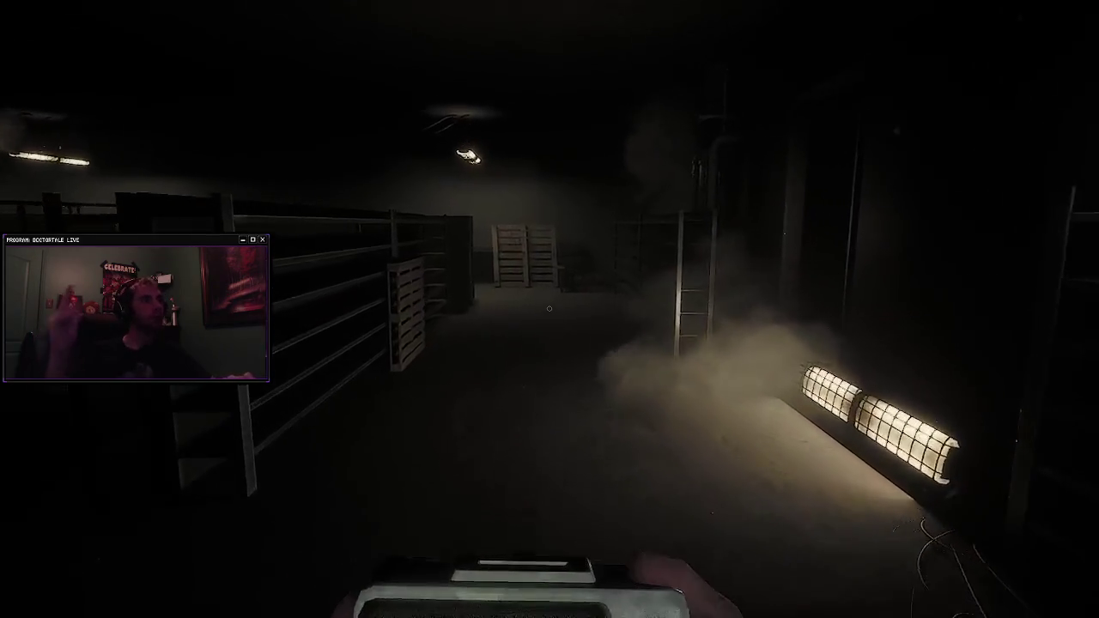
key("w")
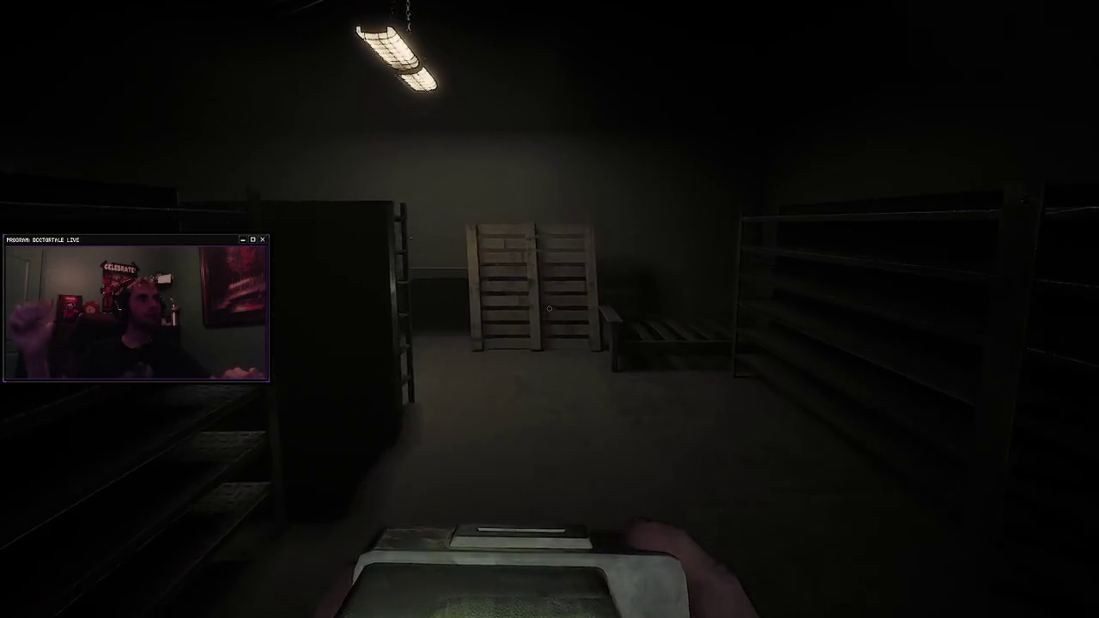
key("w")
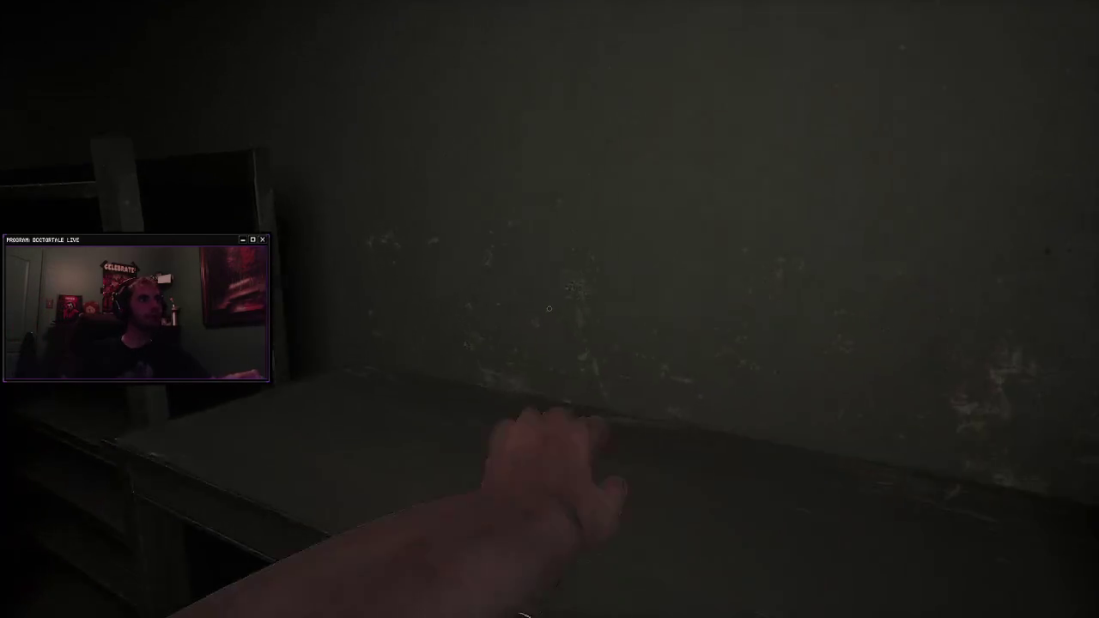
key("w")
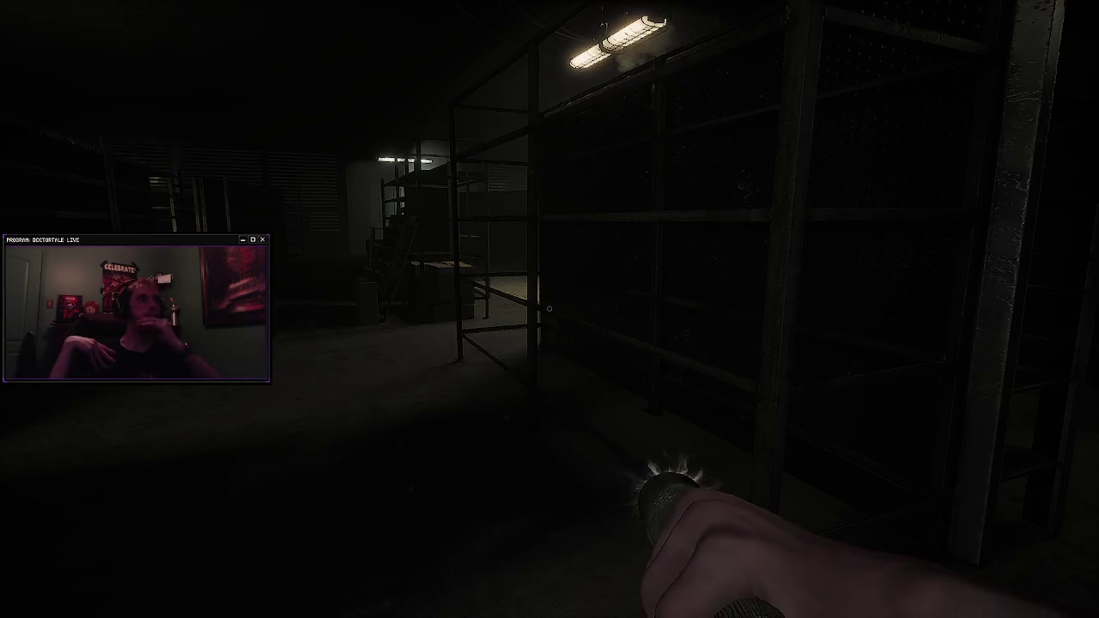
Step: Walk down the shelving aisles and between the shelves into a new aisle
key("w")
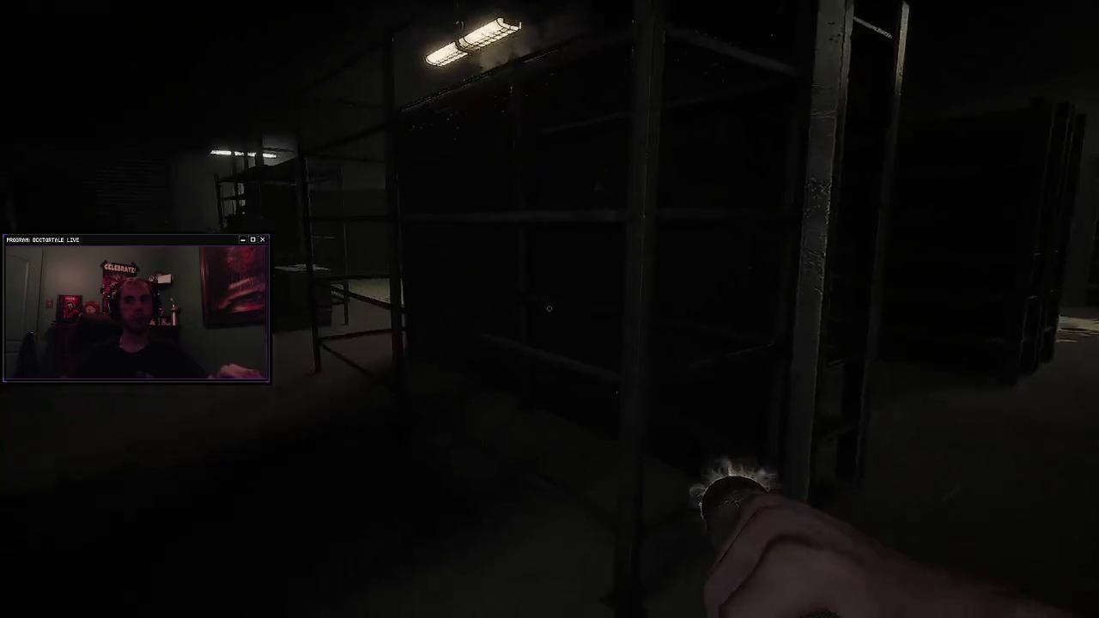
key("w")
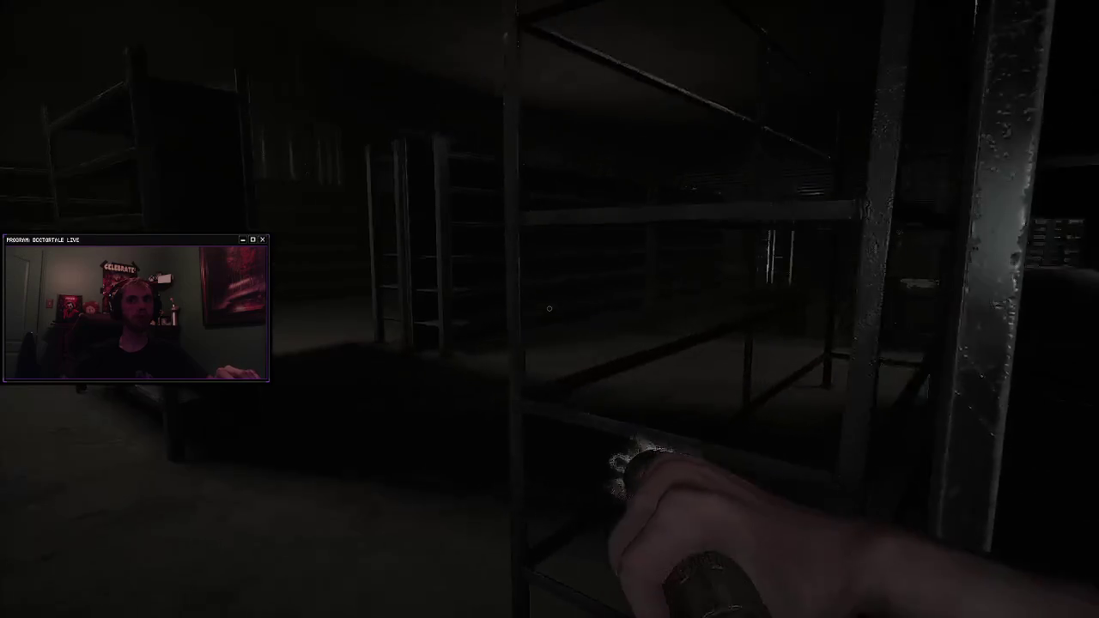
key("w")
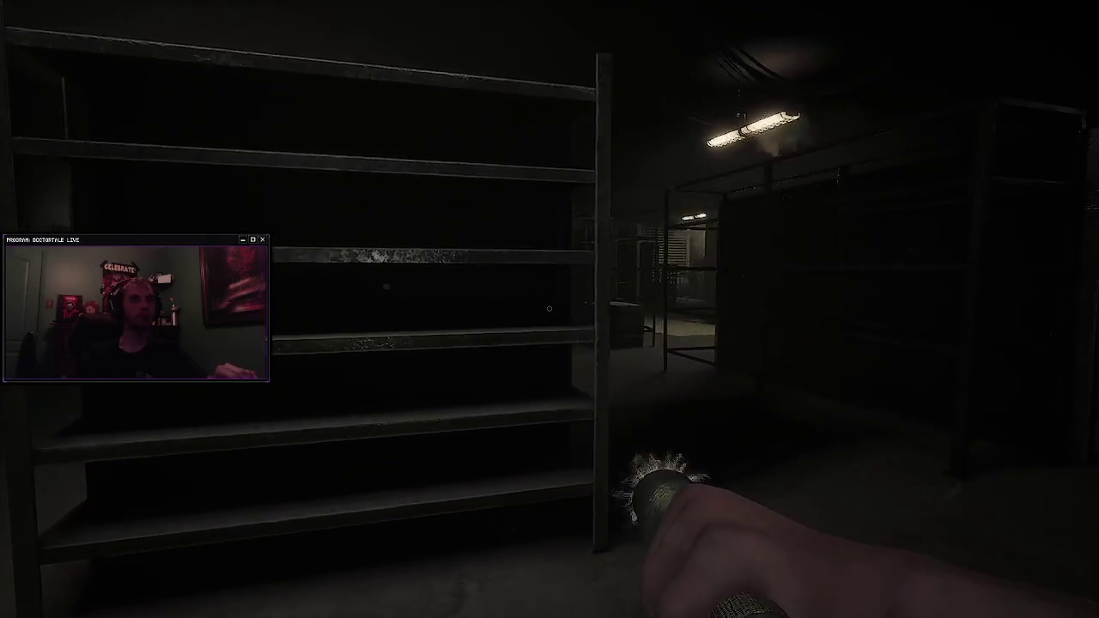
key("w")
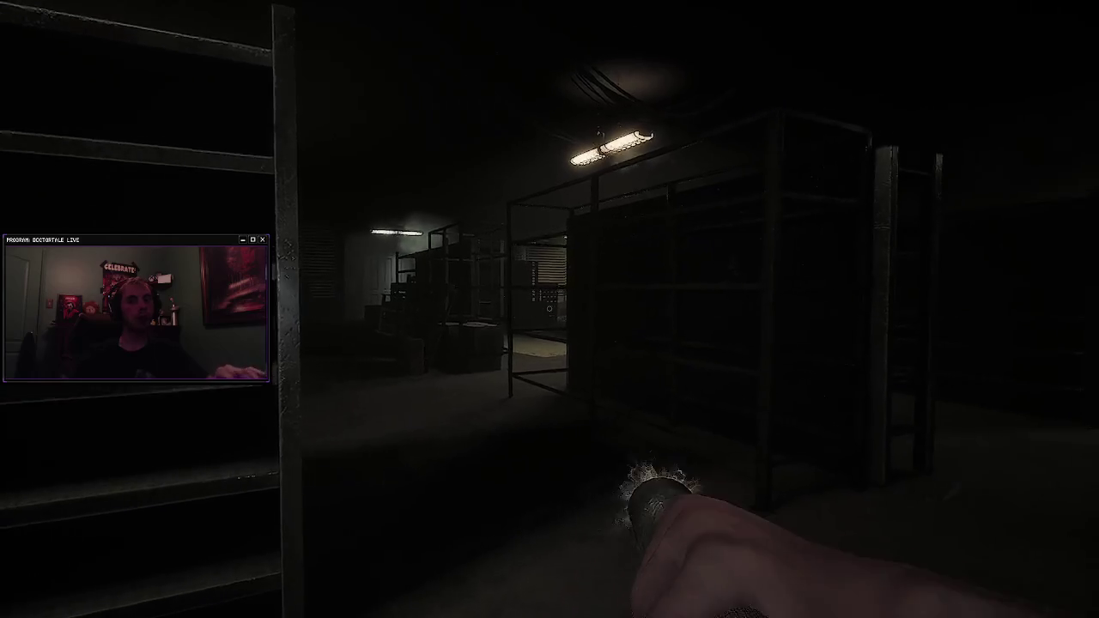
key("w")
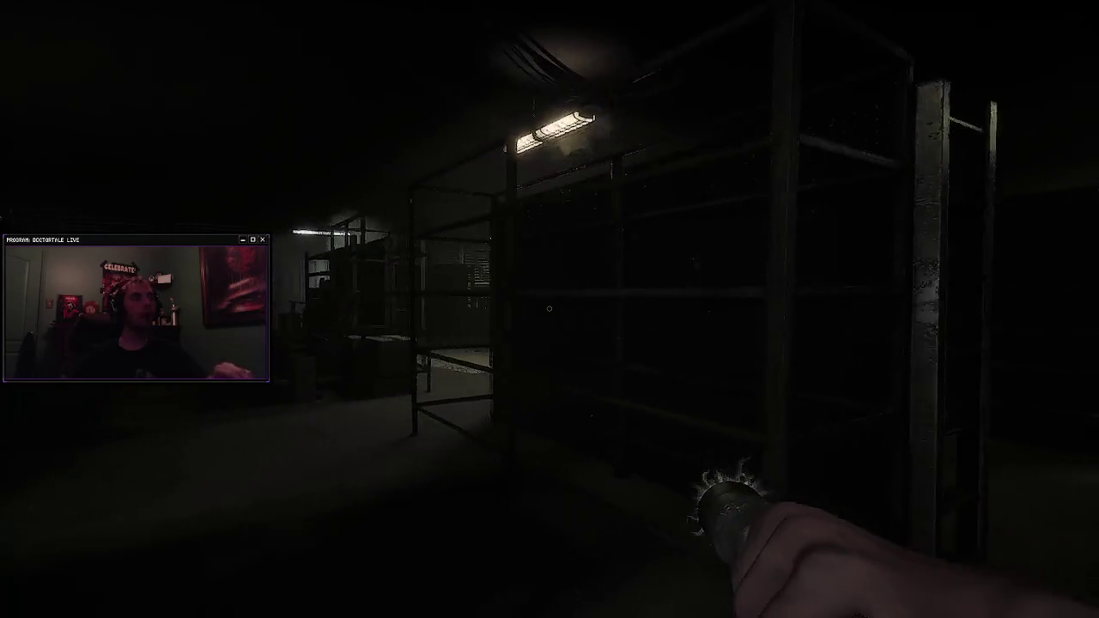
key("w")
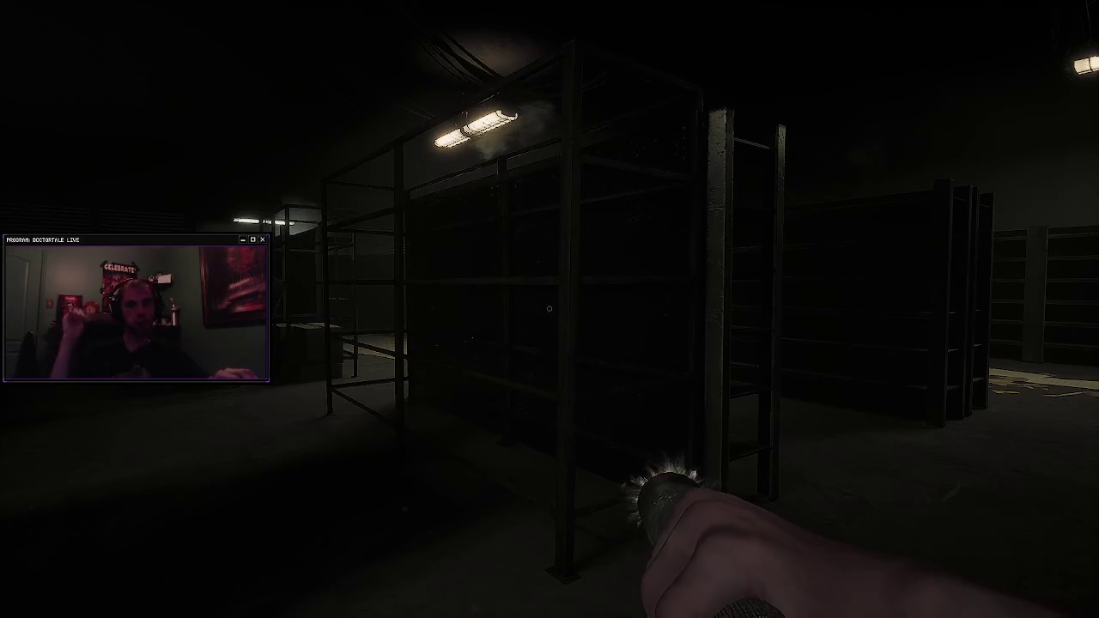
key("w")
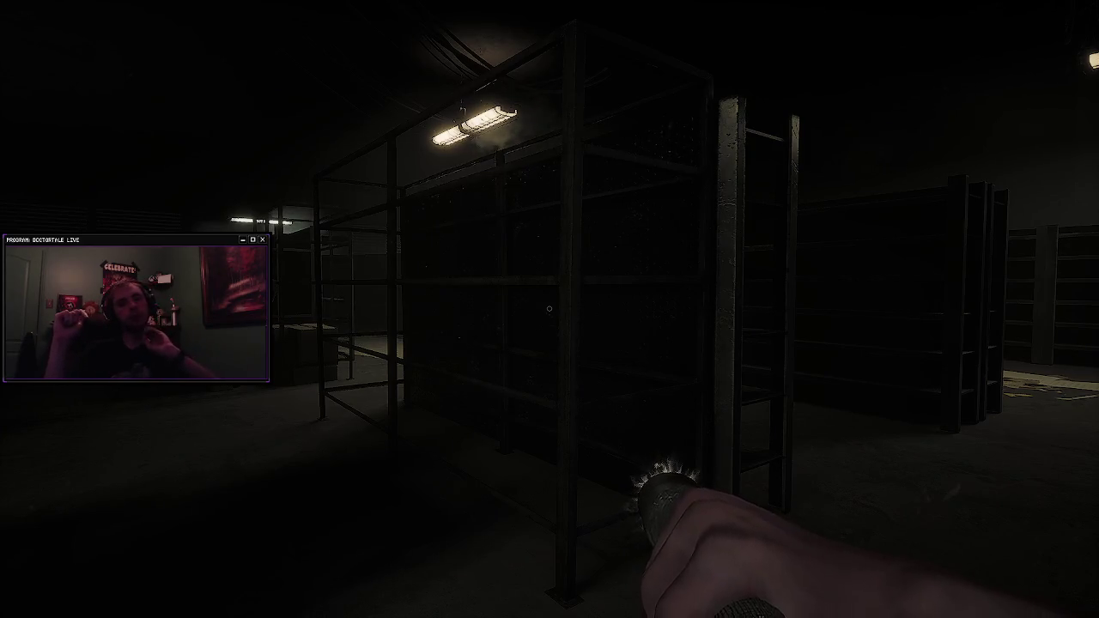
key("w")
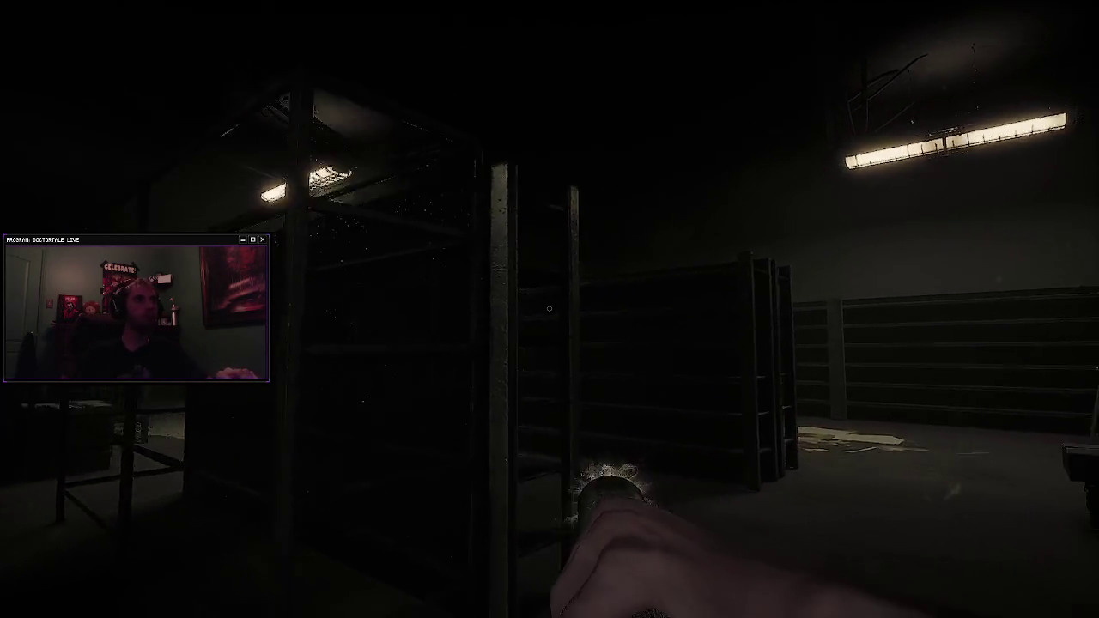
Step: Swap to the handheld scanner and walk through the dim corridor past the arch toward the glitching figure
key("w")
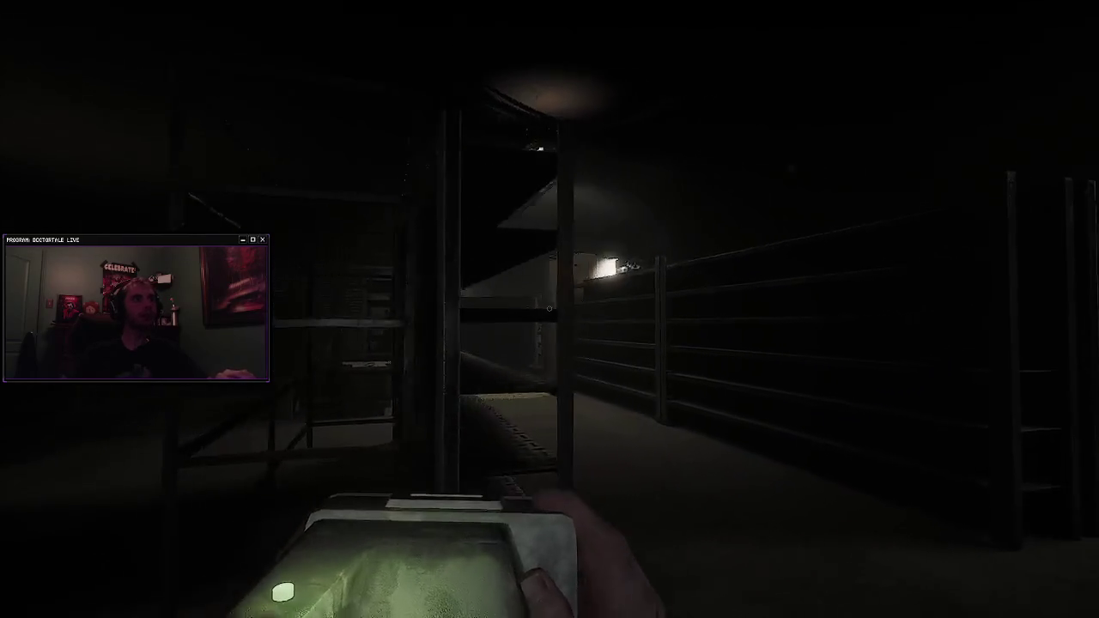
key("w")
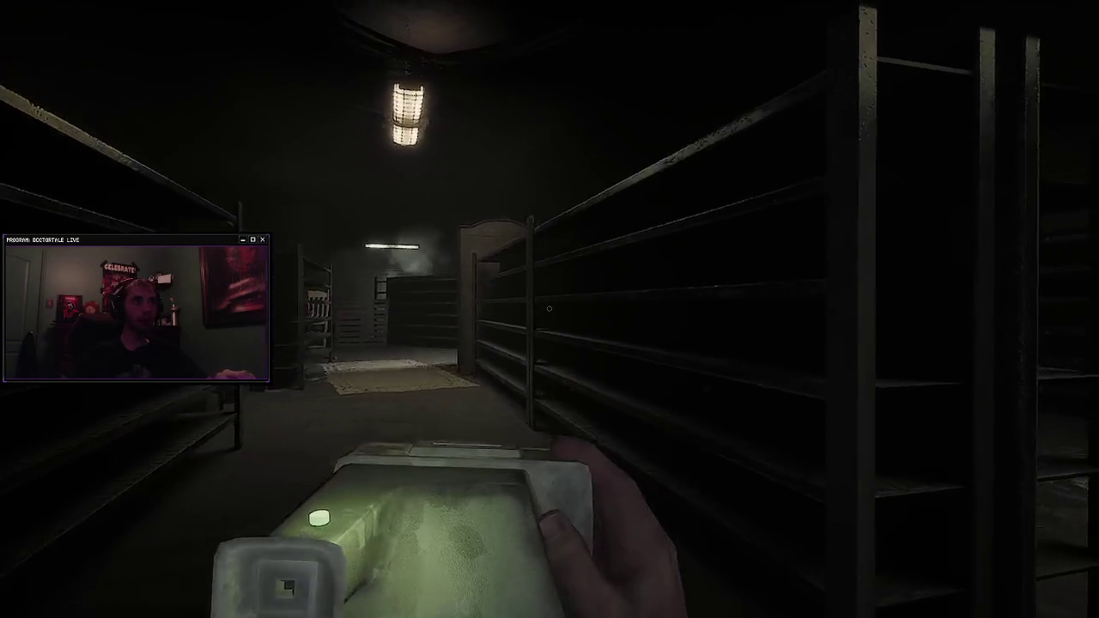
key("w")
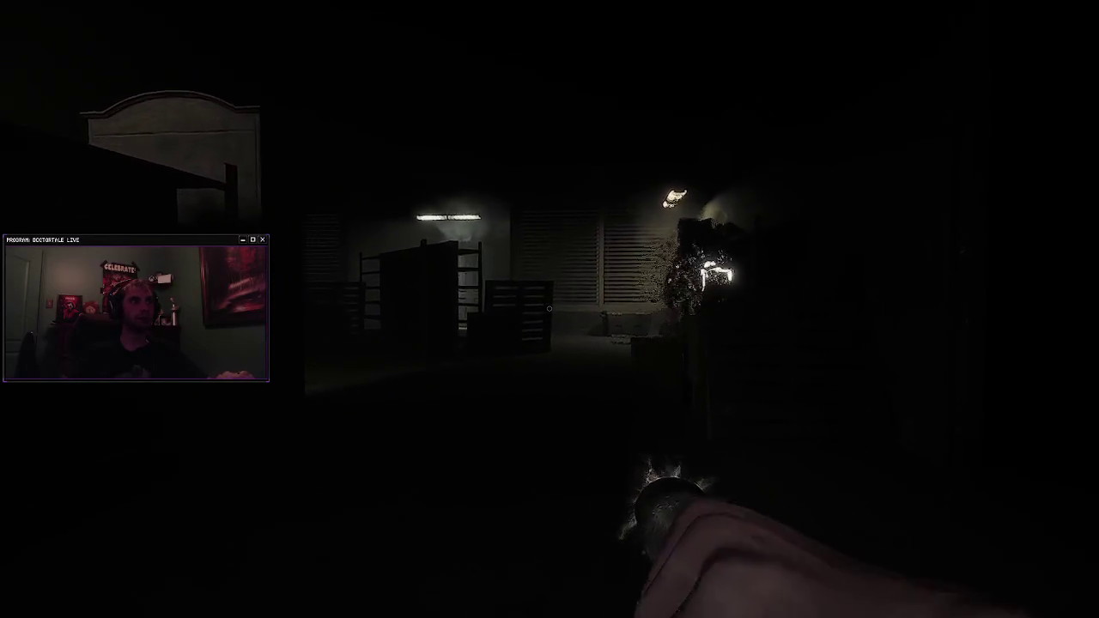
key("2")
key("w")
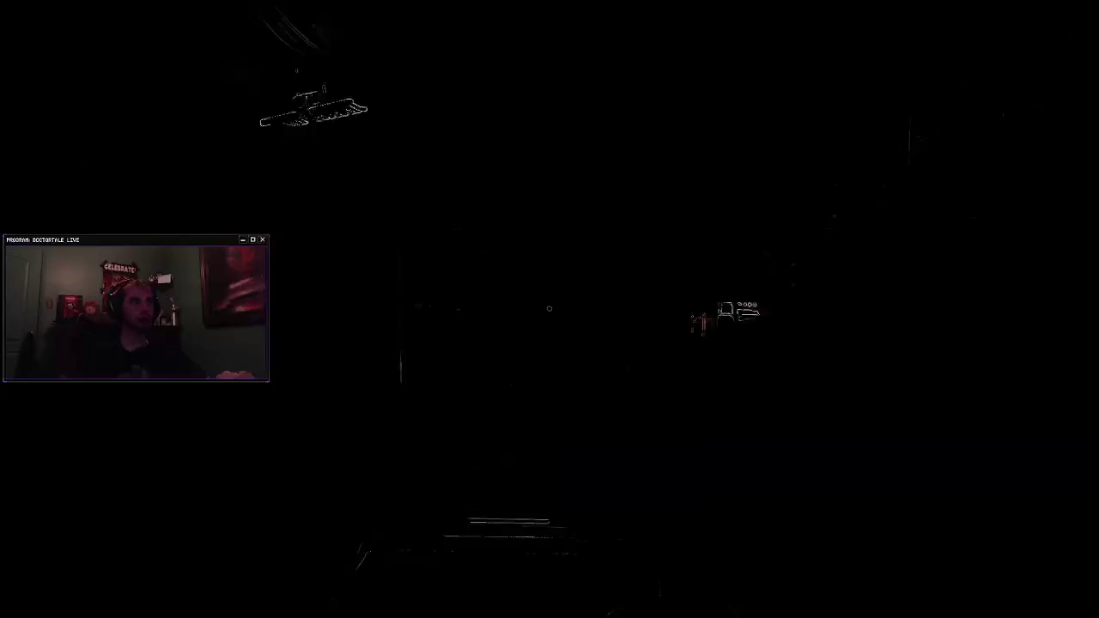
Step: Advance through the dim shelving room toward the ceiling lamp, then raise the scanner toward another aisle
key("w")
key("w")
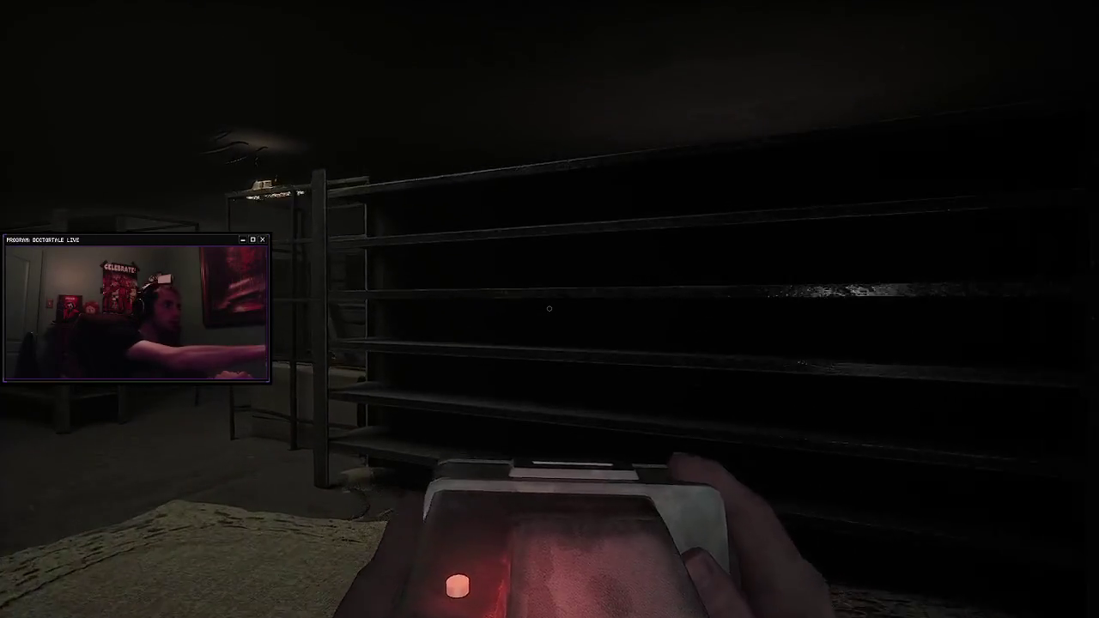
key("w")
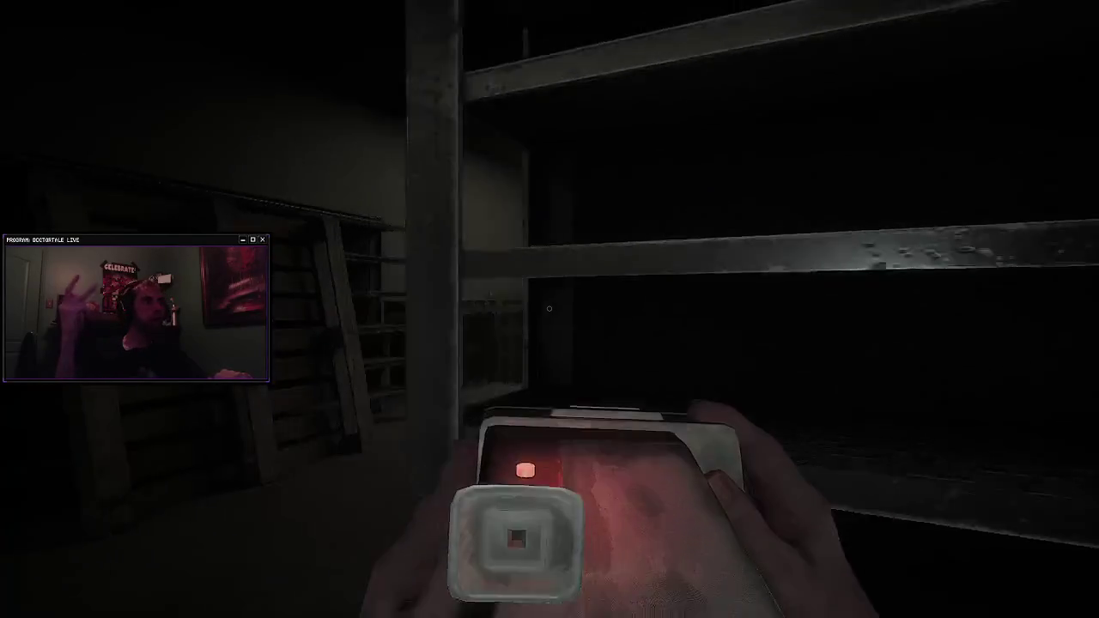
key("w")
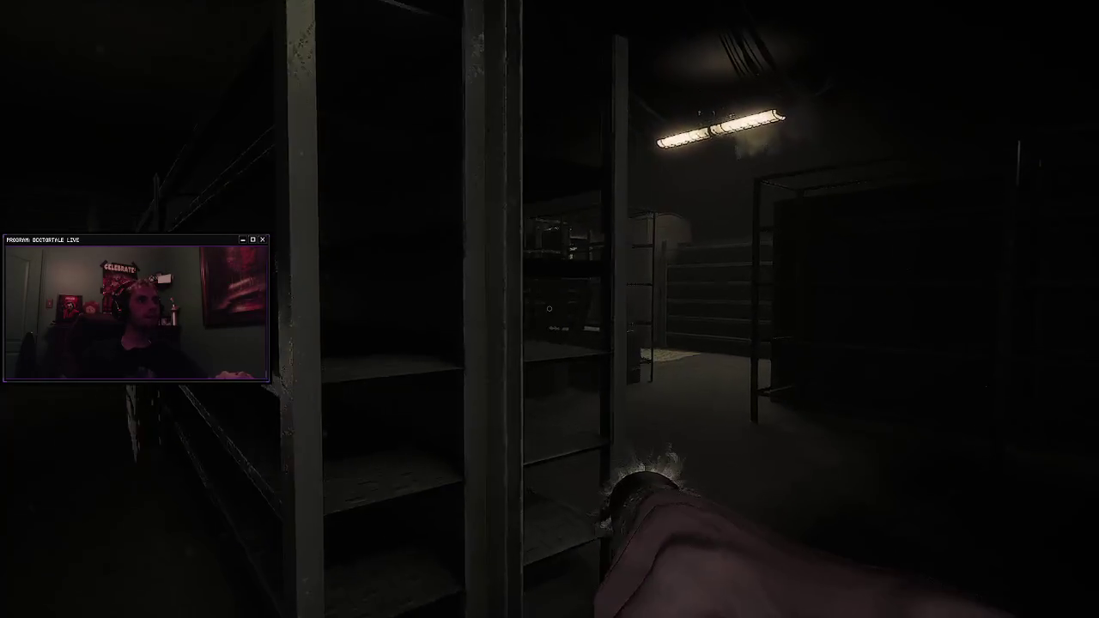
scroll(549, 308, "down", 2)
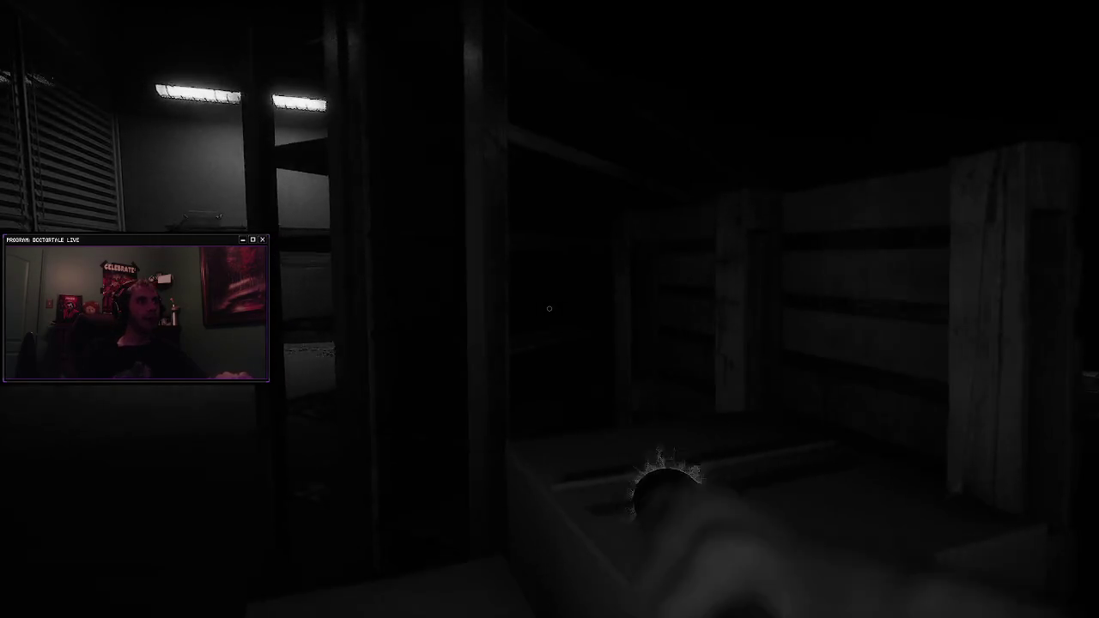
key("Tab")
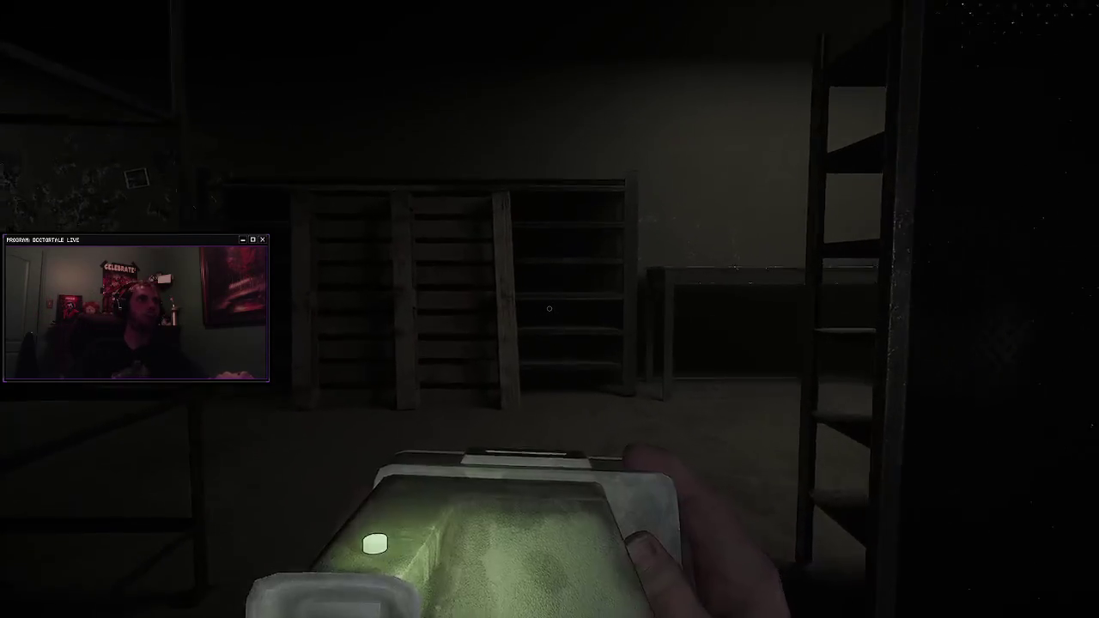
Step: Walk to the table and pallets, swapping between the lighter and the handheld scanner
key("Tab")
key("Tab")
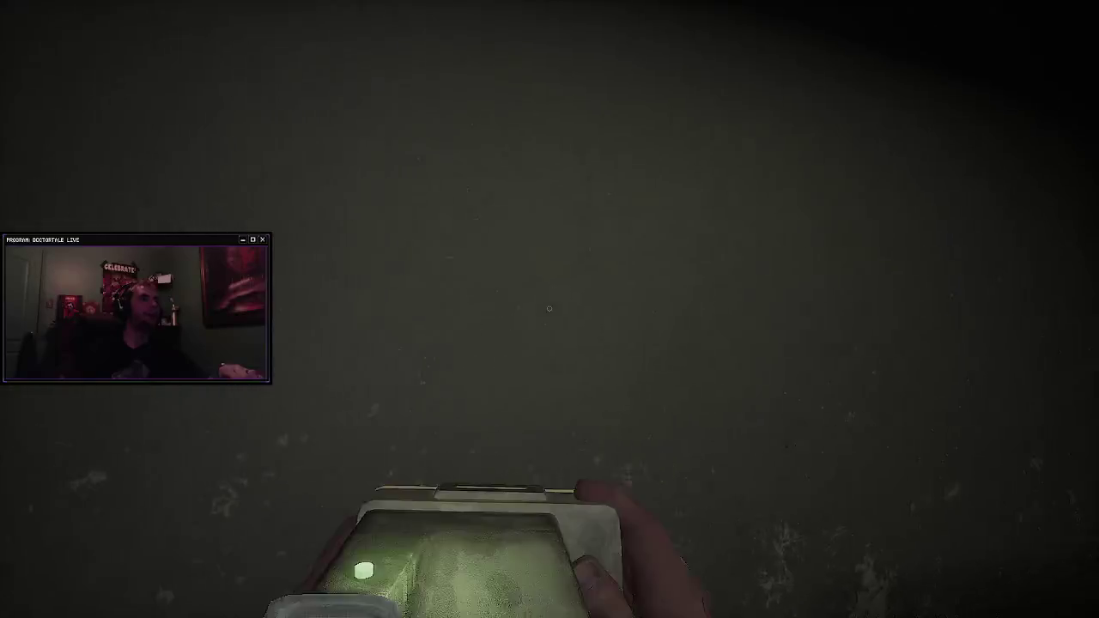
key("Tab")
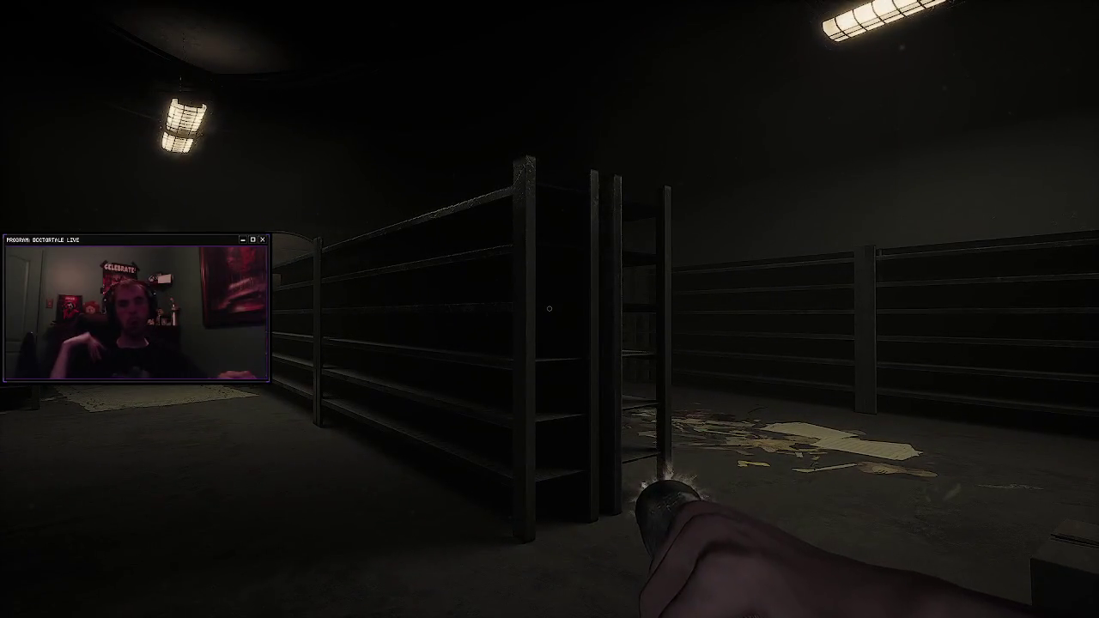
key("w")
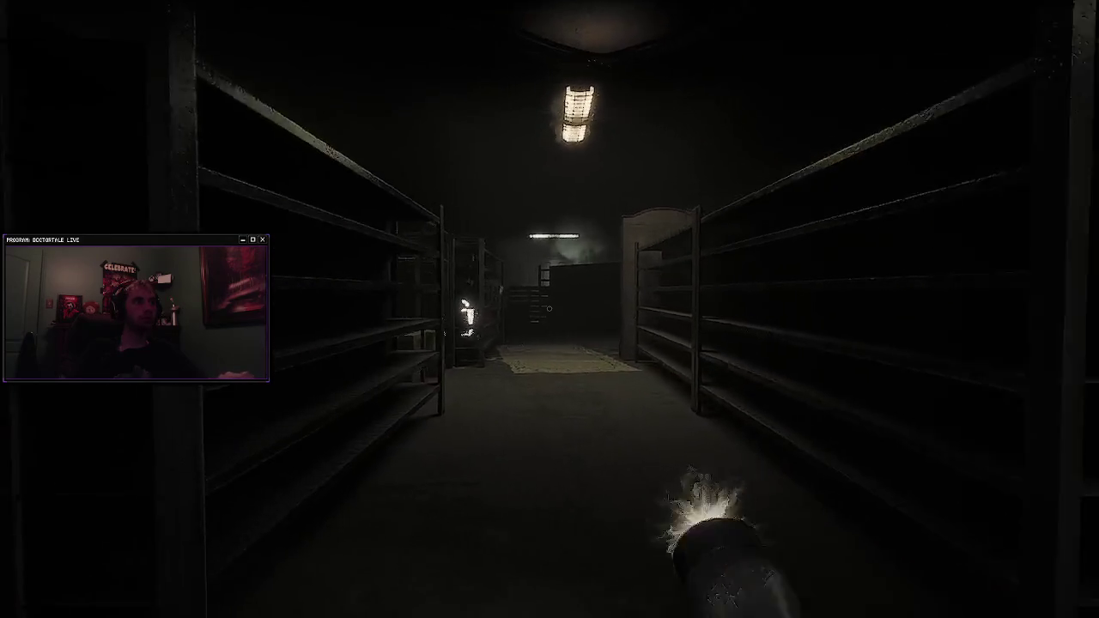
key("q")
Step: Walk down the aisle into the shuttered room and view the shelves in the scanner's outline mode
key("w")
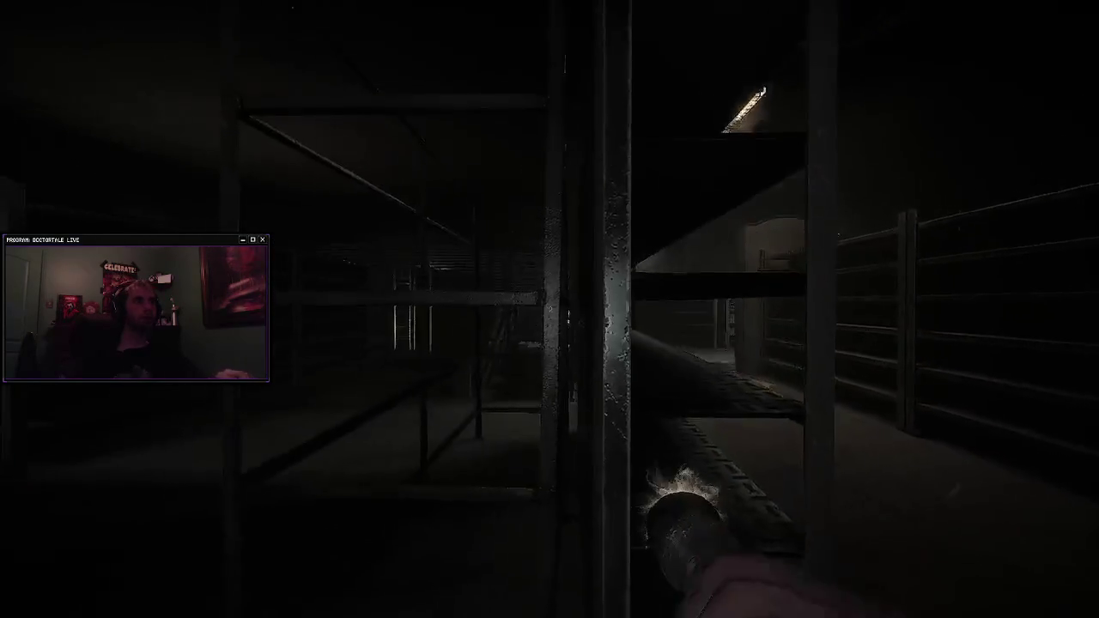
key("w")
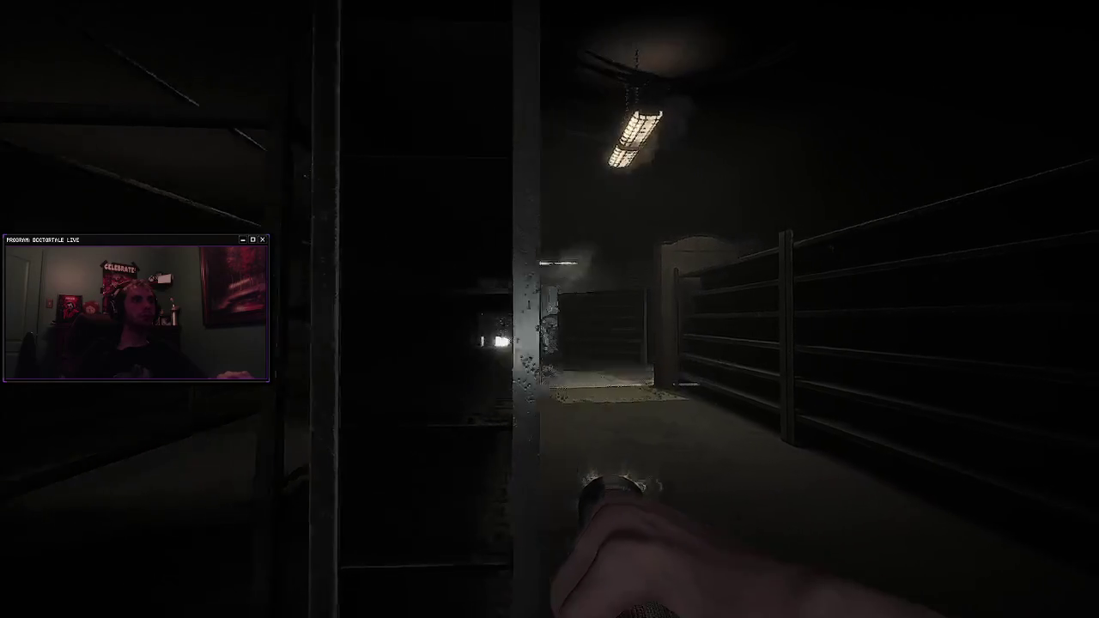
key("w")
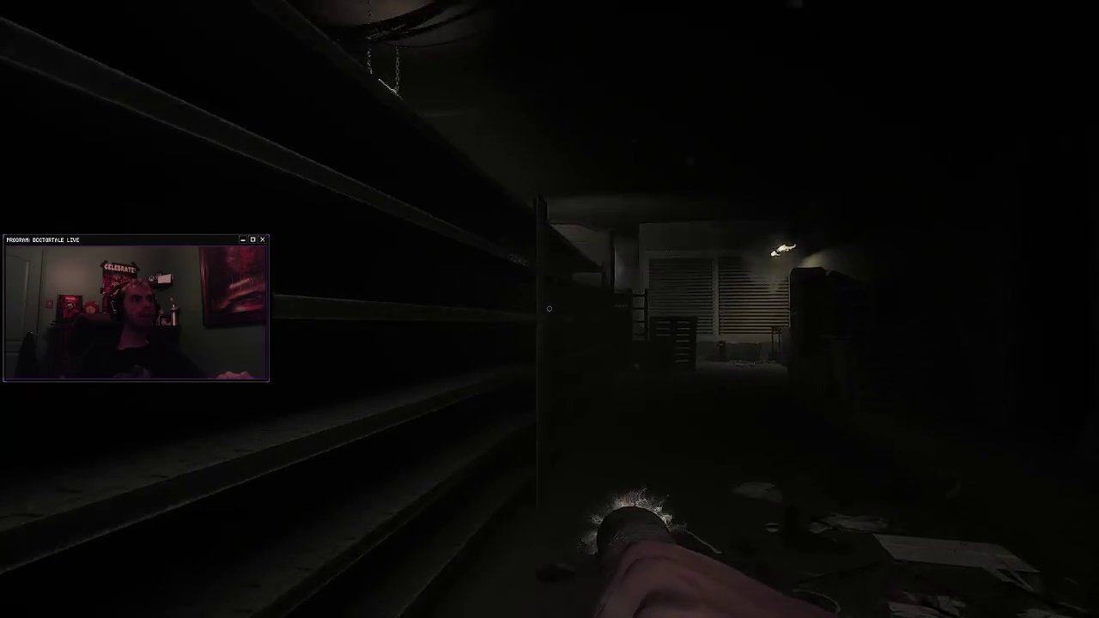
key("w")
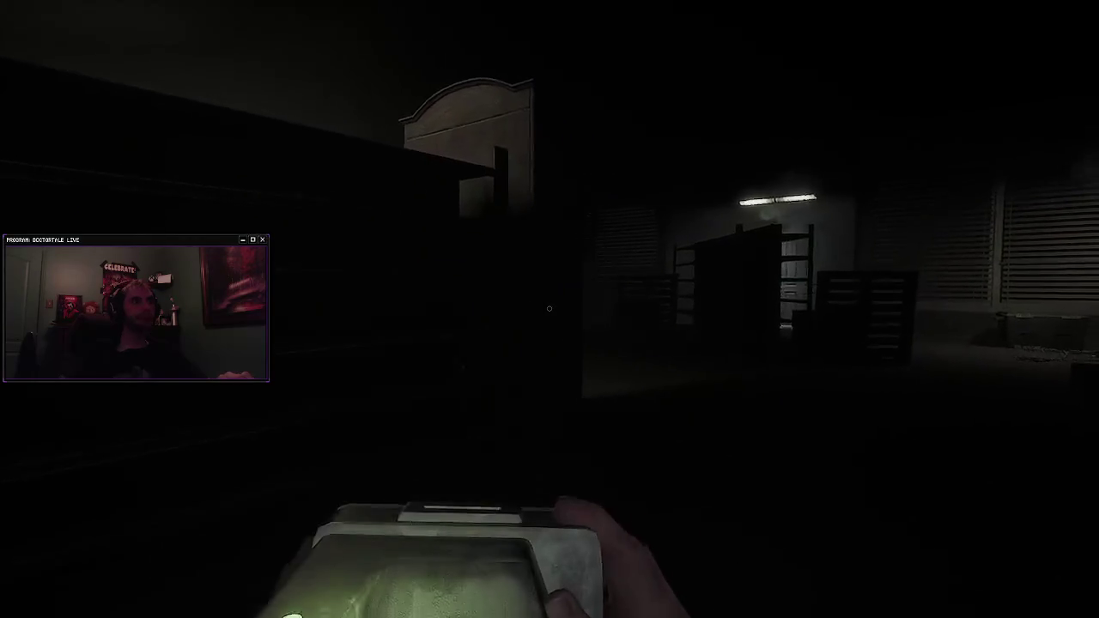
key("w")
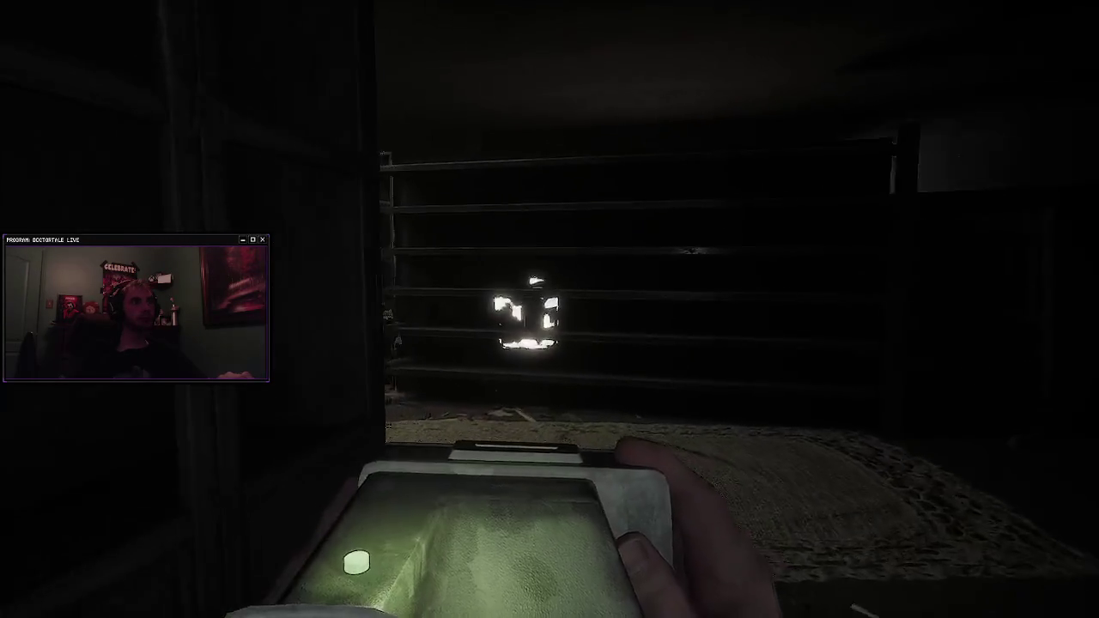
key("w")
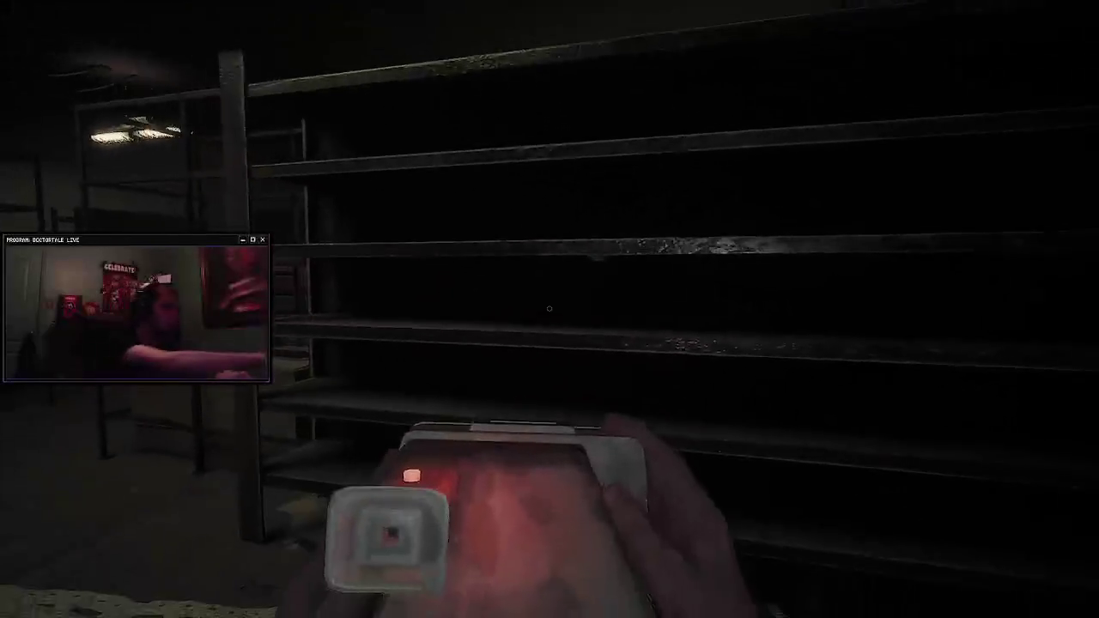
key("s")
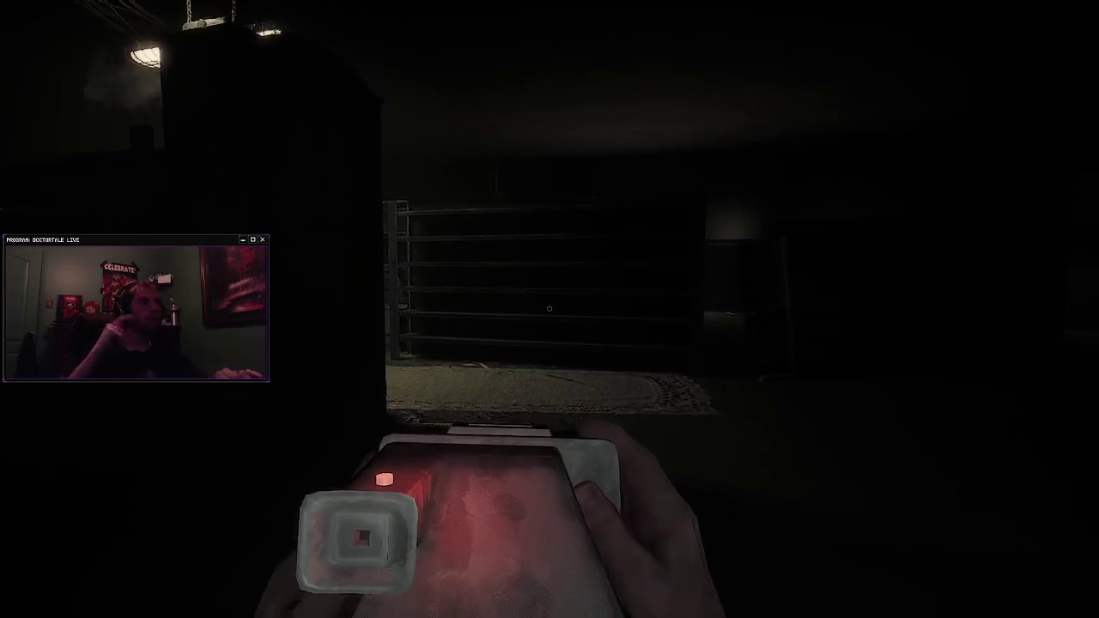
mouse_move(549, 308)
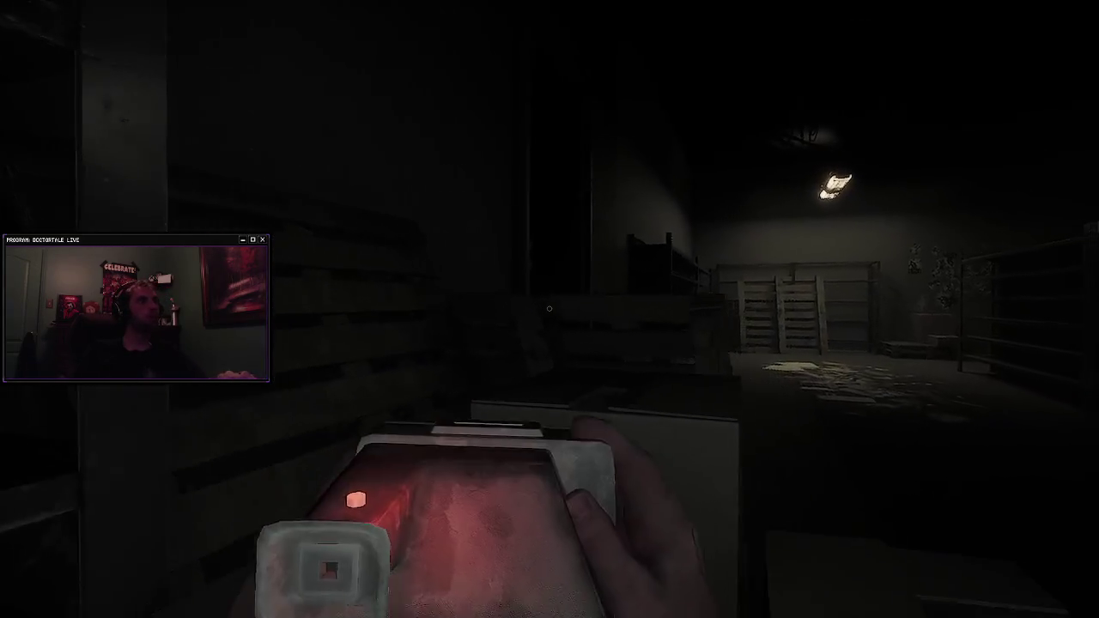
Step: Go through the dark doorway into the paper-strewn storeroom and down the aisle toward the lit corridor
key("w")
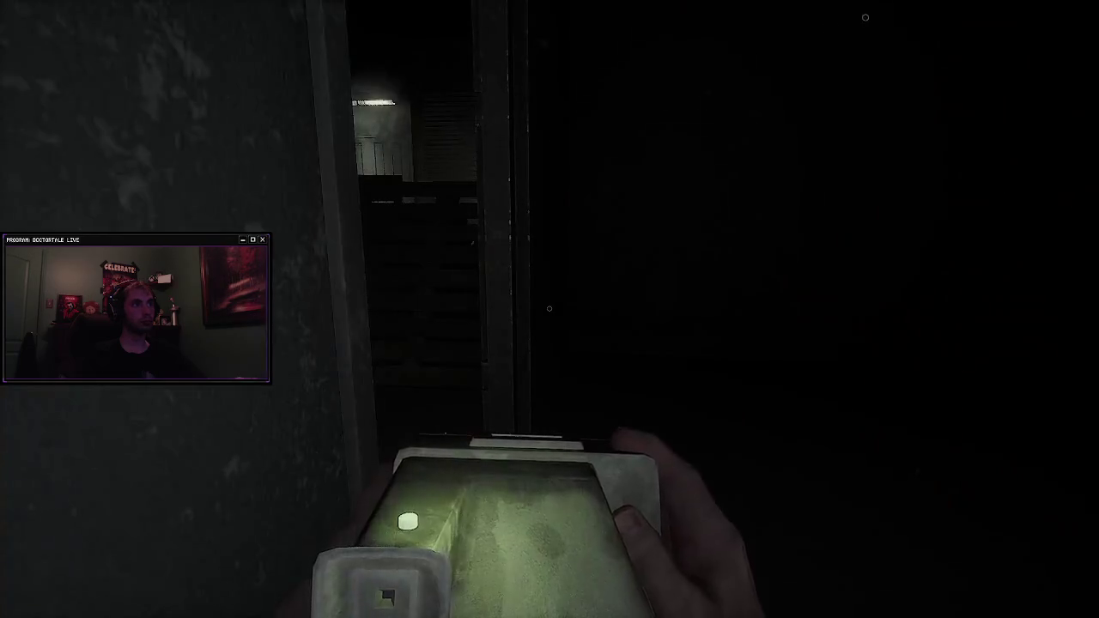
key("w")
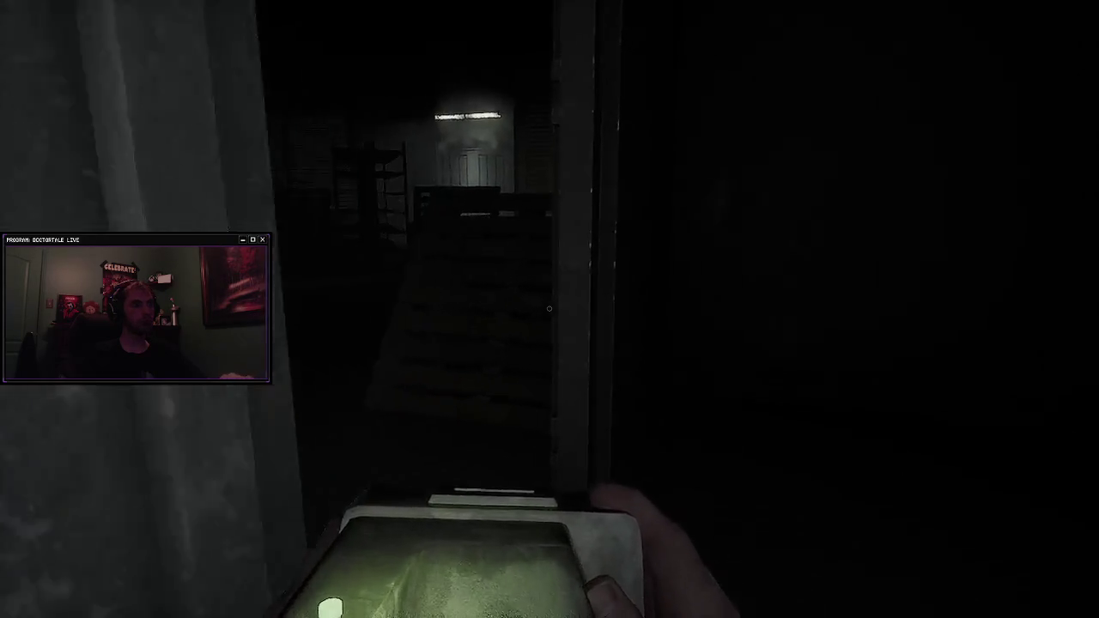
key("w")
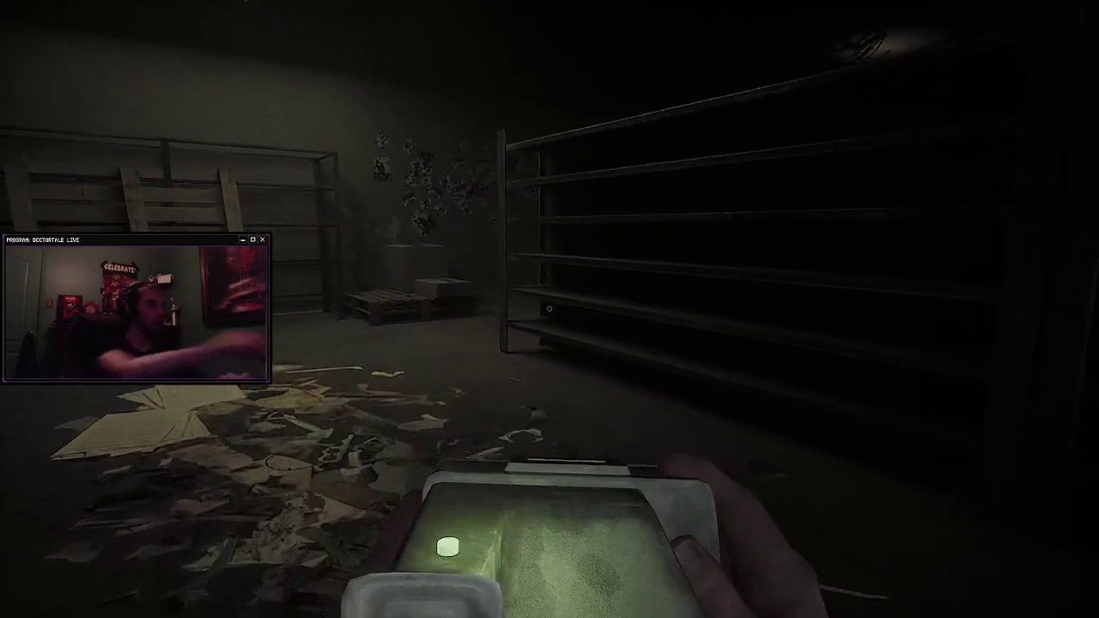
key("w")
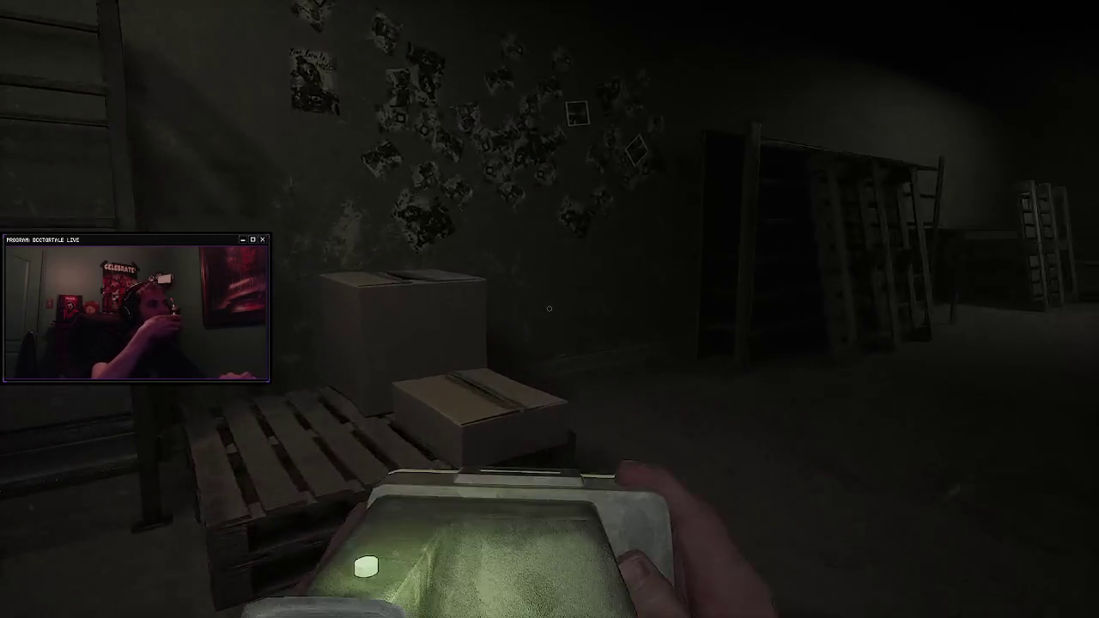
key("w")
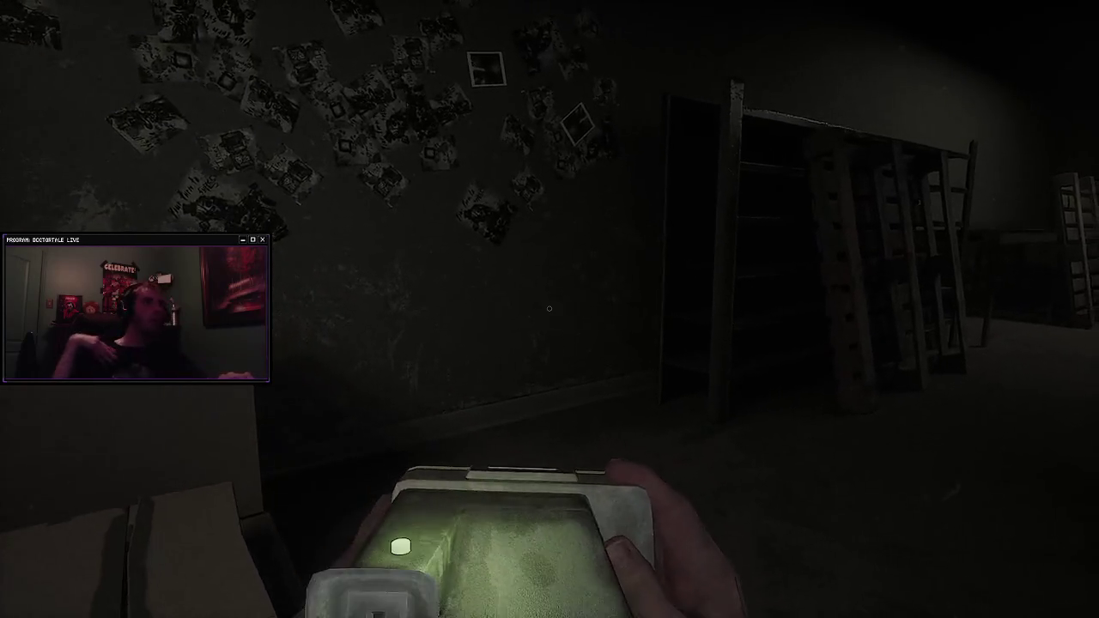
key("w")
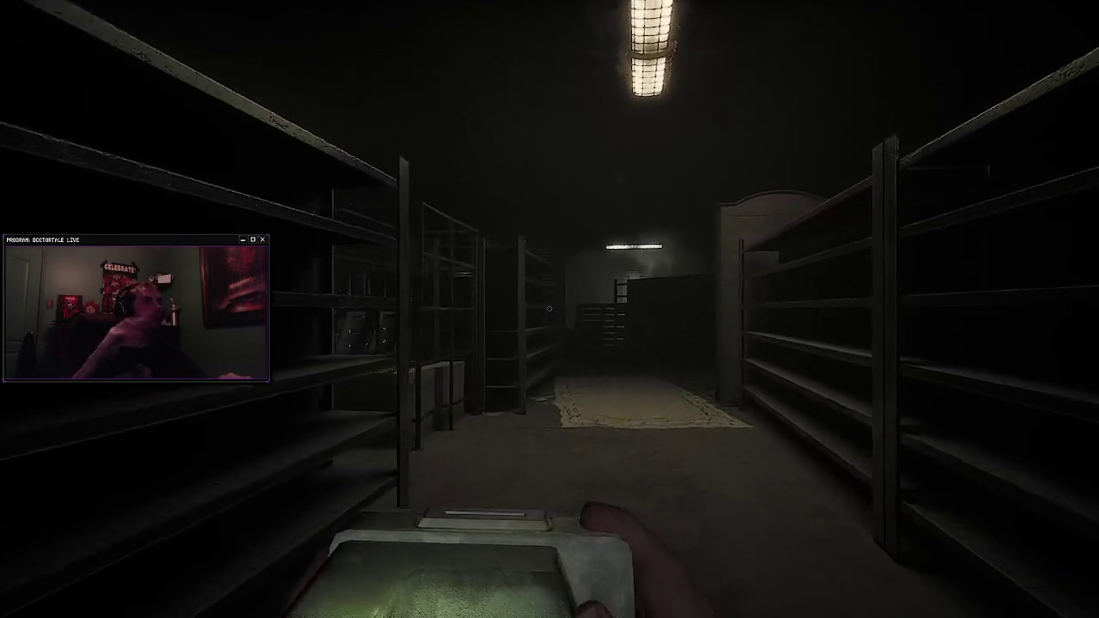
key("w")
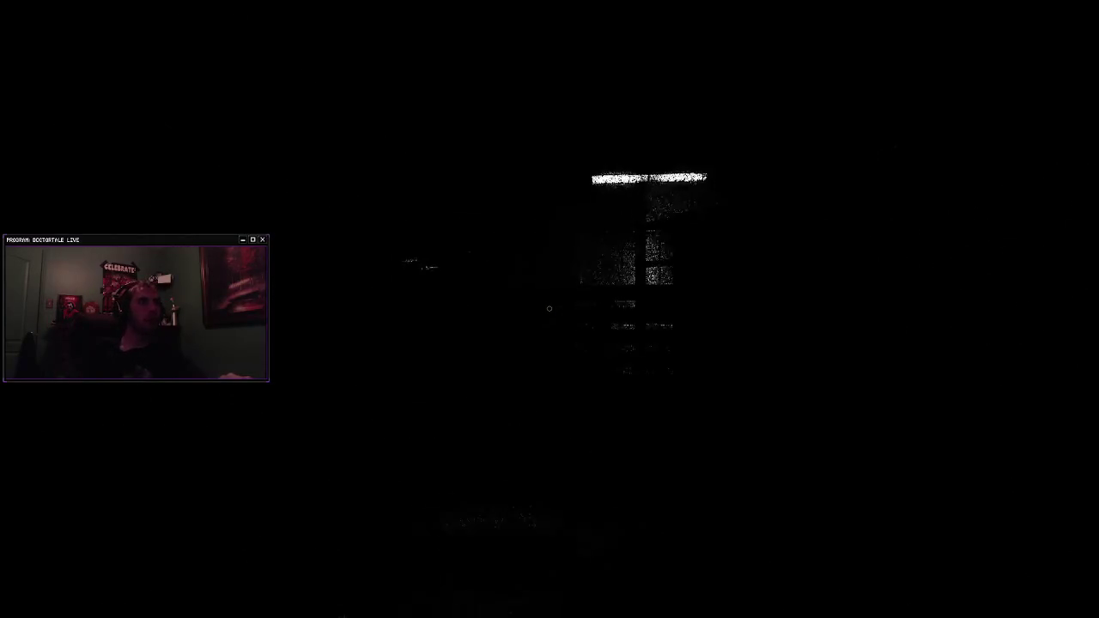
Step: Approach the double doors and continue down the warehouse aisle until the phone call prompt appears
key("w")
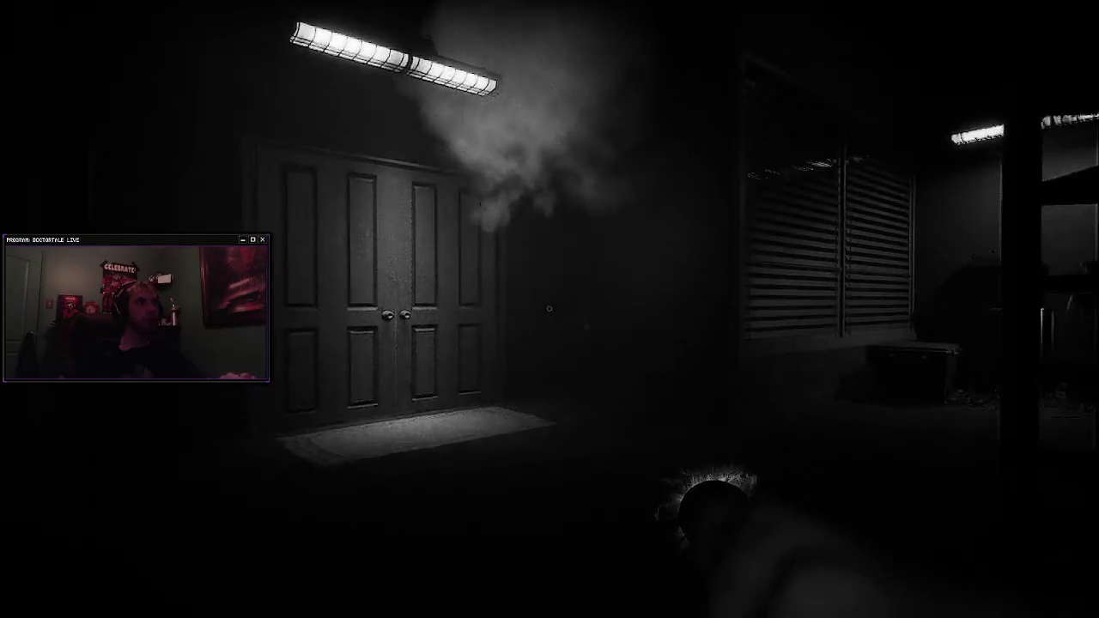
key("s")
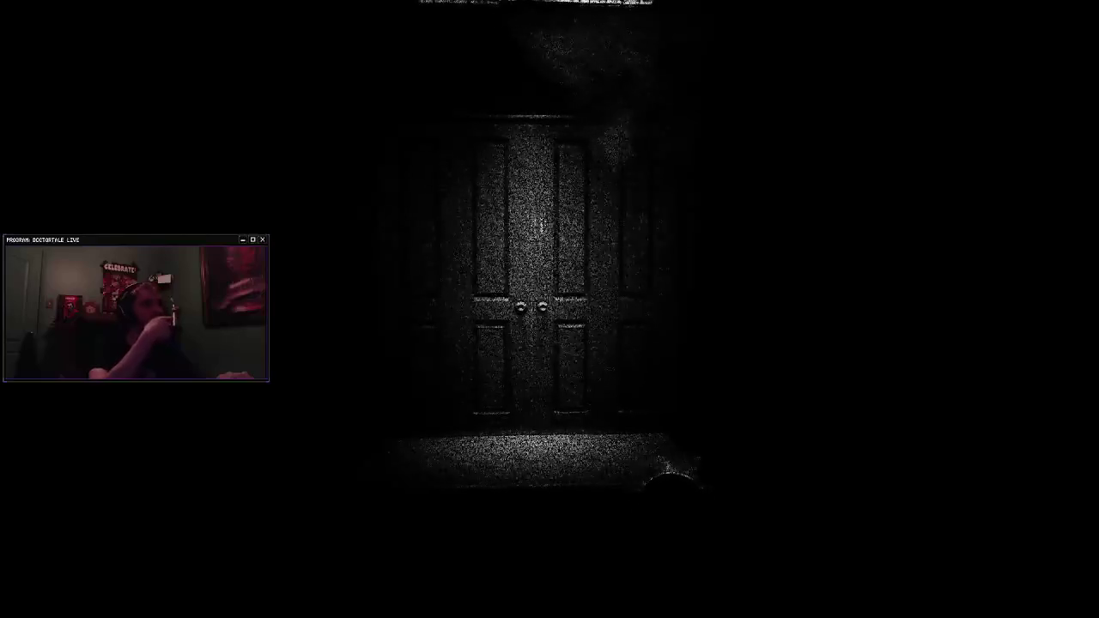
key("w")
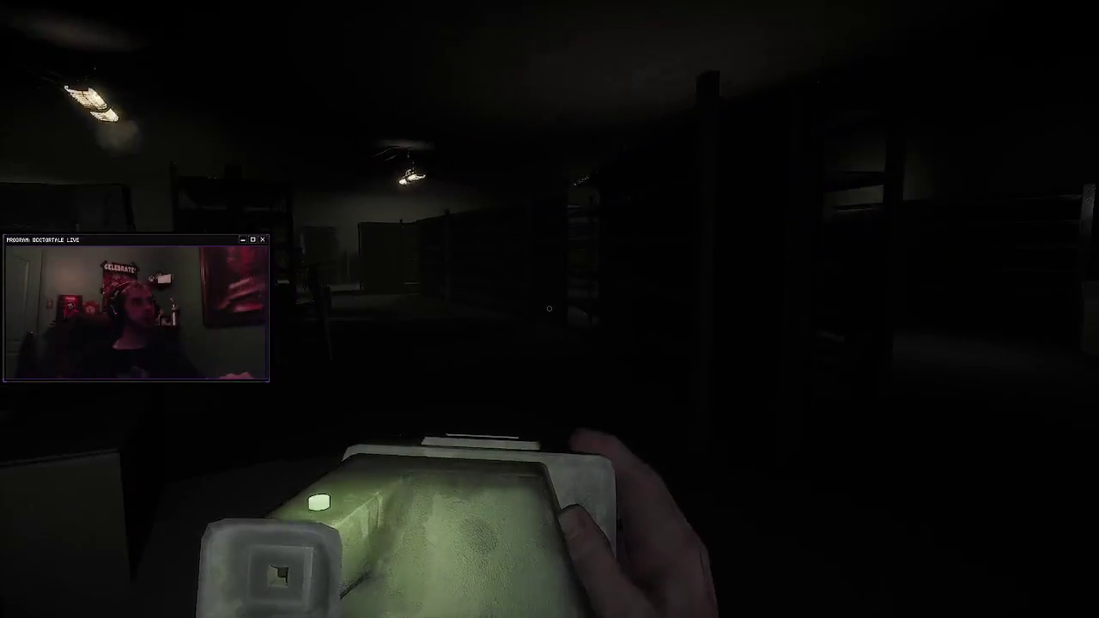
key("w")
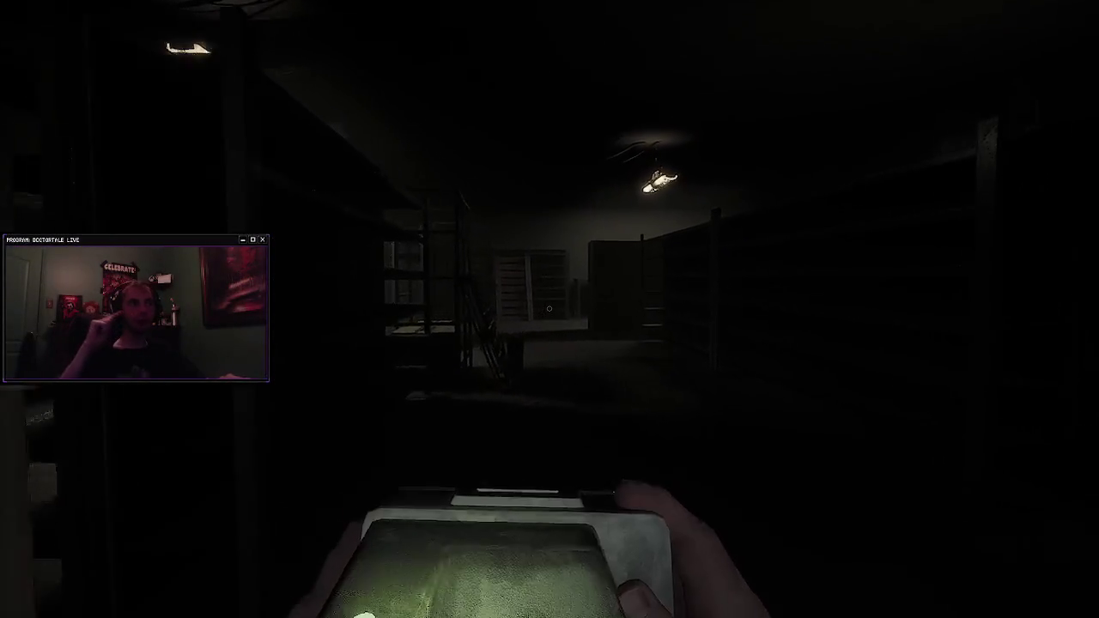
key("w")
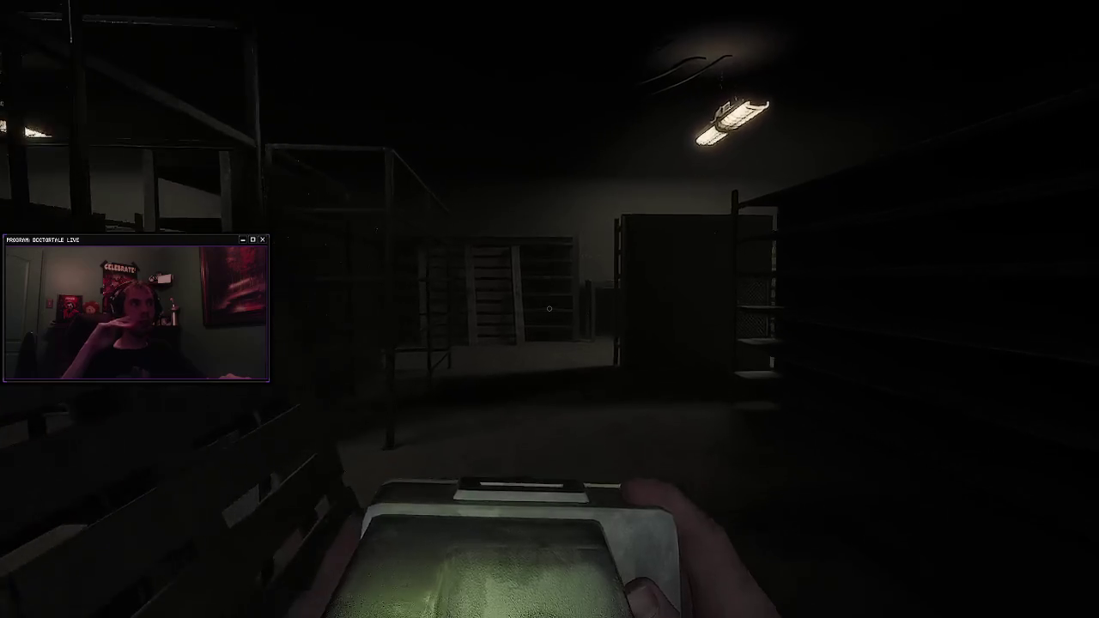
key("w")
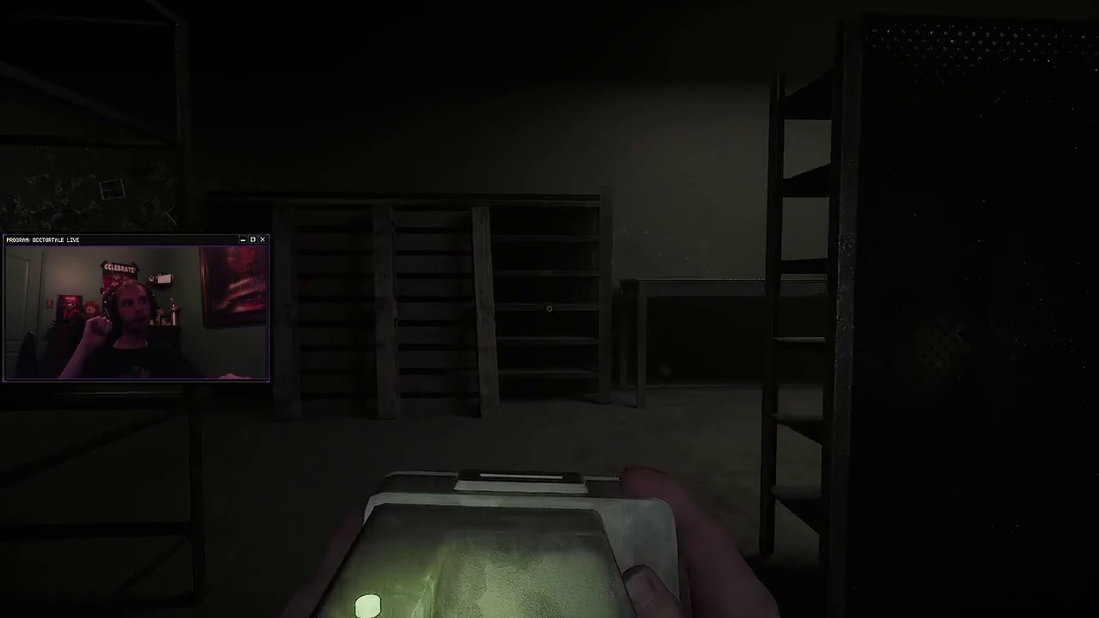
key("w")
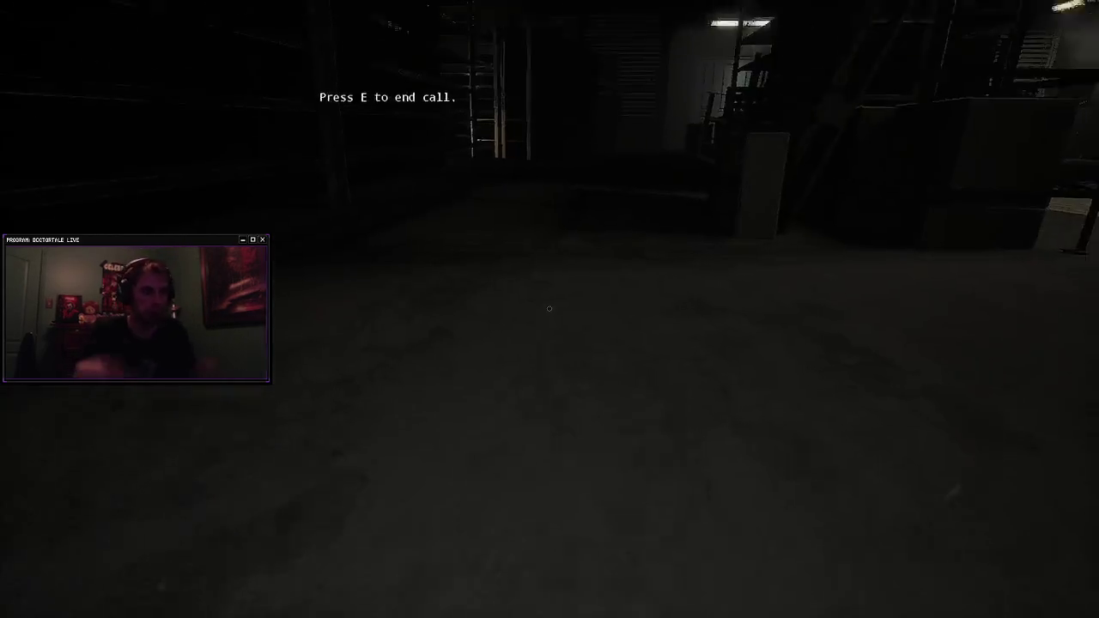
Step: End the call with E, walk past the pallets to the wall, and turn back toward the shelving
key("w")
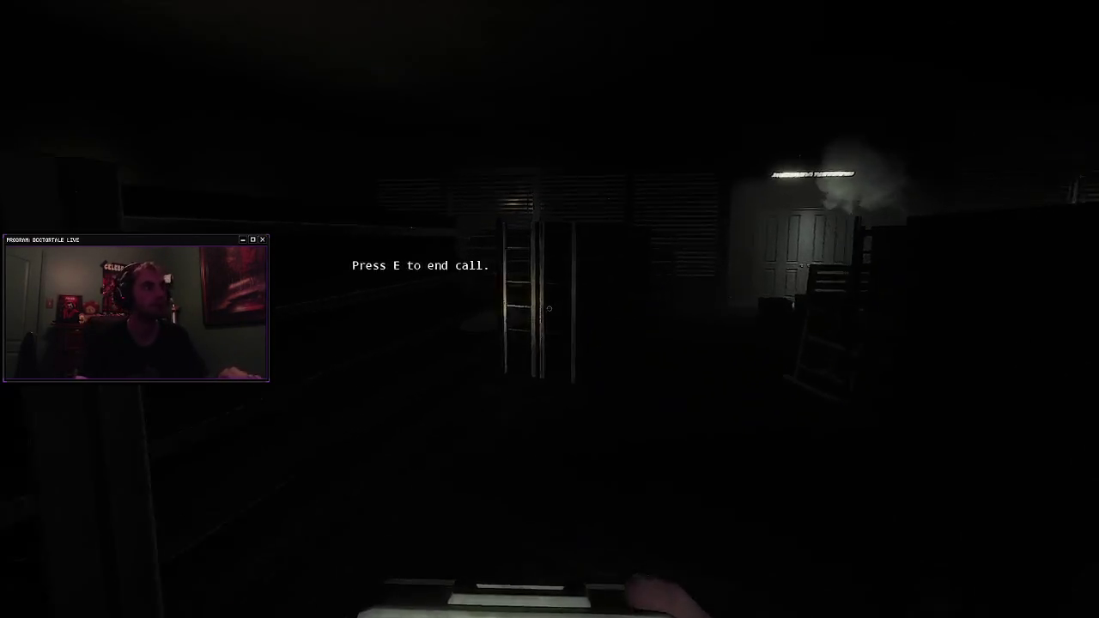
key("w")
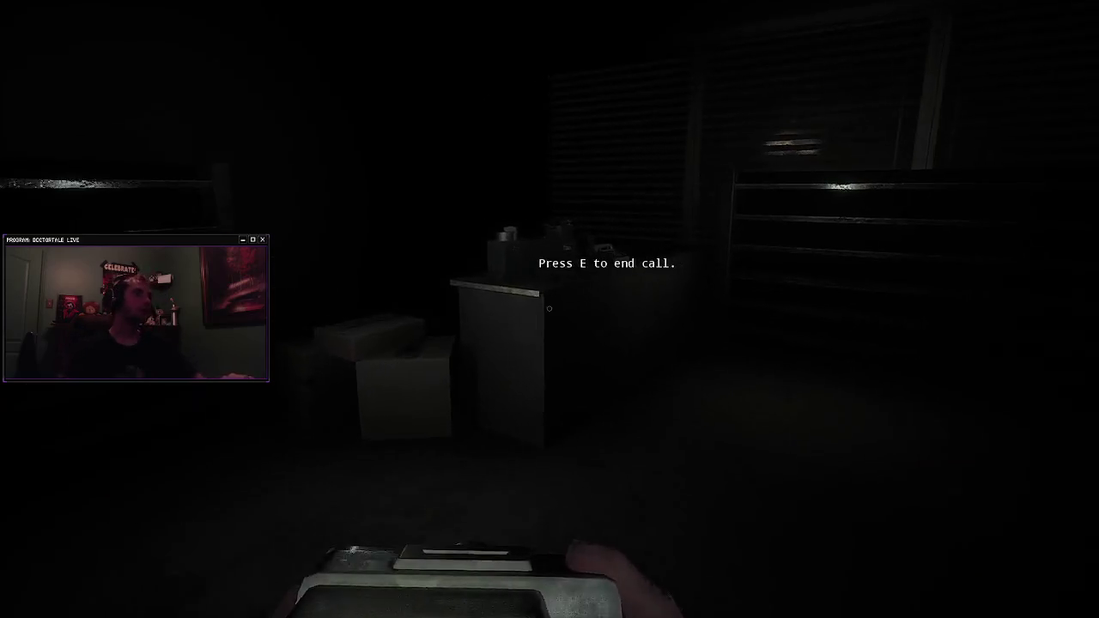
key("e")
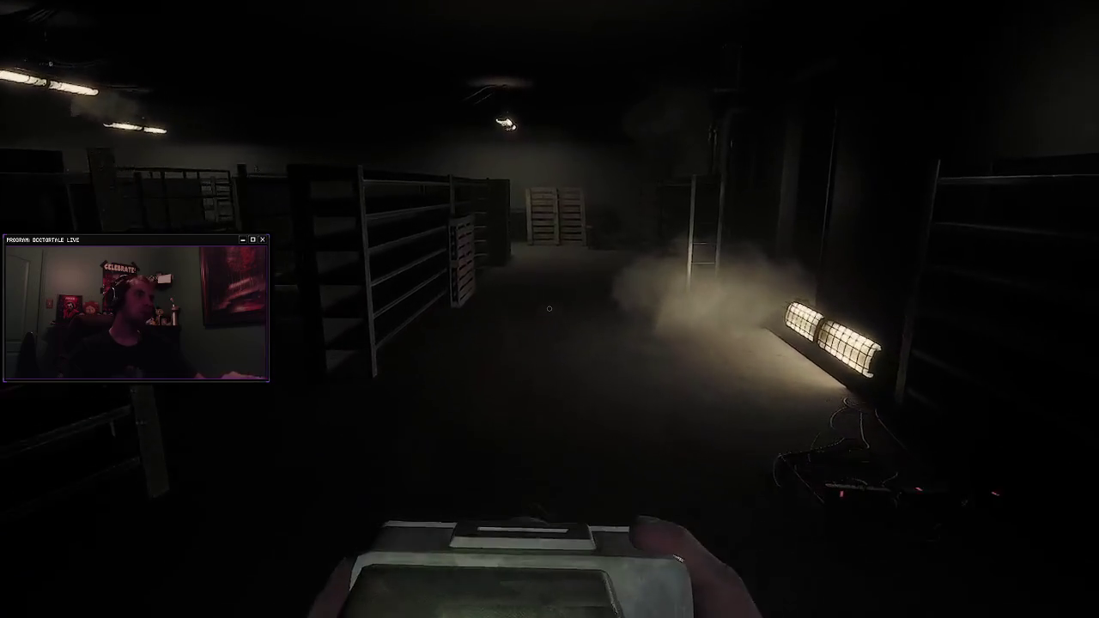
key("w")
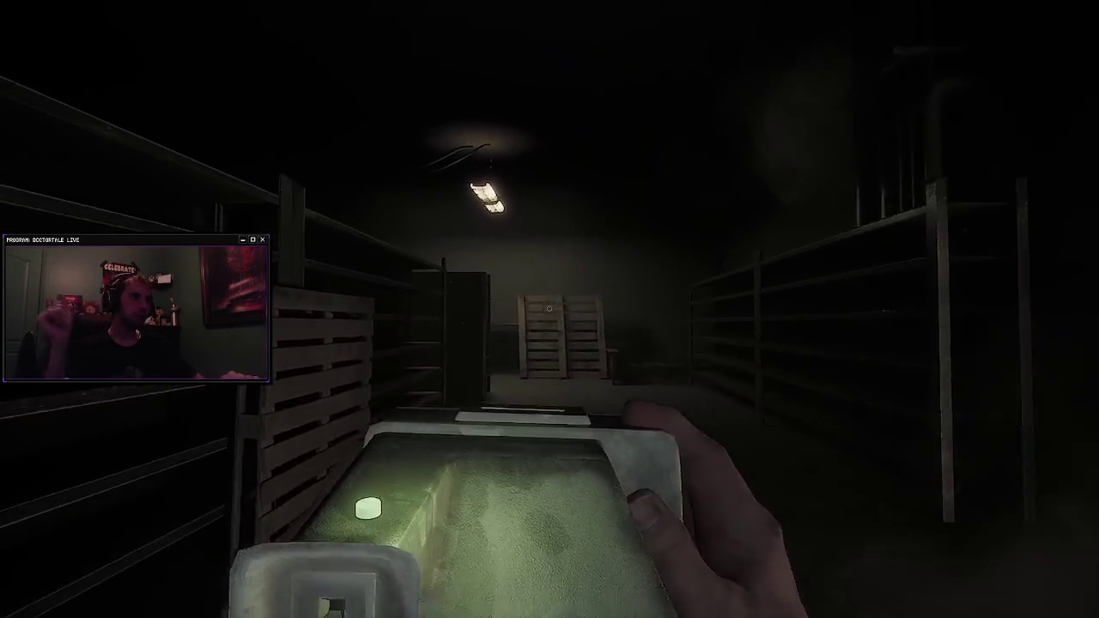
key("w")
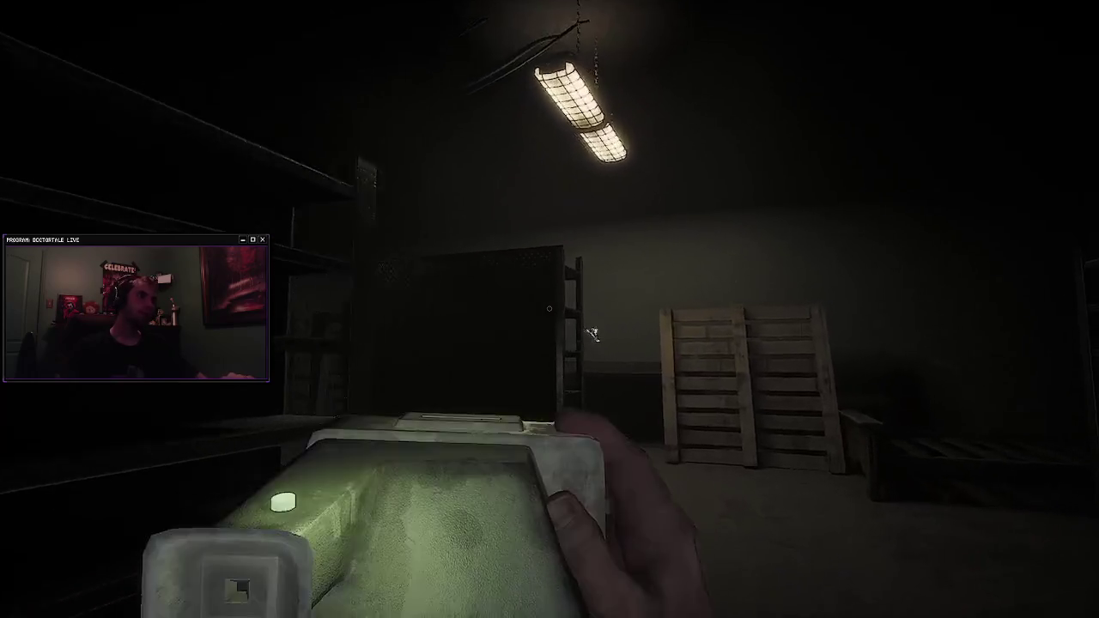
key("w")
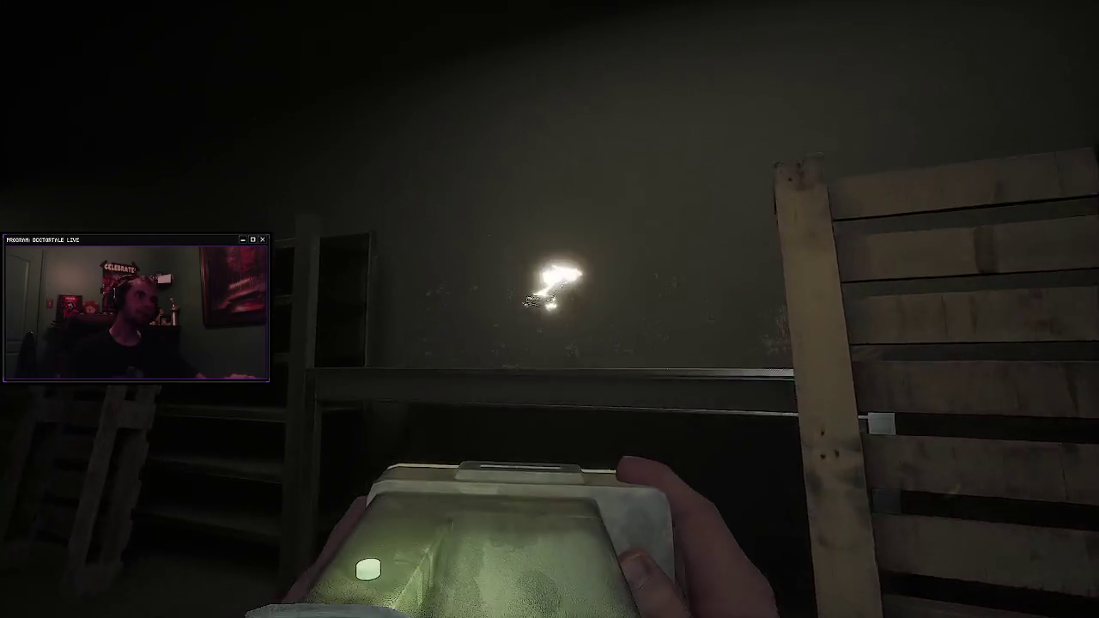
key("w")
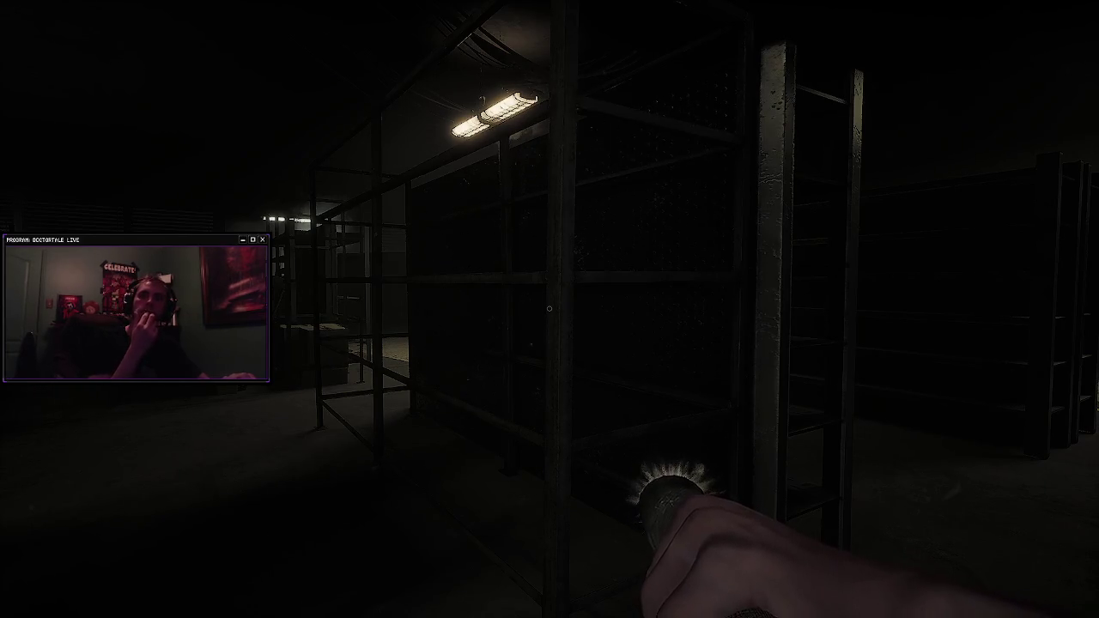
Step: Walk by flashlight past the scattered papers and lit corner toward the aisle with the glowing object
key("w")
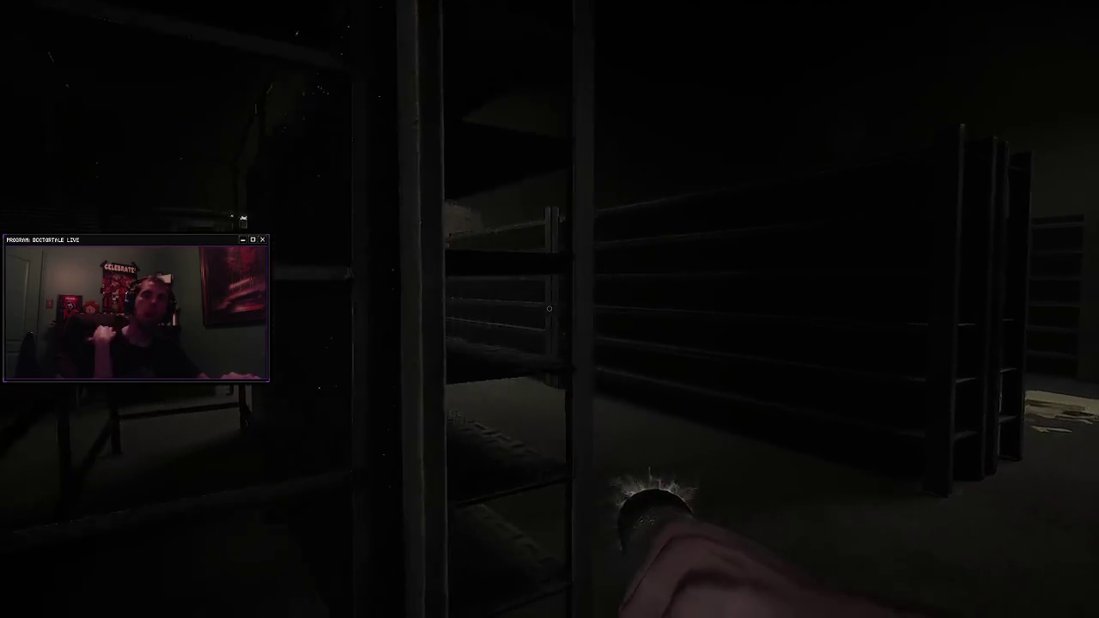
key("w")
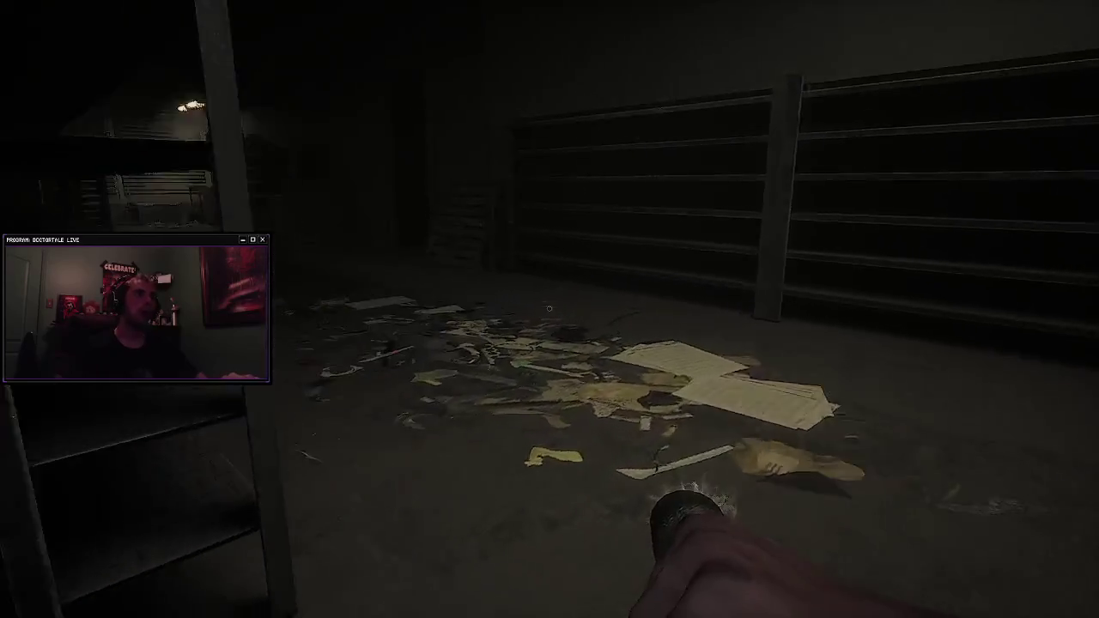
key("w")
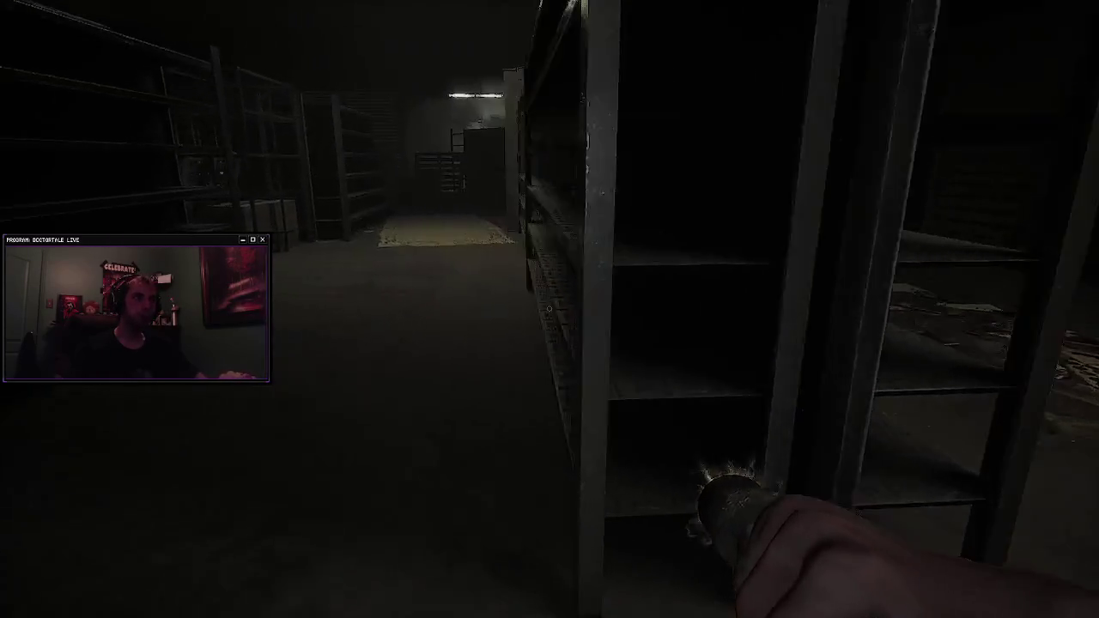
key("w")
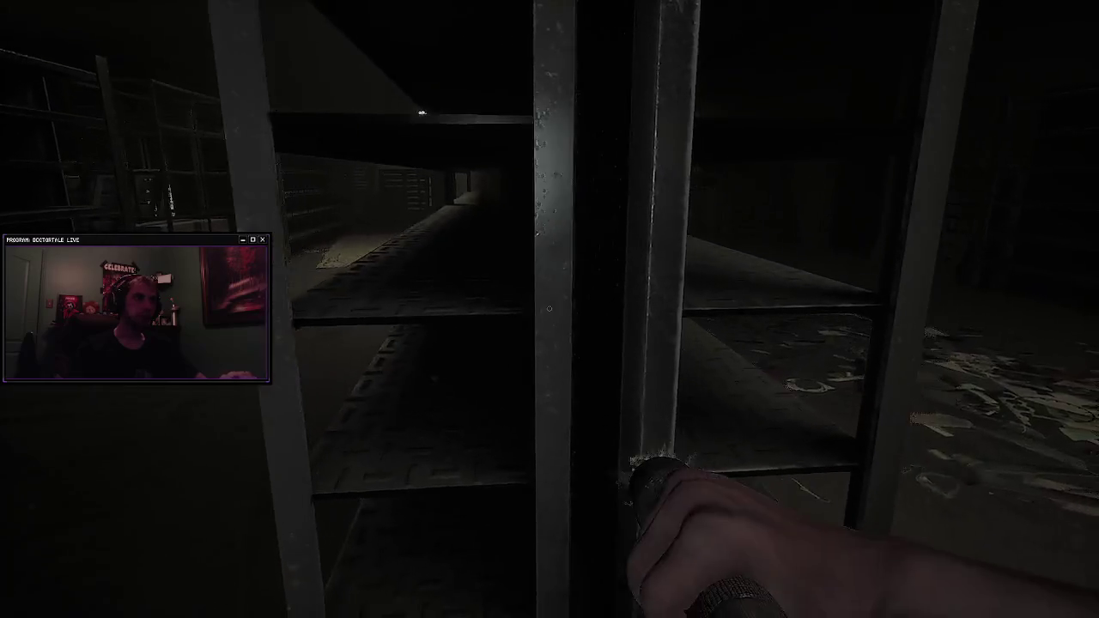
key("w")
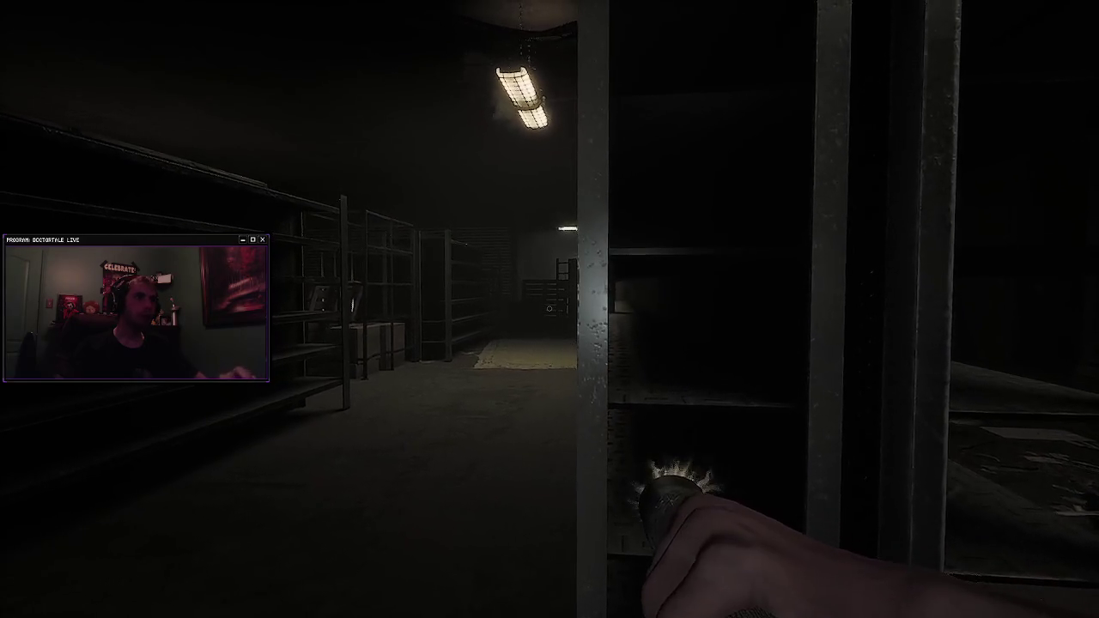
key("w")
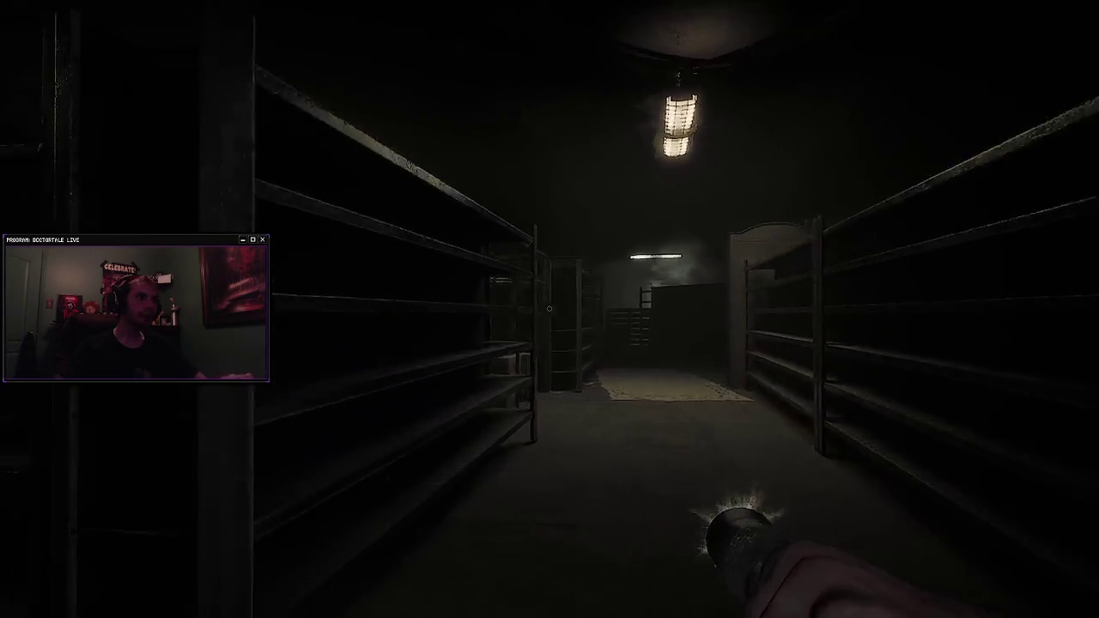
key("w")
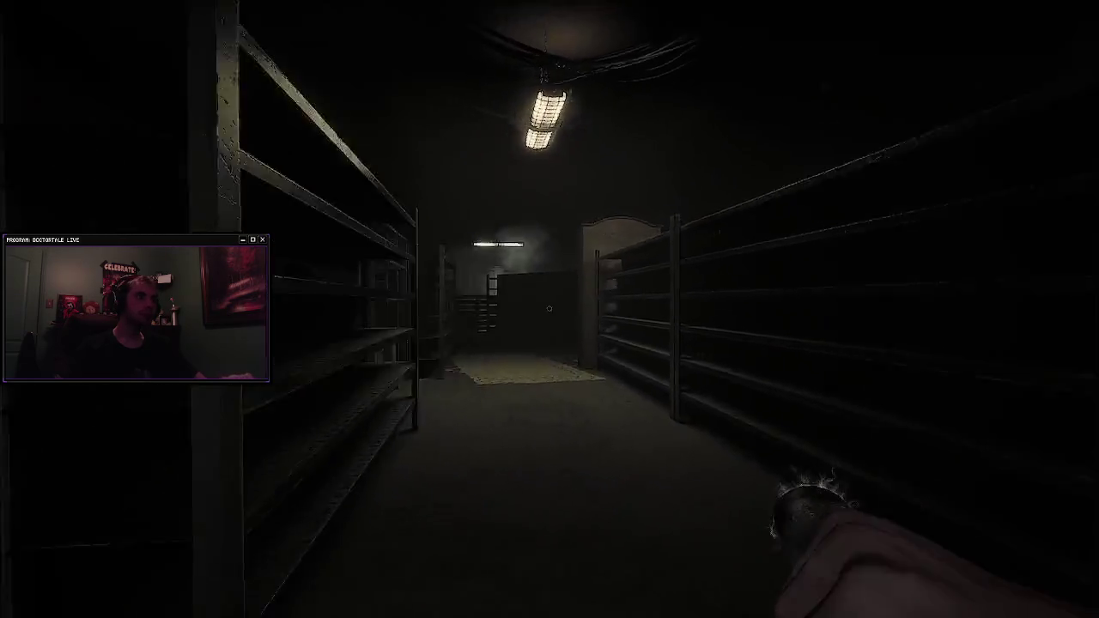
key("w")
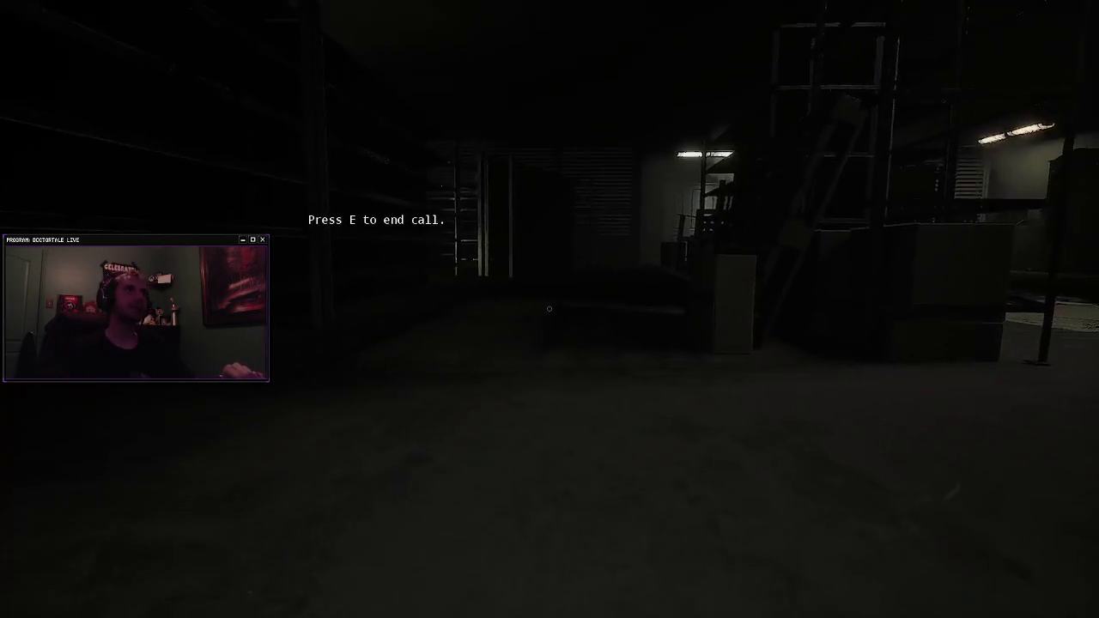
Step: Walk past the shelves to the phone desk and end the call with E
key("w")
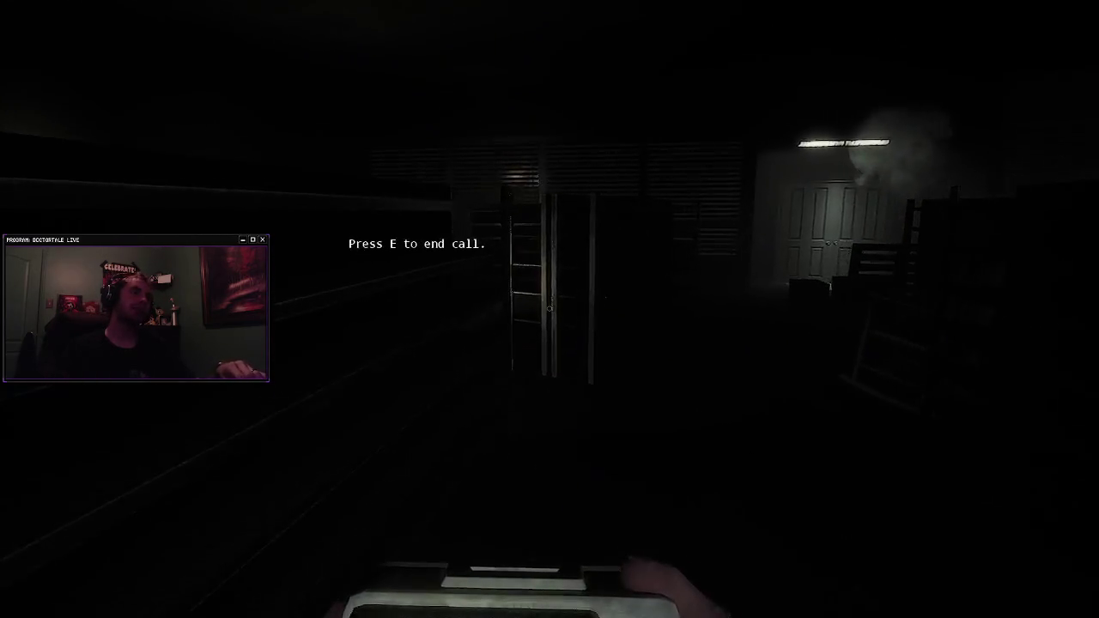
key("w")
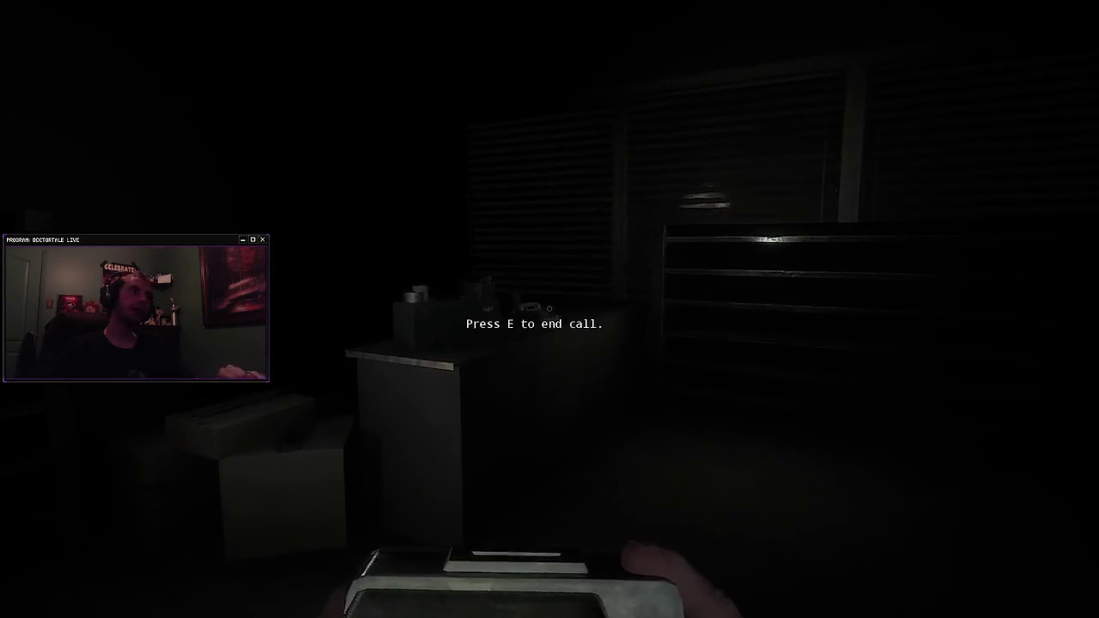
key("e")
Step: Head toward the pallets and ladder, scrolling the wheel until the flashlight is held
key("w")
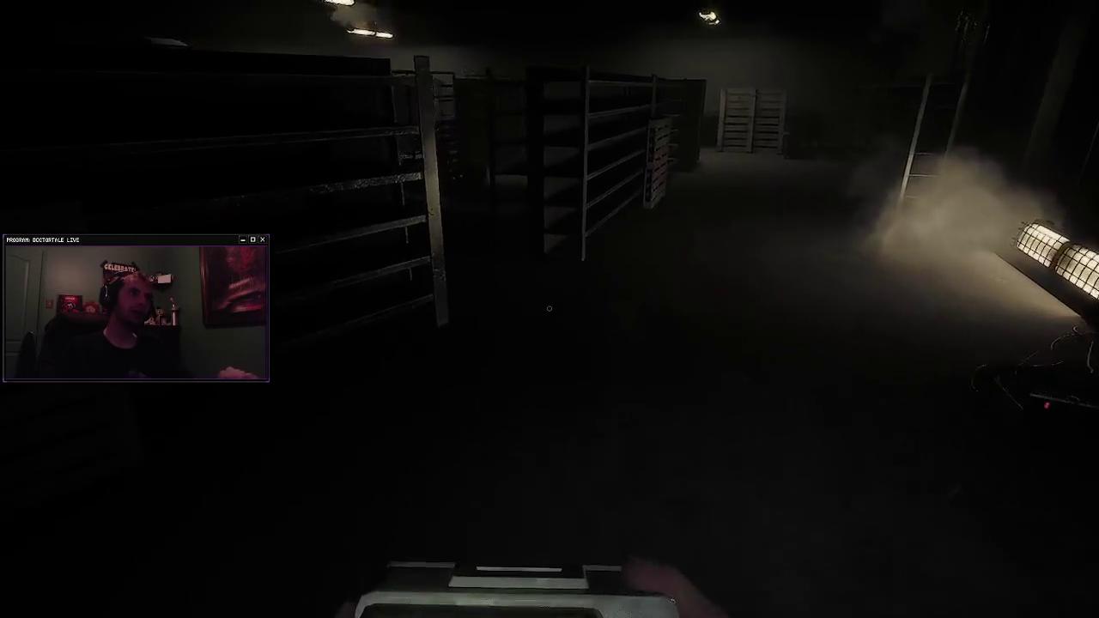
key("w")
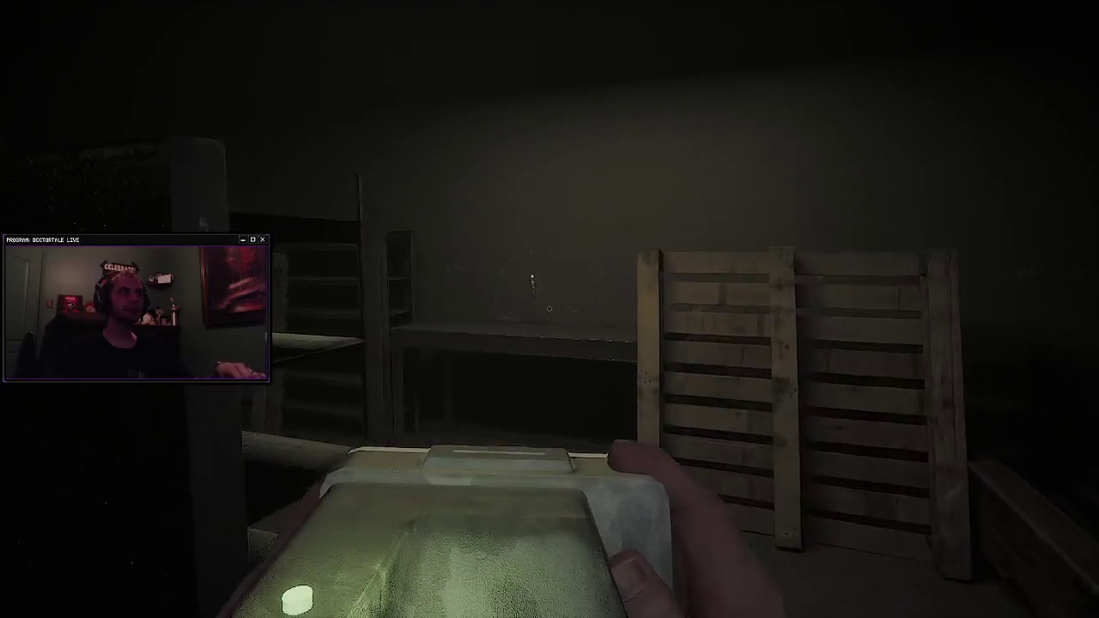
scroll(550, 309, "down", 1)
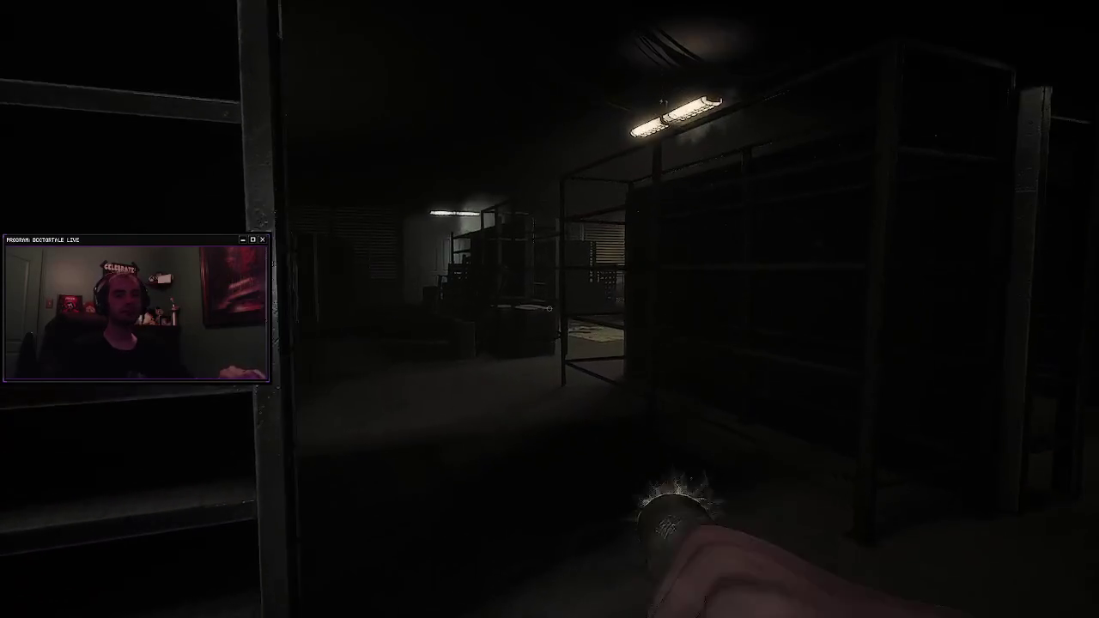
scroll(550, 309, "down", 2)
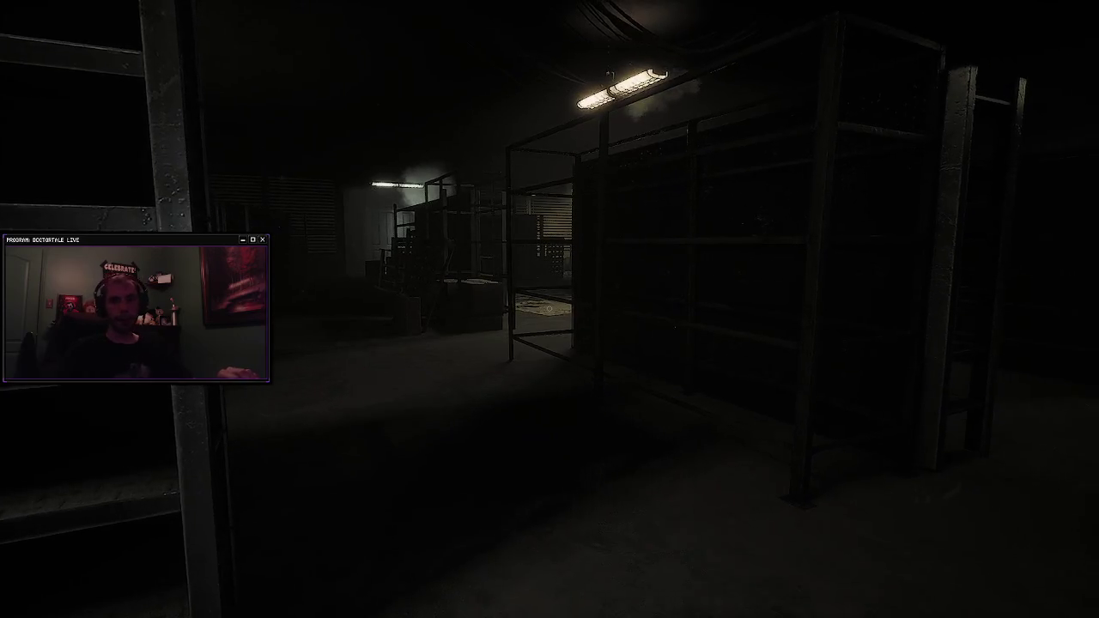
scroll(550, 309, "down", 2)
scroll(549, 309, "down", 1)
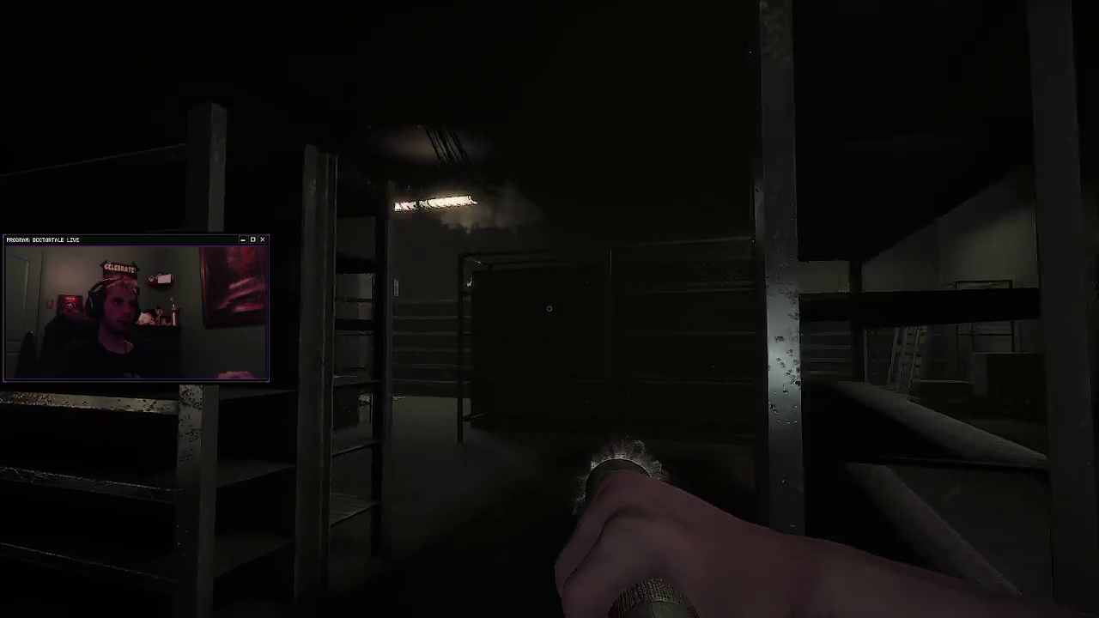
Step: Alternate between flashlight and scanner using Q, the mouse wheel and the 2 key
key("q")
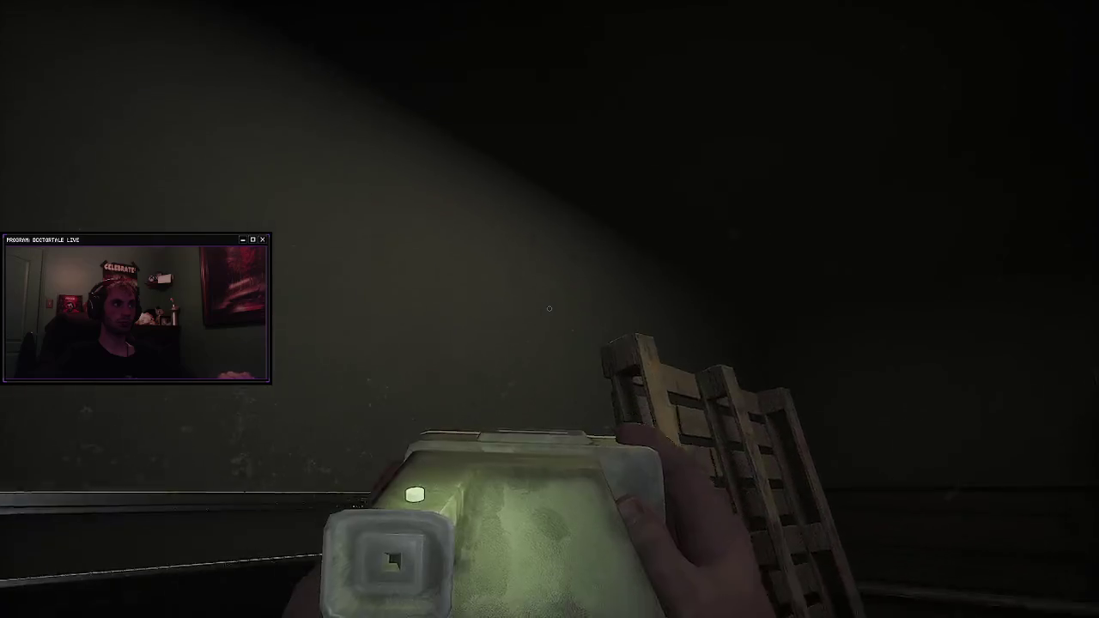
scroll(549, 308, "down", 1)
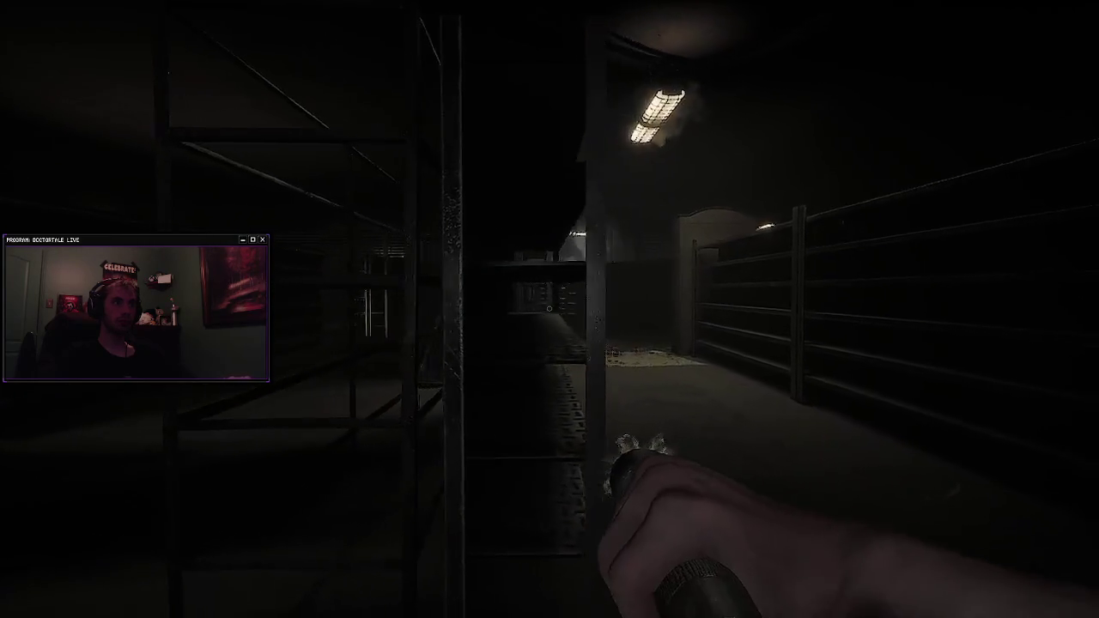
key("2")
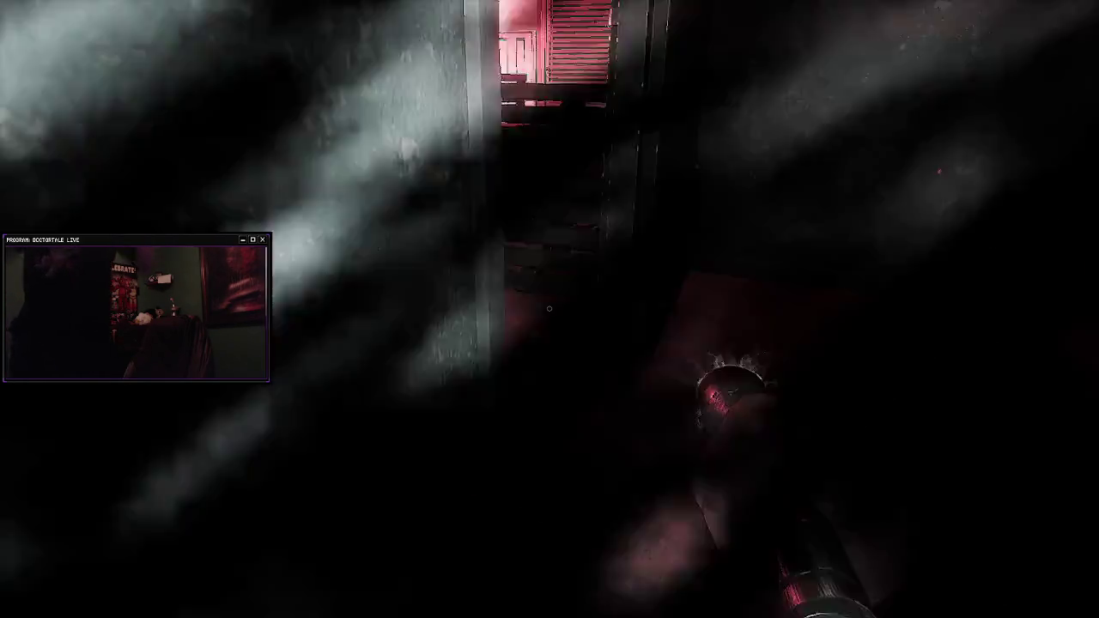
Step: Walk through the doorway into the dim room, past the pallet, to the lit double doors
key("w")
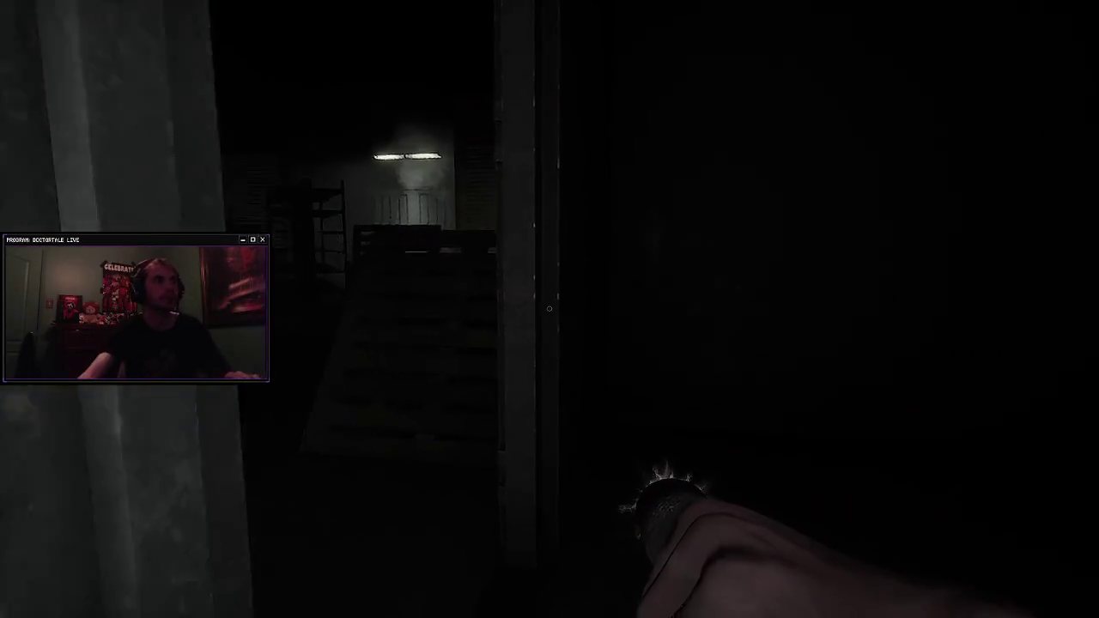
key("w")
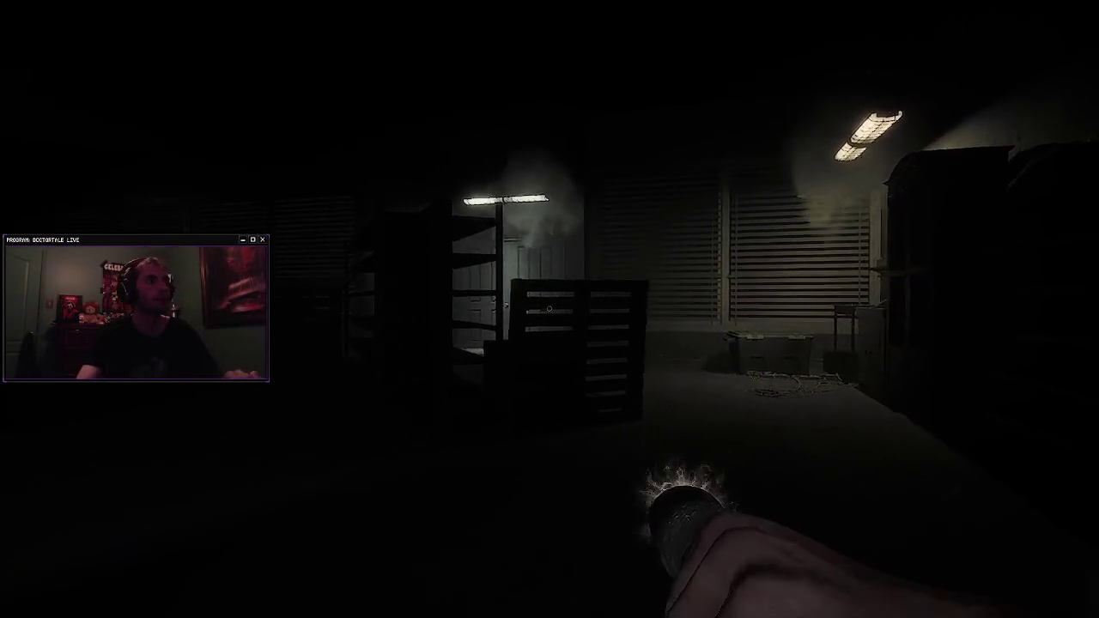
key("w")
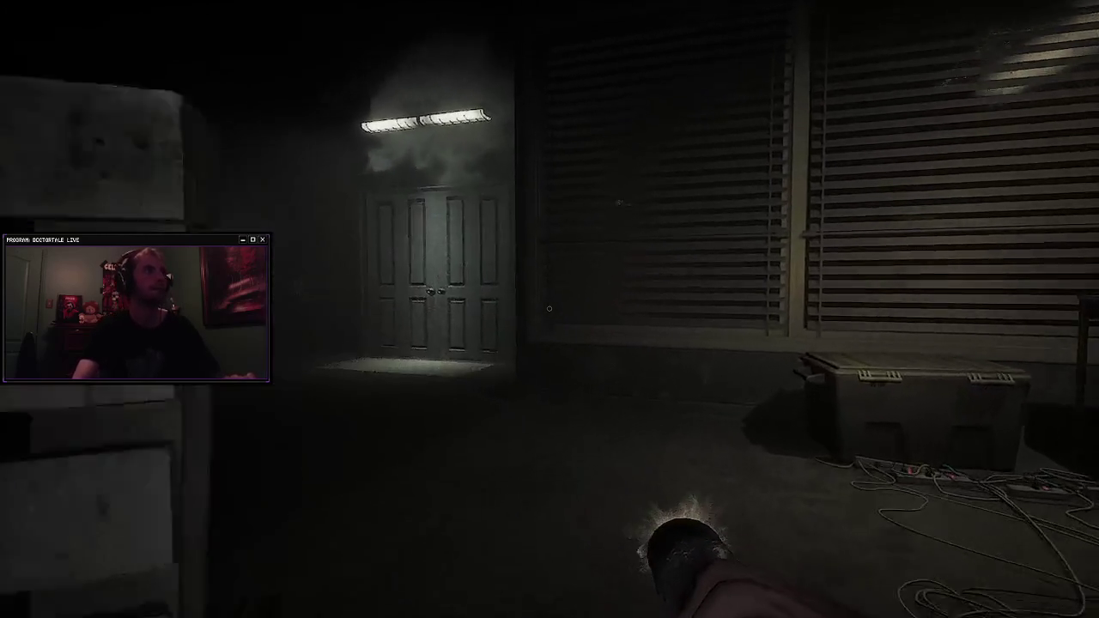
key("w")
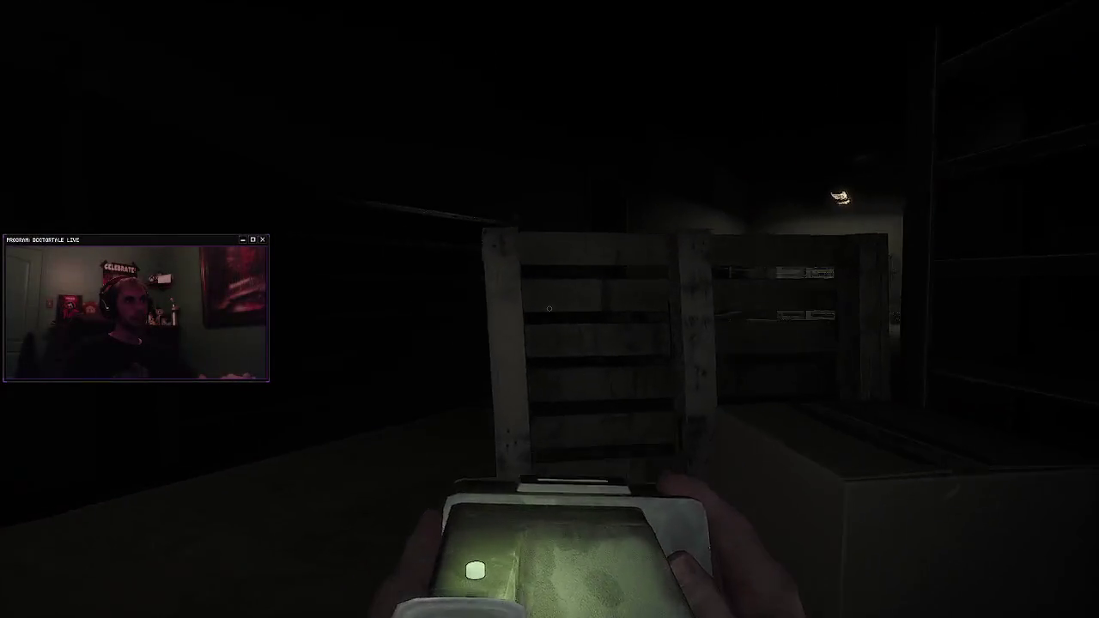
Step: Walk the shelf hallway past the metal gate and empty shelves, letting the scanner detect the pallets
key("w")
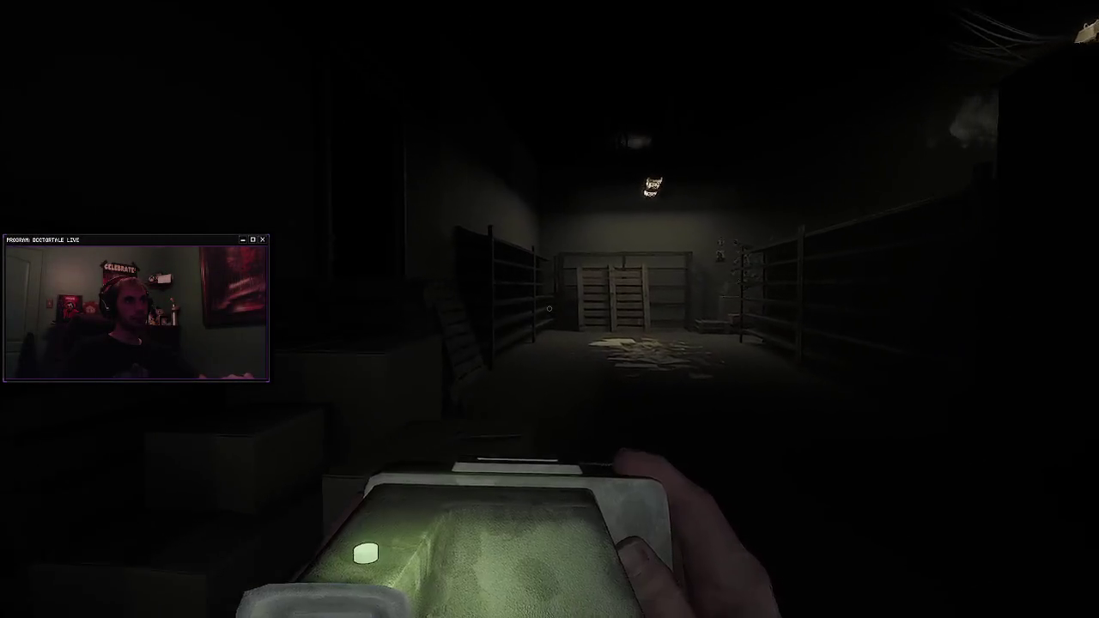
key("w")
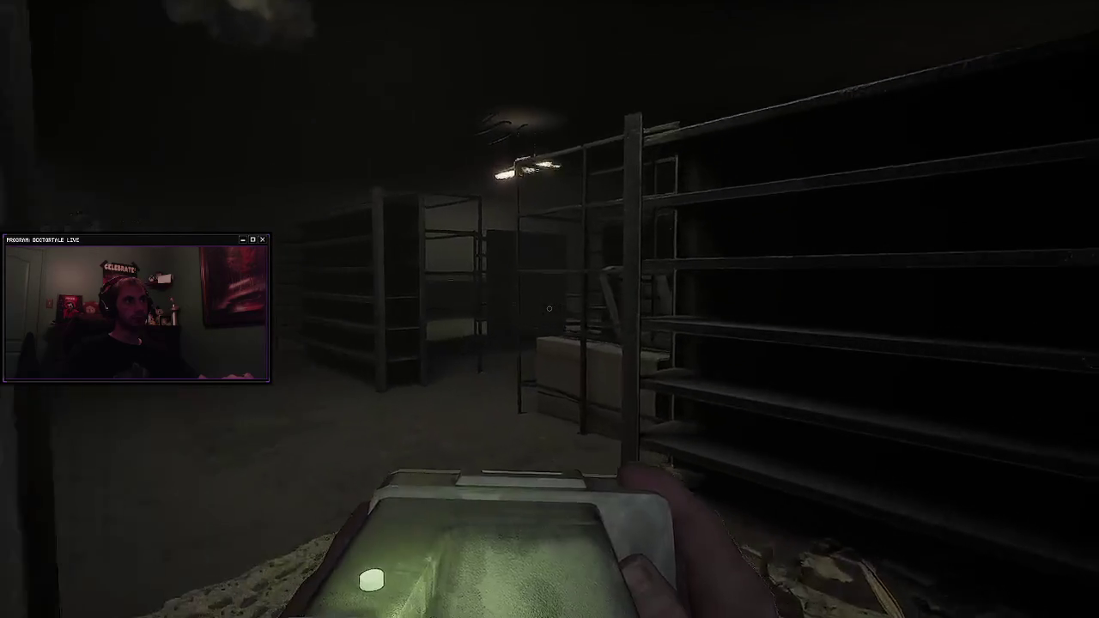
key("w")
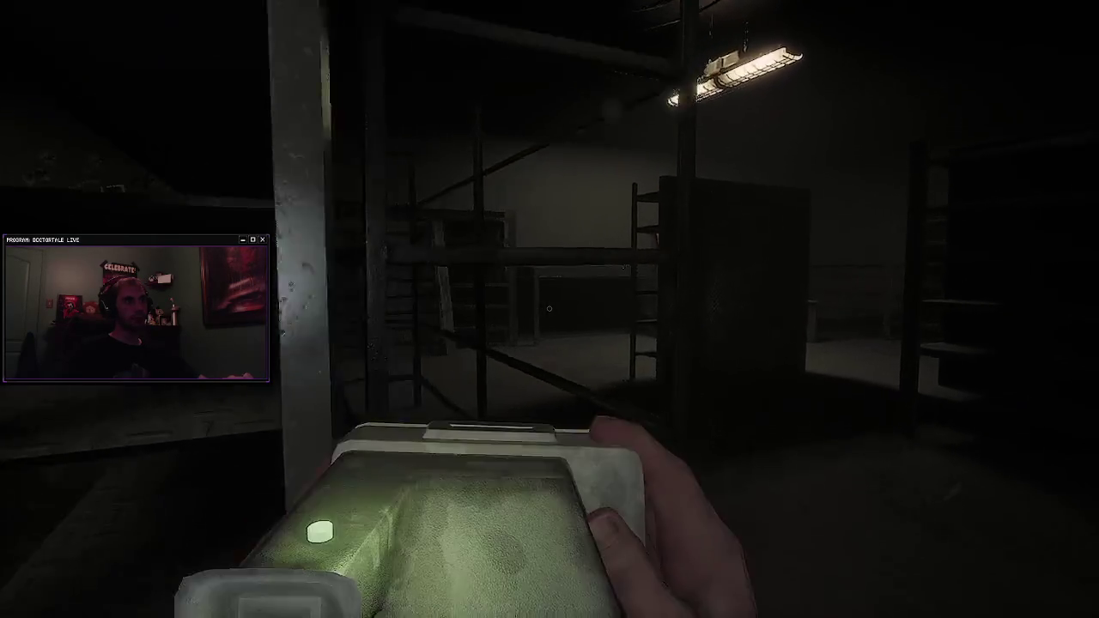
key("w")
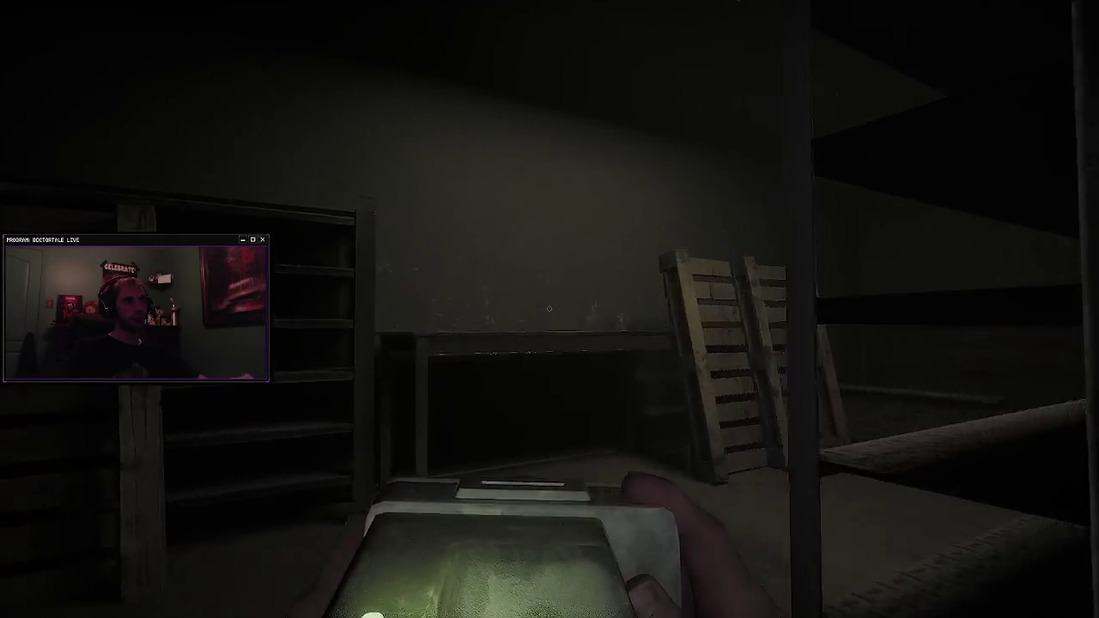
key("w")
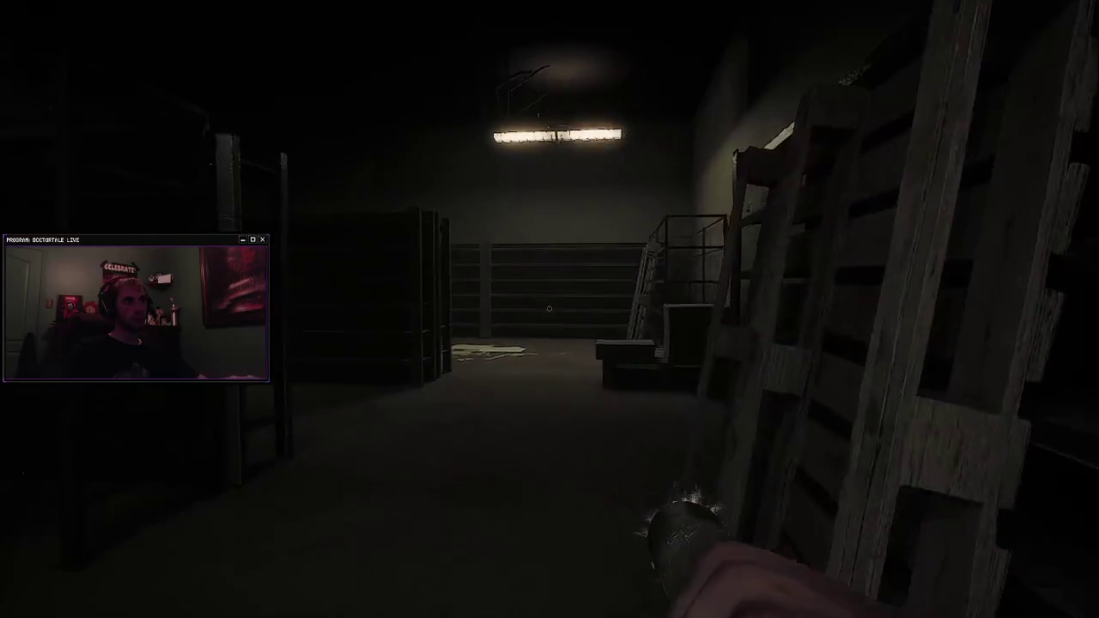
key("w")
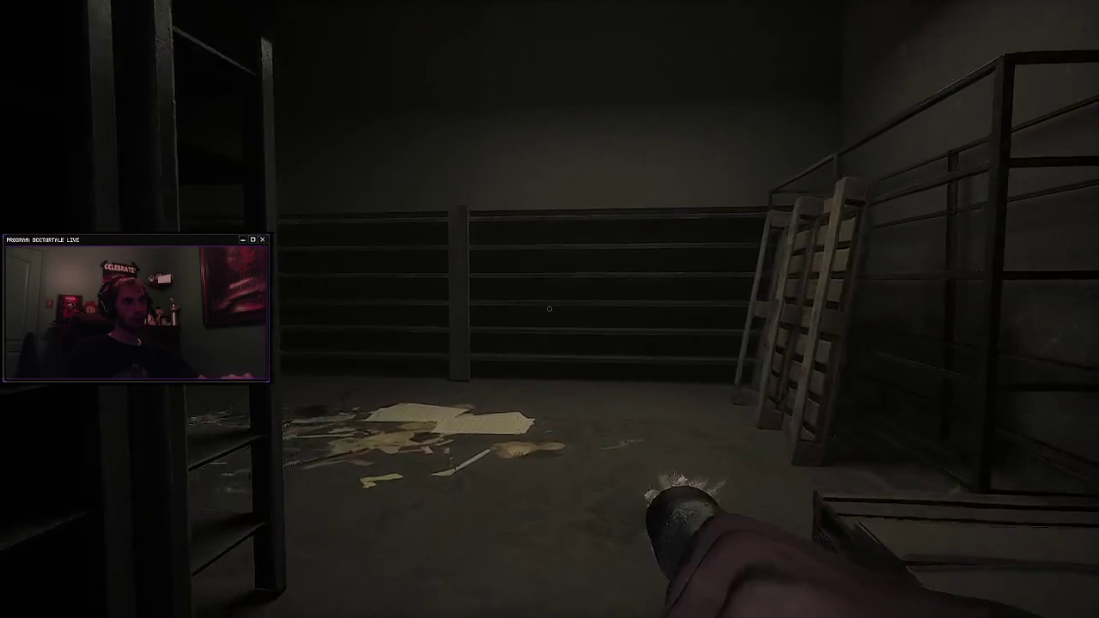
key("w")
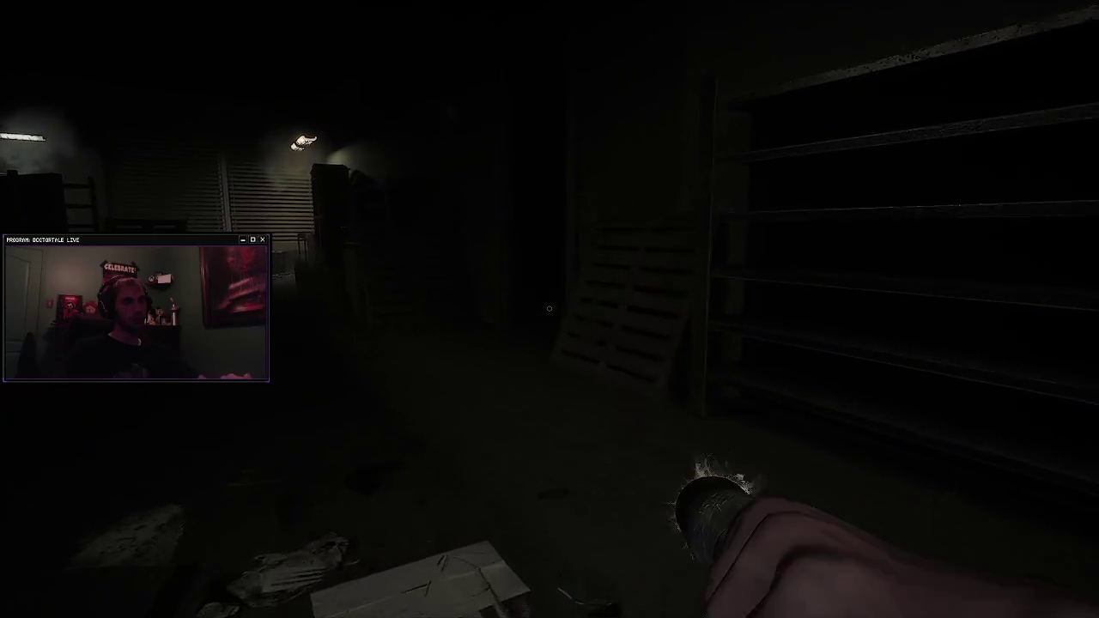
Step: Peek through the opening by the grimy wall, enter the lit storage room, and swap to the flashlight
key("w")
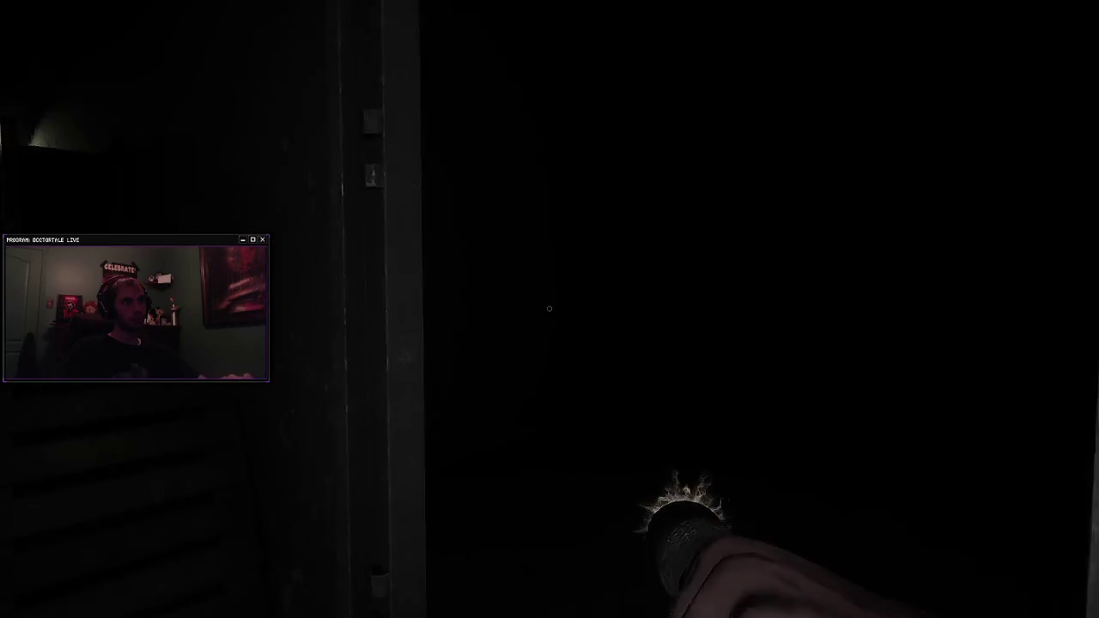
key("w")
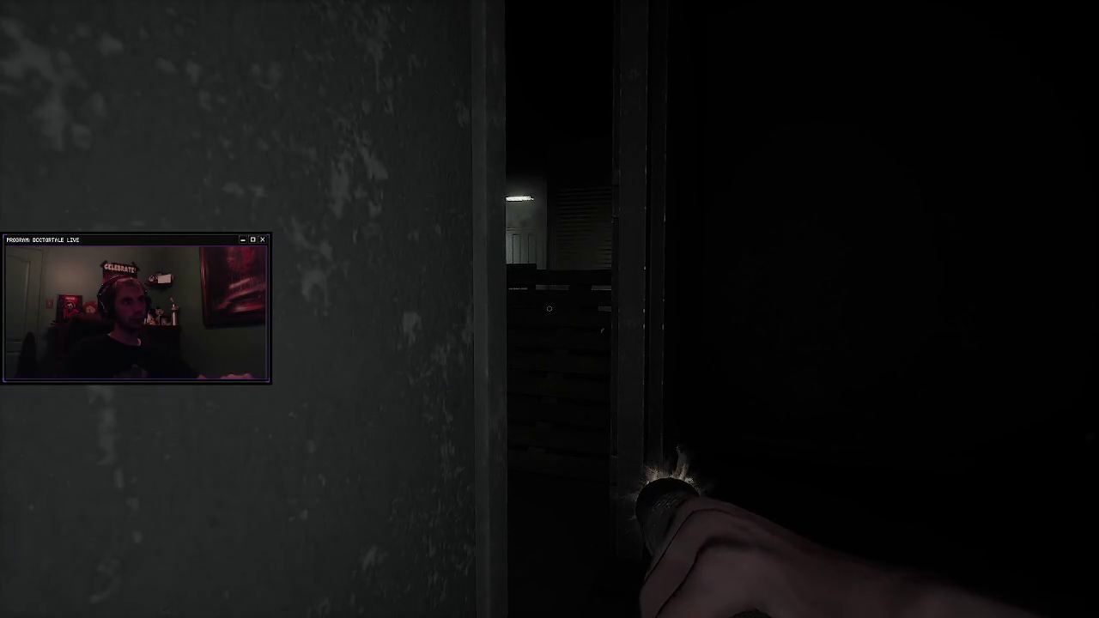
key("a")
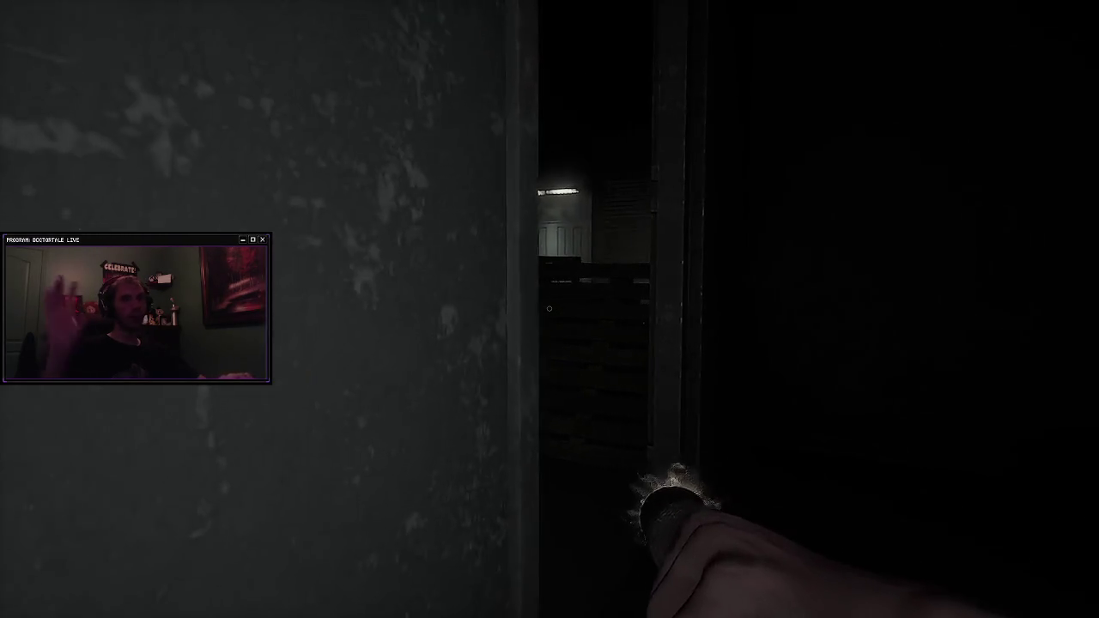
key("w")
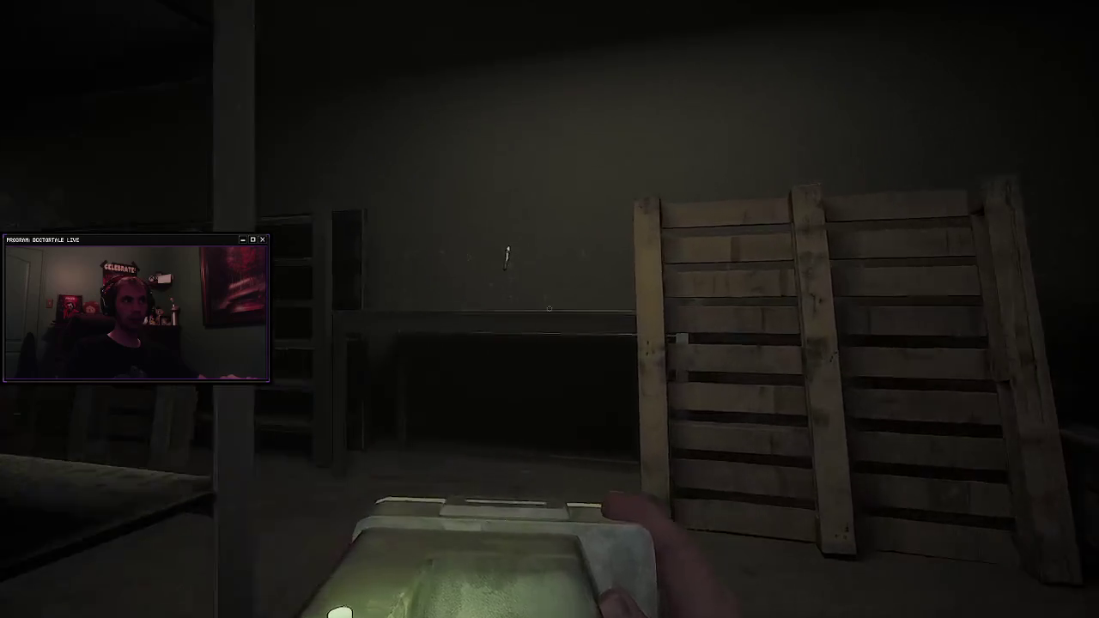
left_click(549, 309)
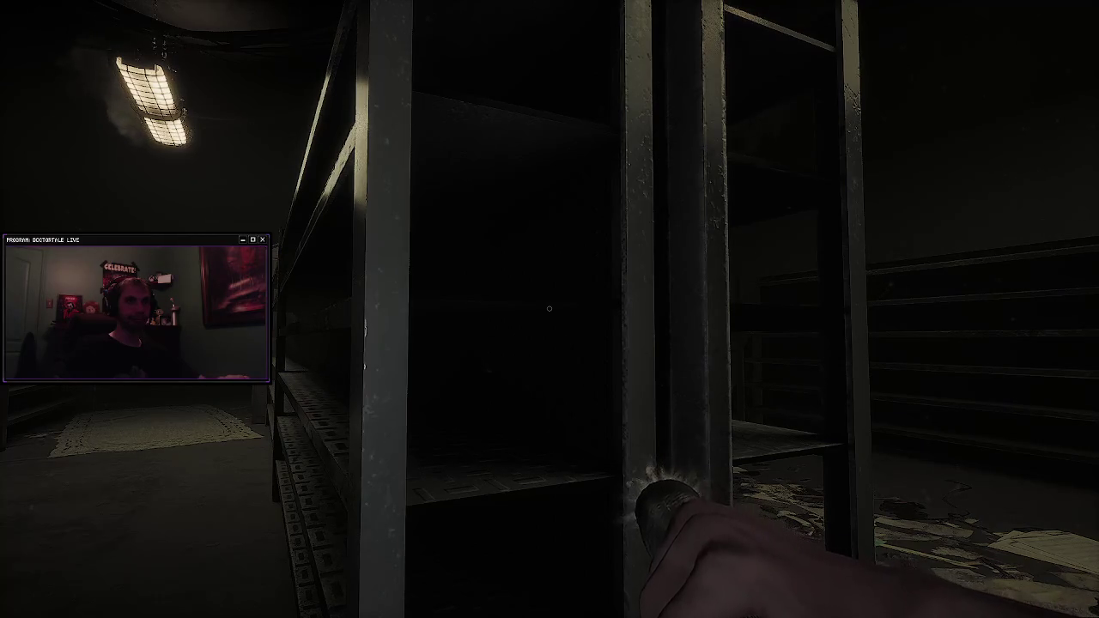
Step: Advance into the room and sidestep past the shelving uprights to line up with the lit corridor
key("w")
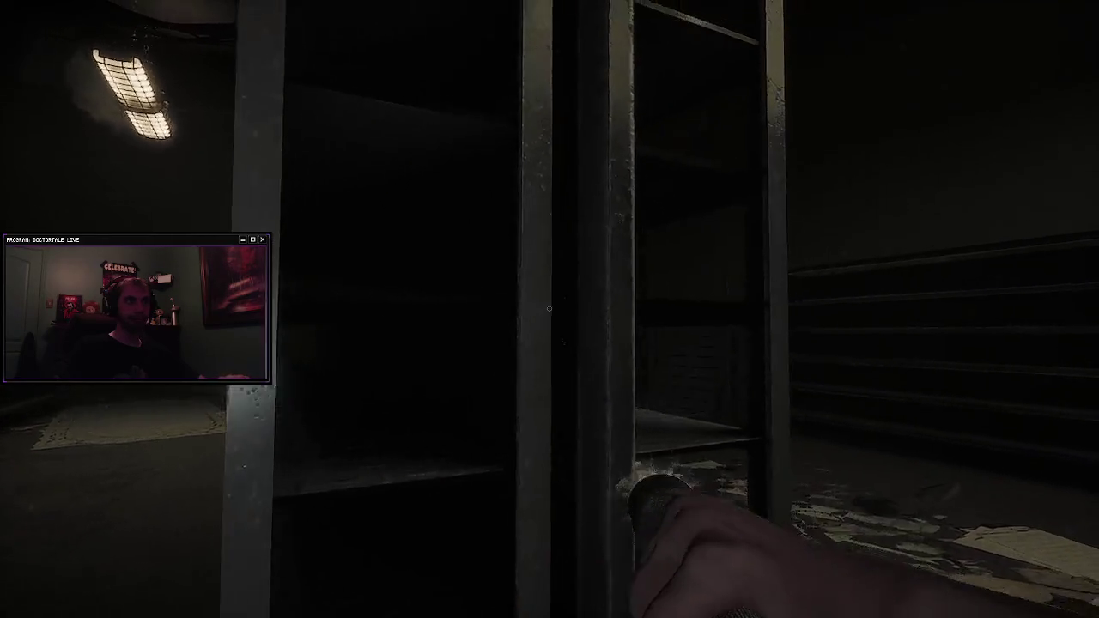
key("w")
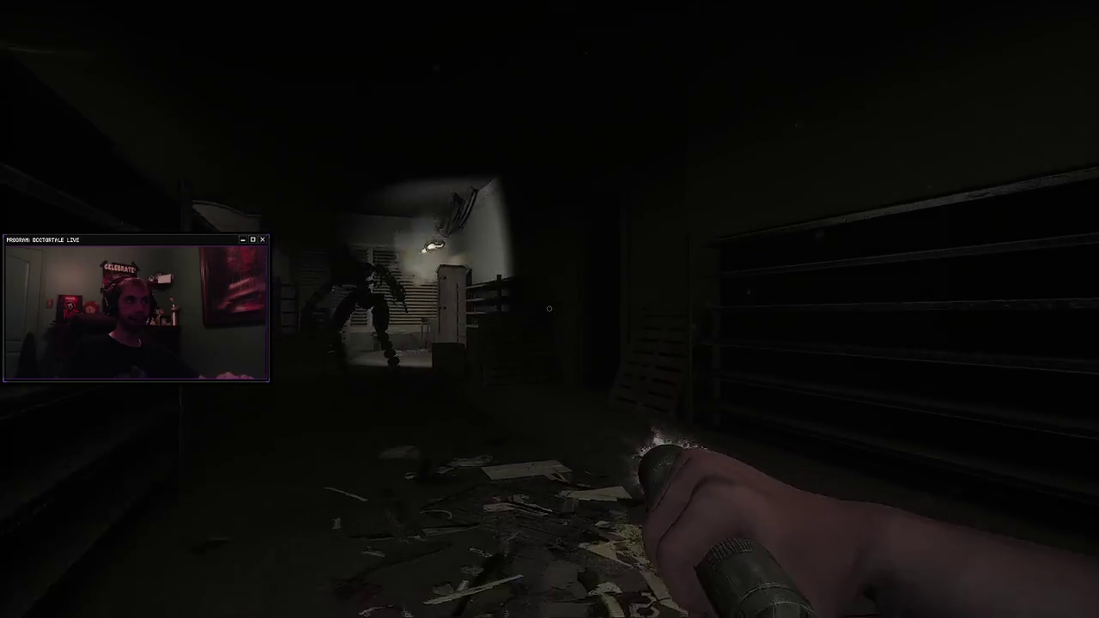
key("a")
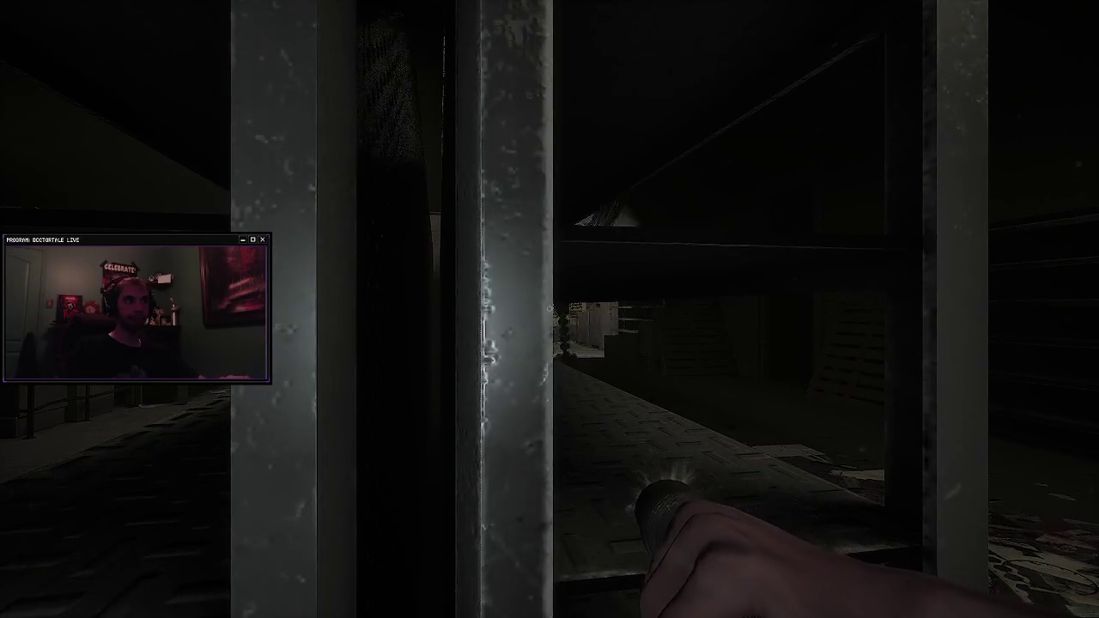
key("a")
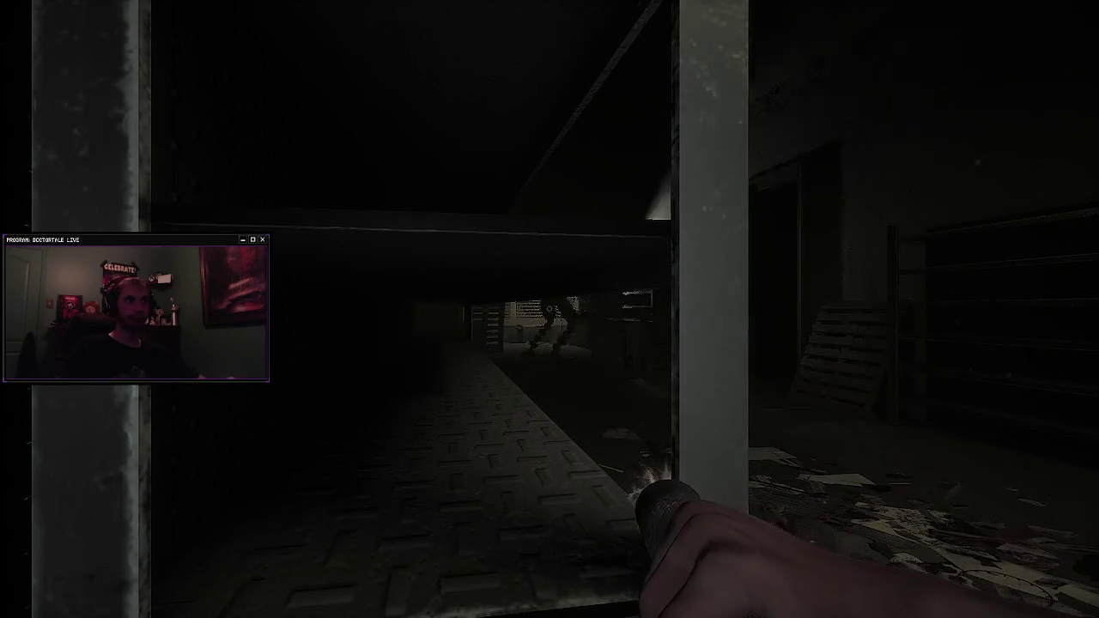
Step: Walk past the rug, hide against the shelving, then advance through the debris room toward the lit back room
key("w")
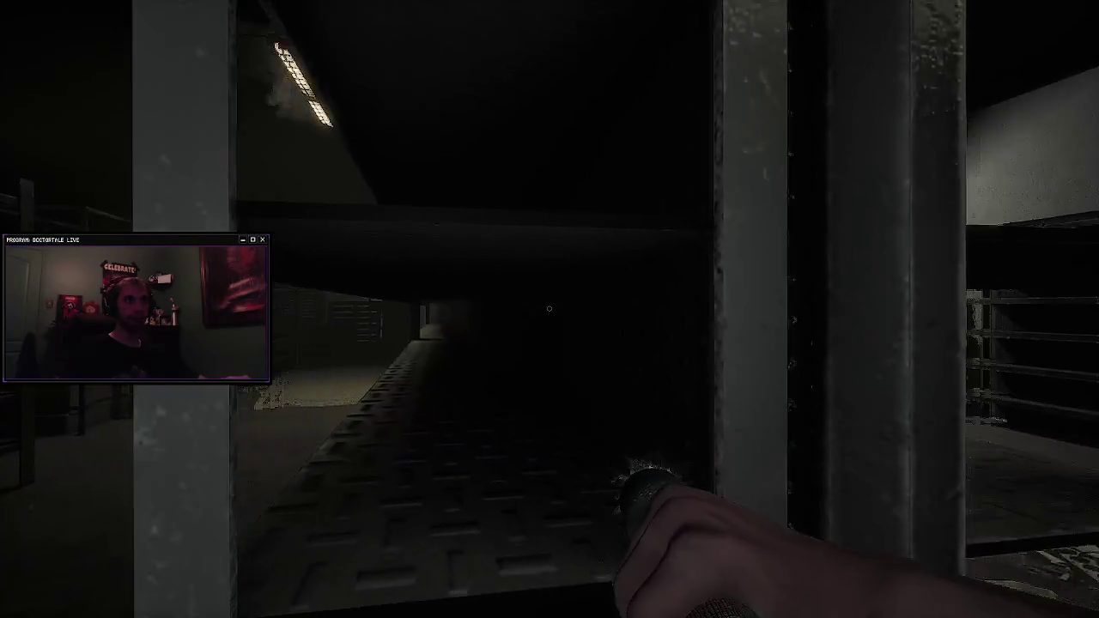
key("w")
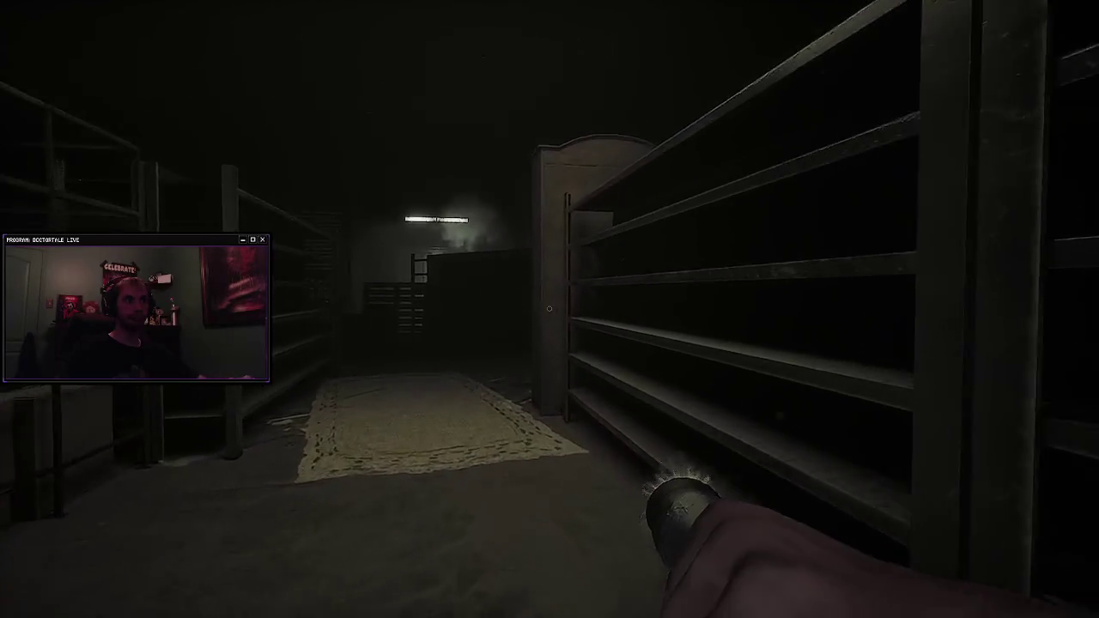
key("w")
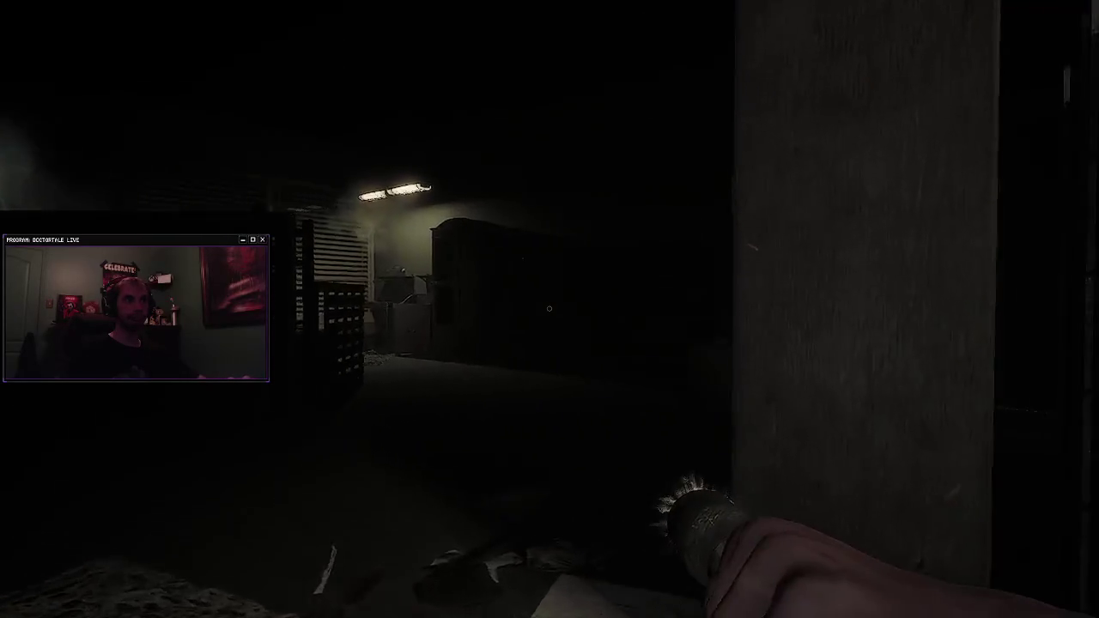
key("w")
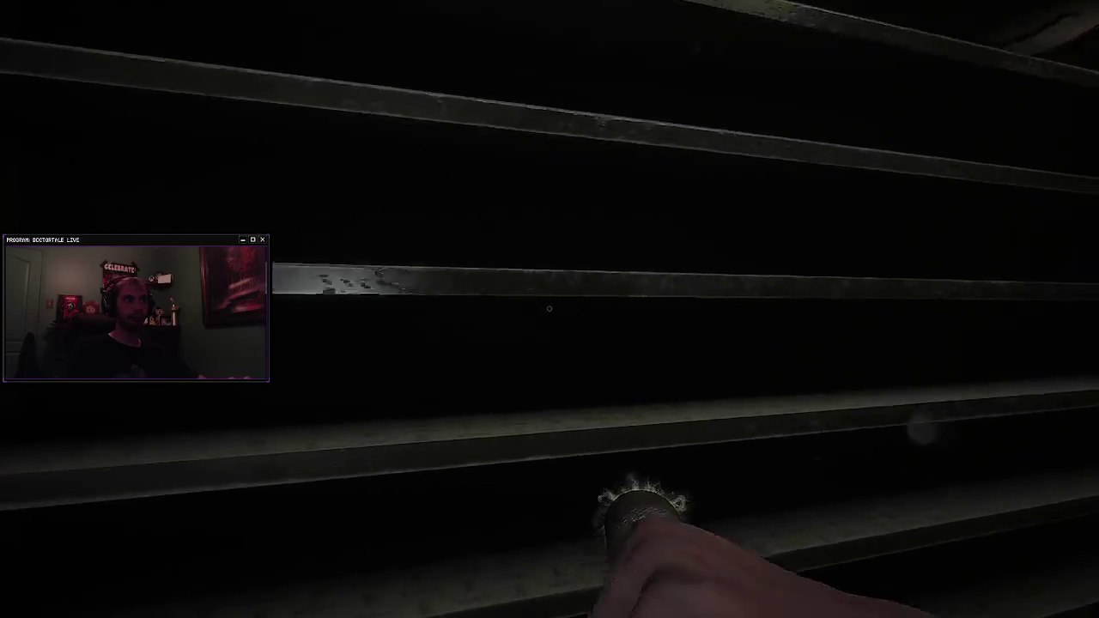
mouse_move(549, 308)
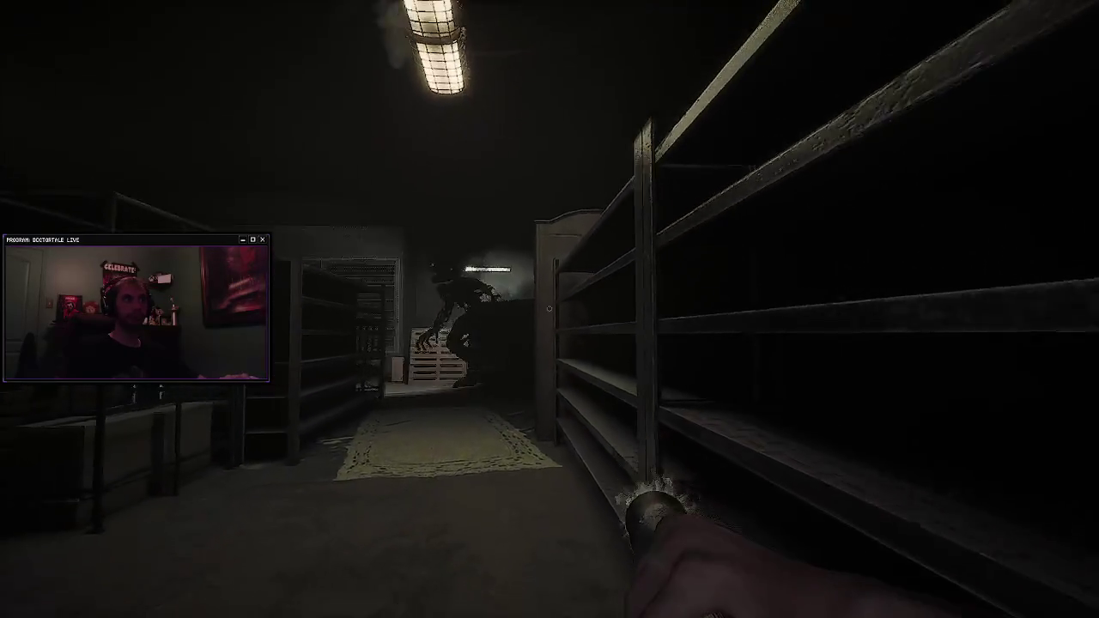
key("w")
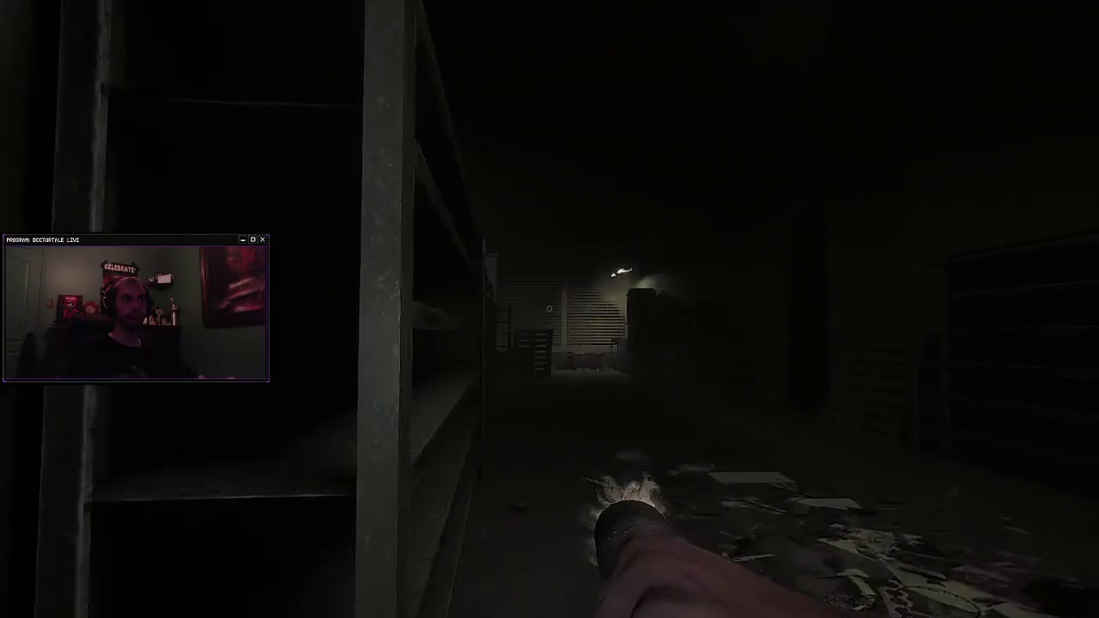
key("w")
key("w")
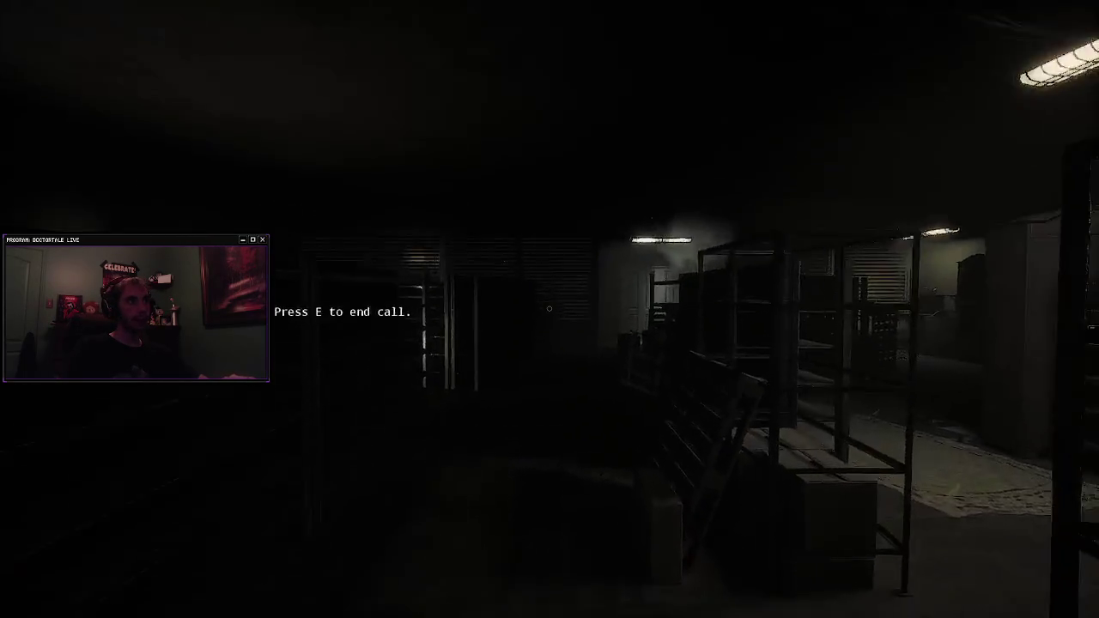
Step: Walk past the cables and boxes to the desk telephone and end the call with E
key("e")
key("w")
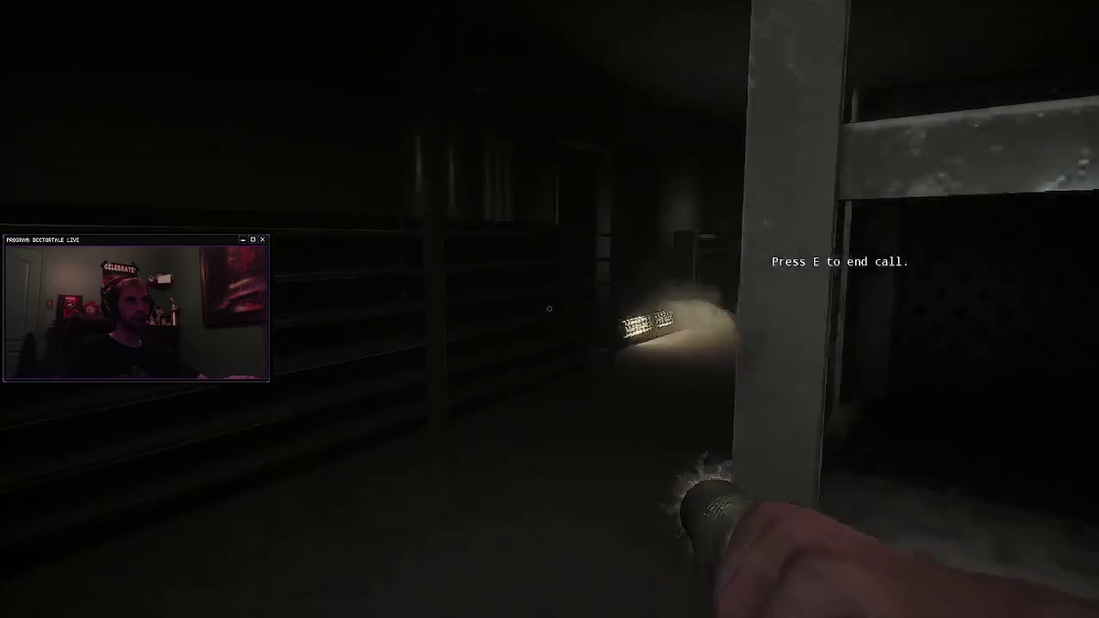
key("w")
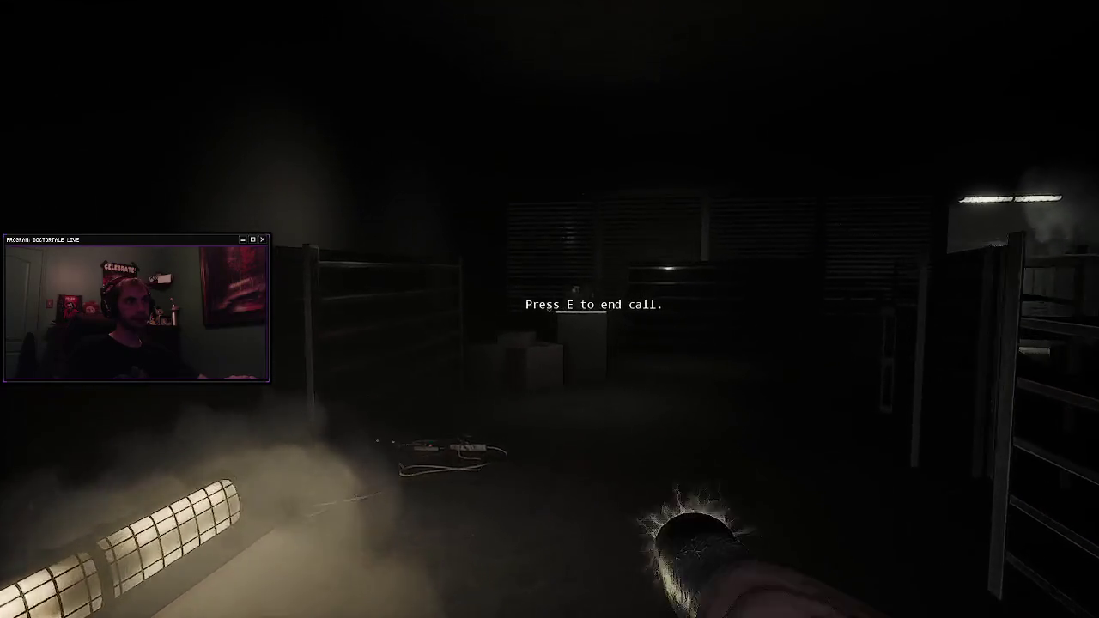
key("w")
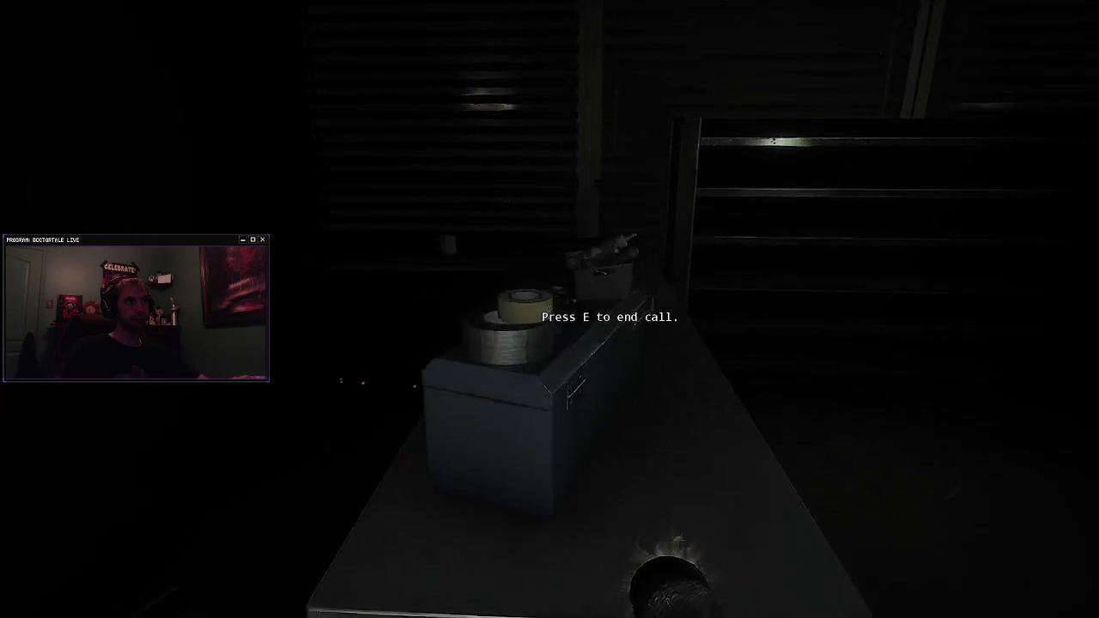
key("e")
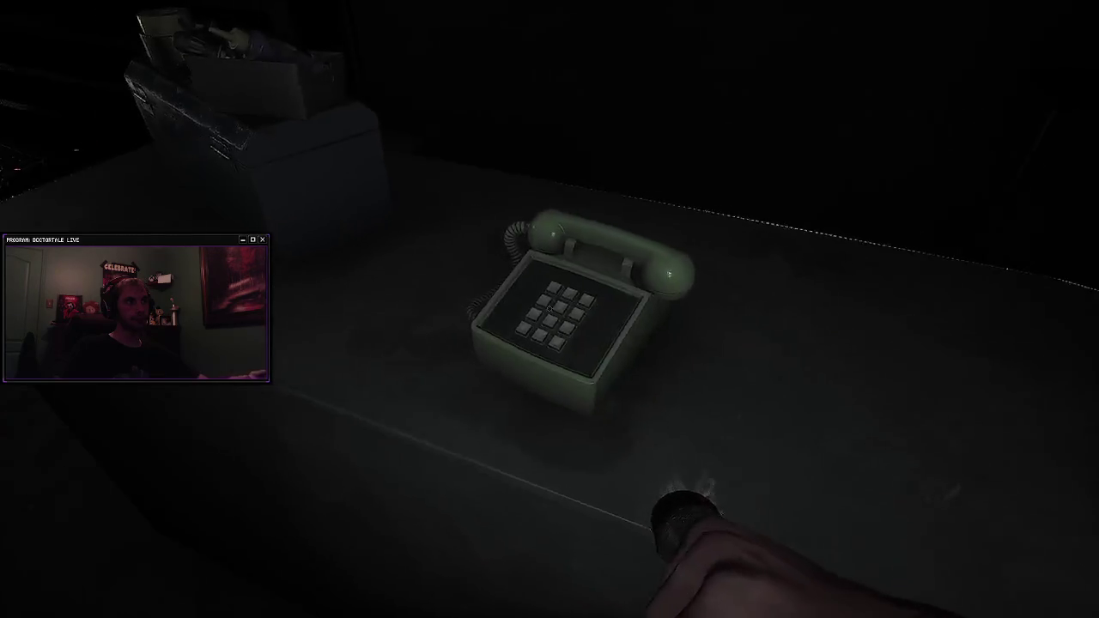
key("w")
key("w")
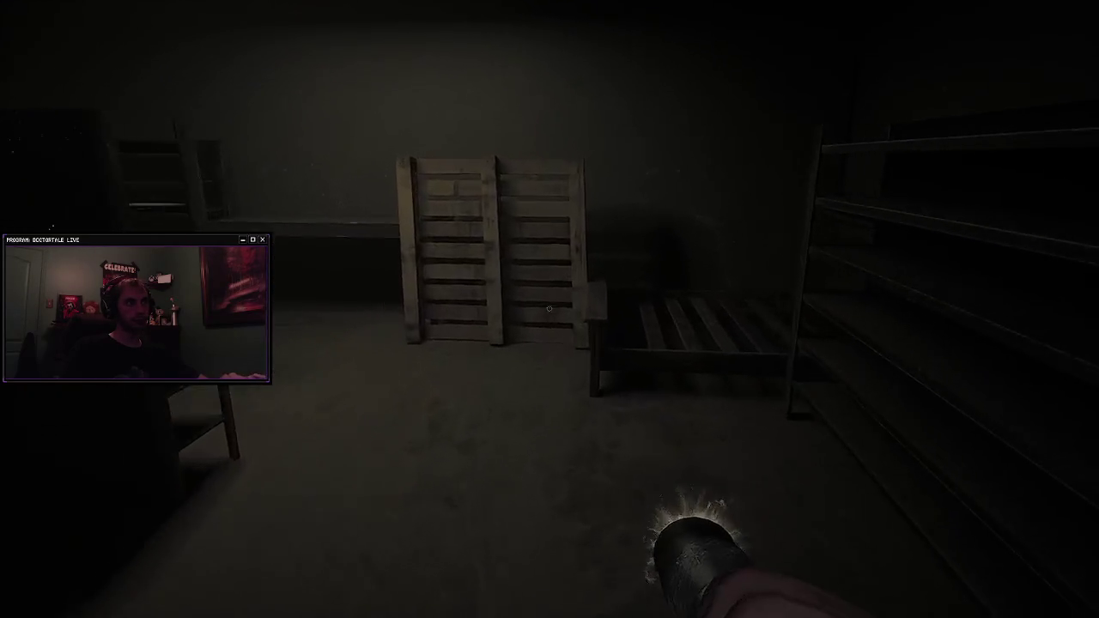
Step: Walk under the ceiling light through the storage room, past the tall shelving and pillar into the lit aisle
key("w")
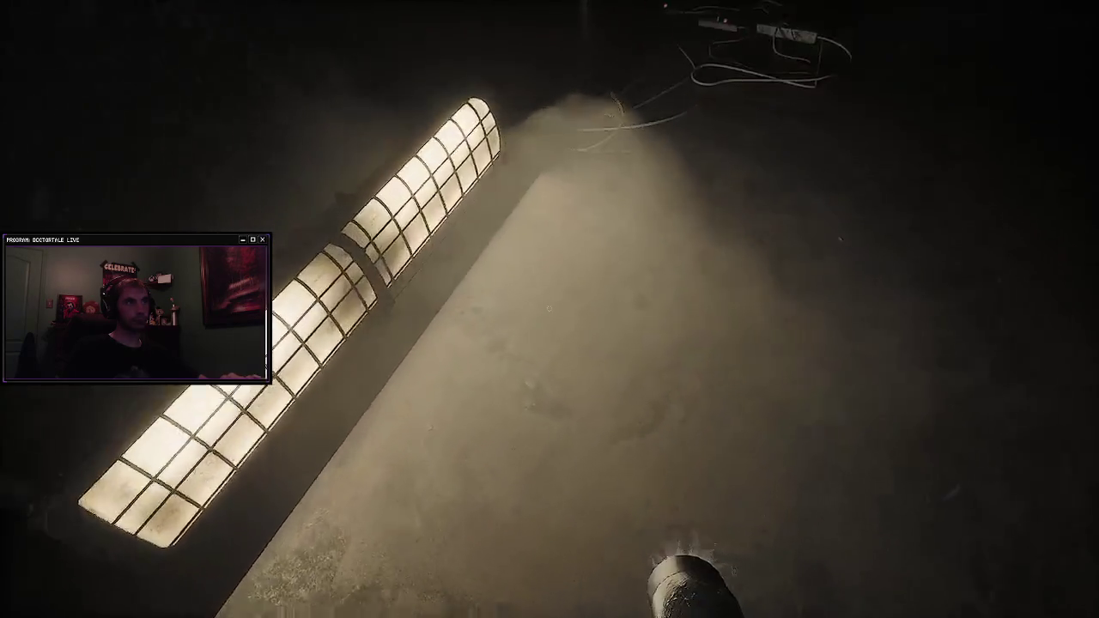
key("w")
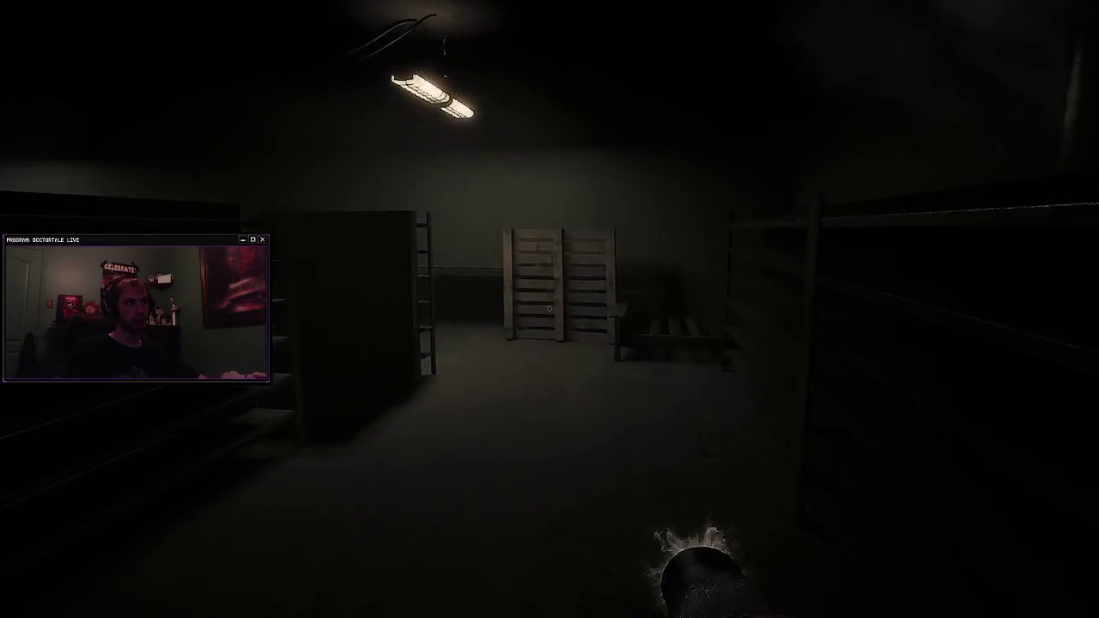
key("w")
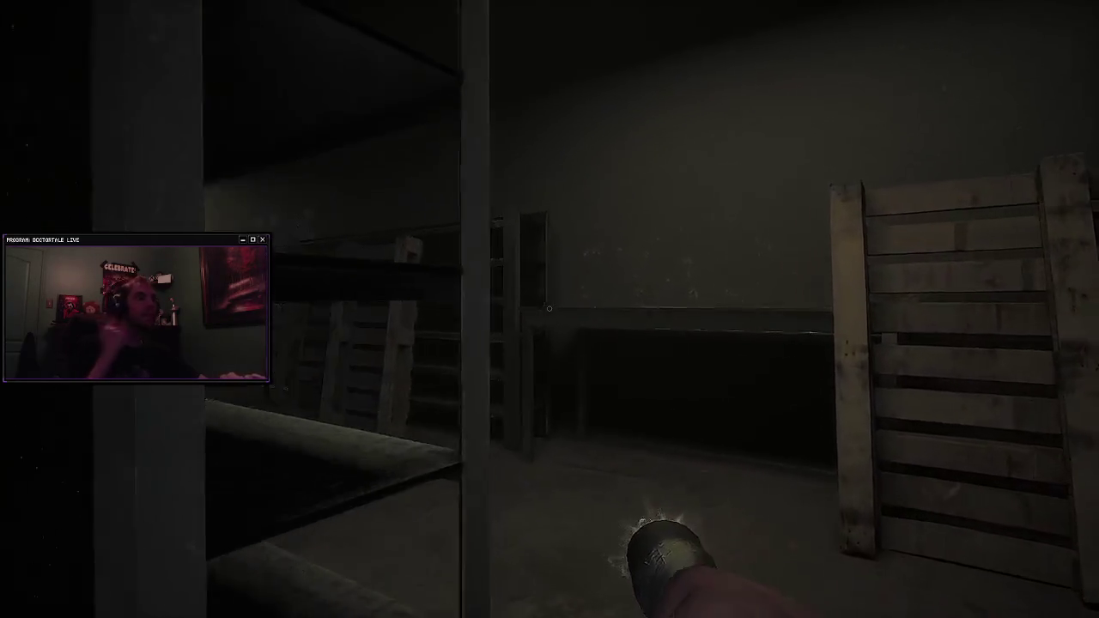
key("w")
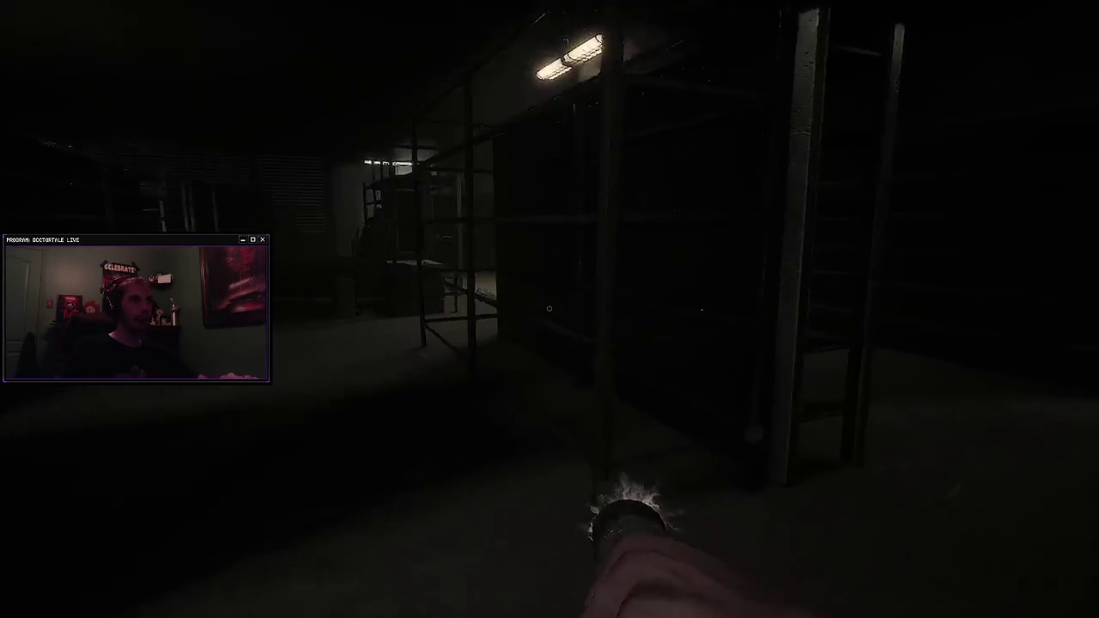
key("w")
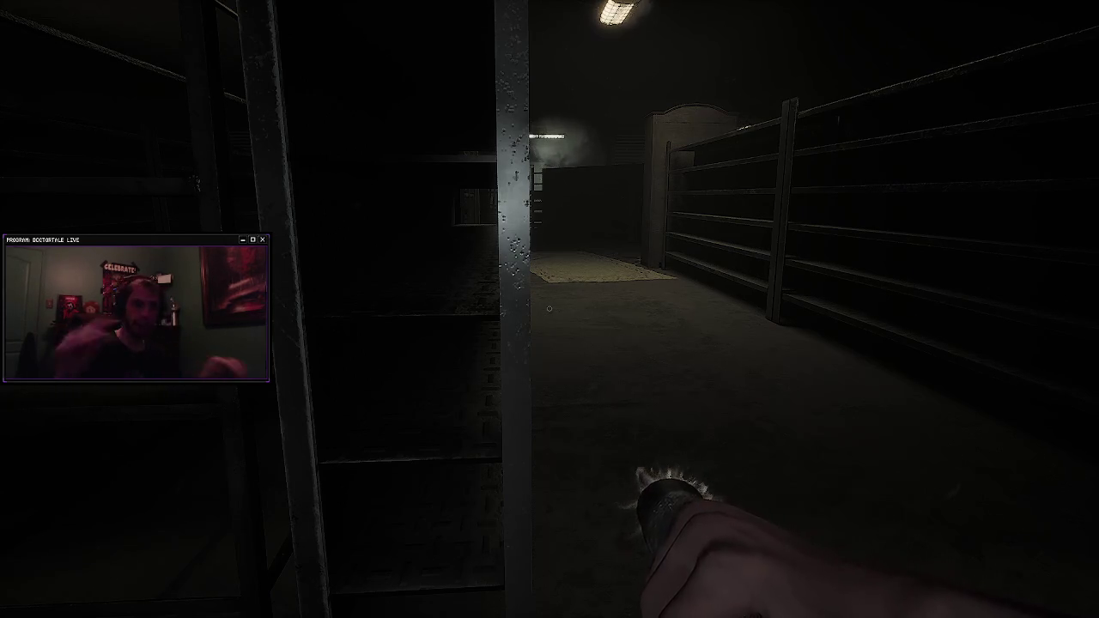
key("w")
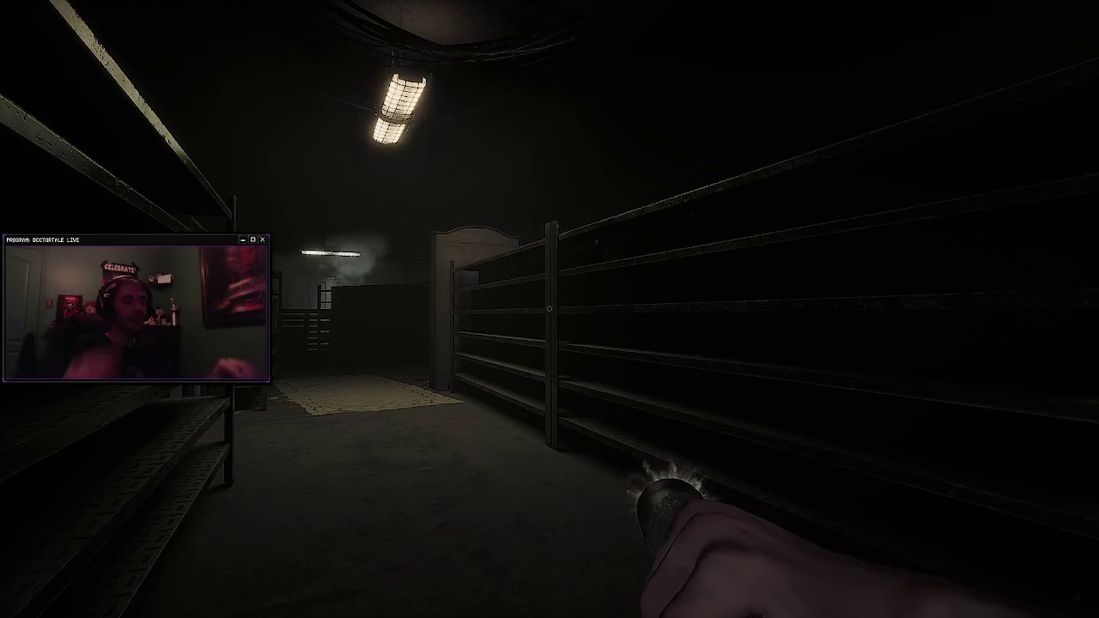
Step: Walk the shelving corridor toward the poster wall, swapping to the scanner and back with Q
key("w")
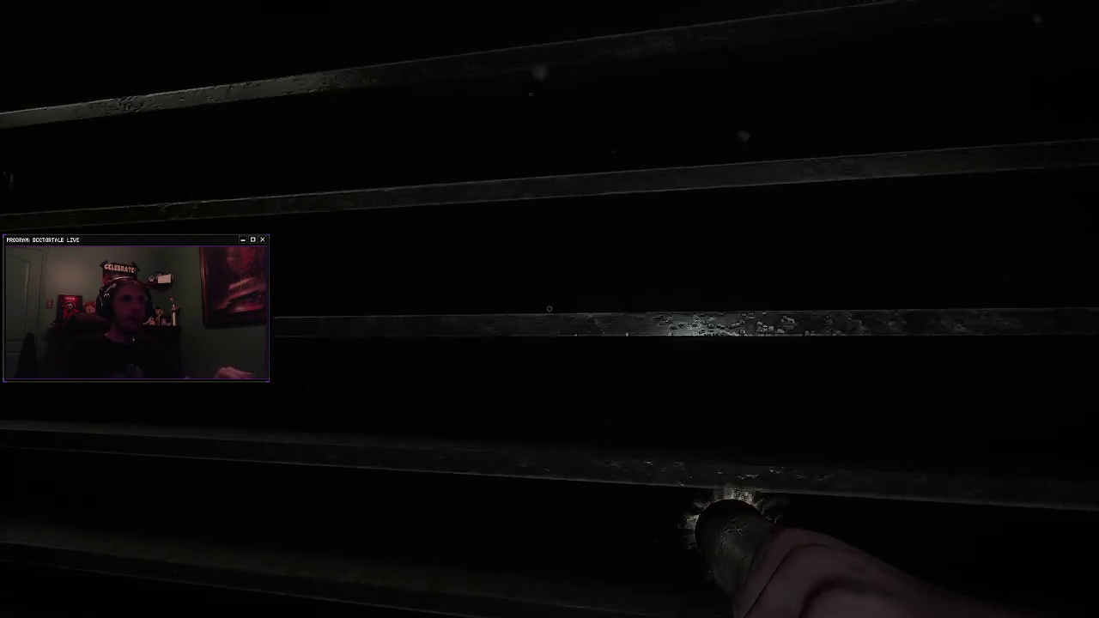
key("w")
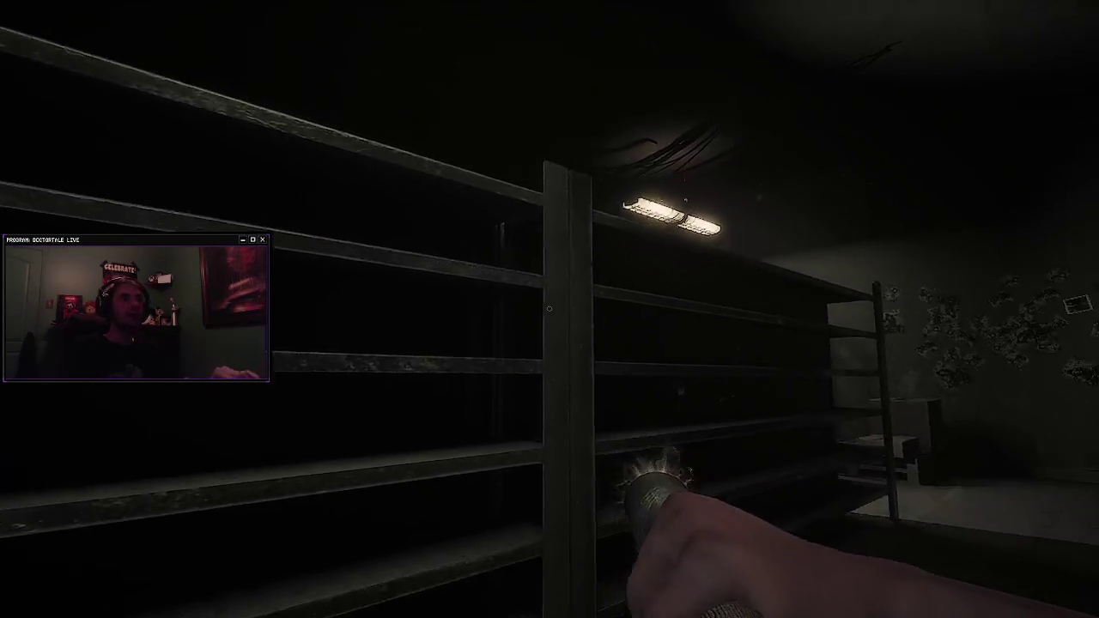
key("w")
key("q")
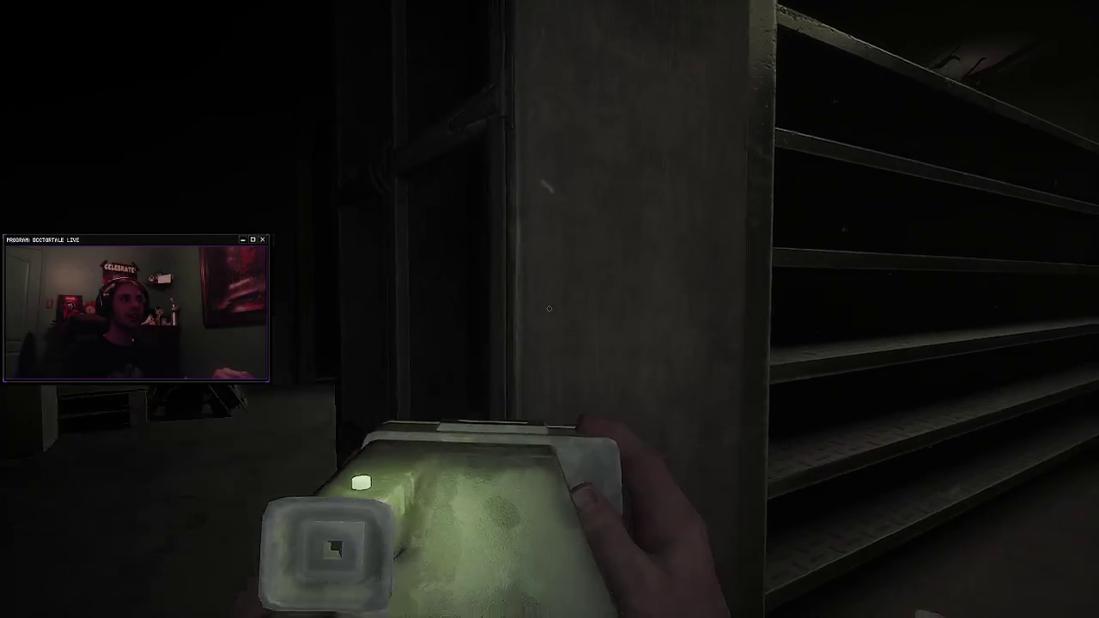
key("w")
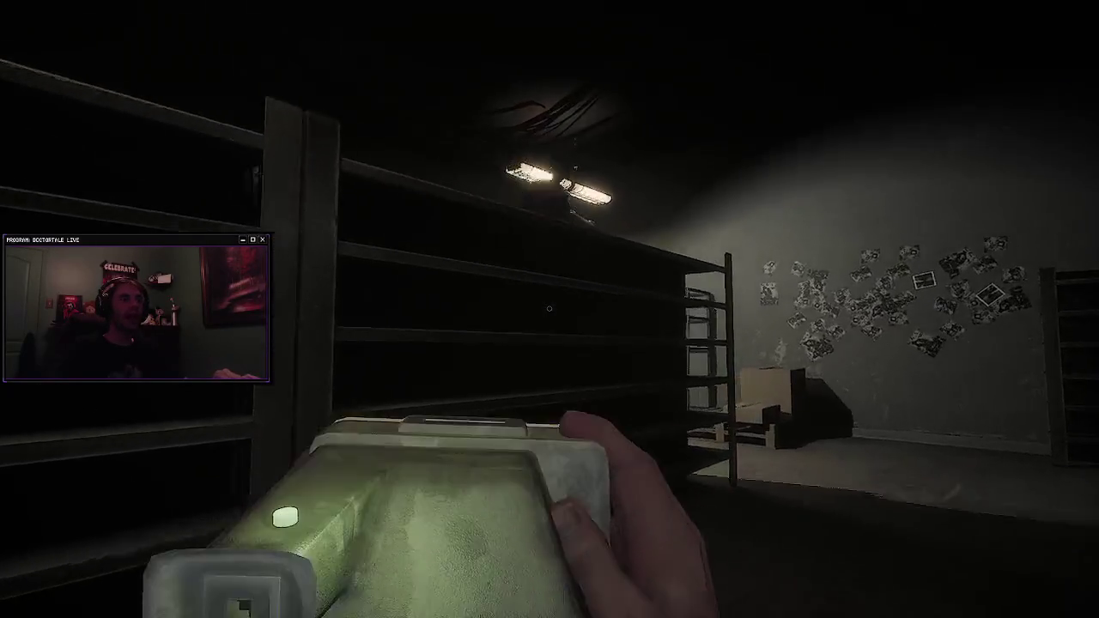
key("w")
key("q")
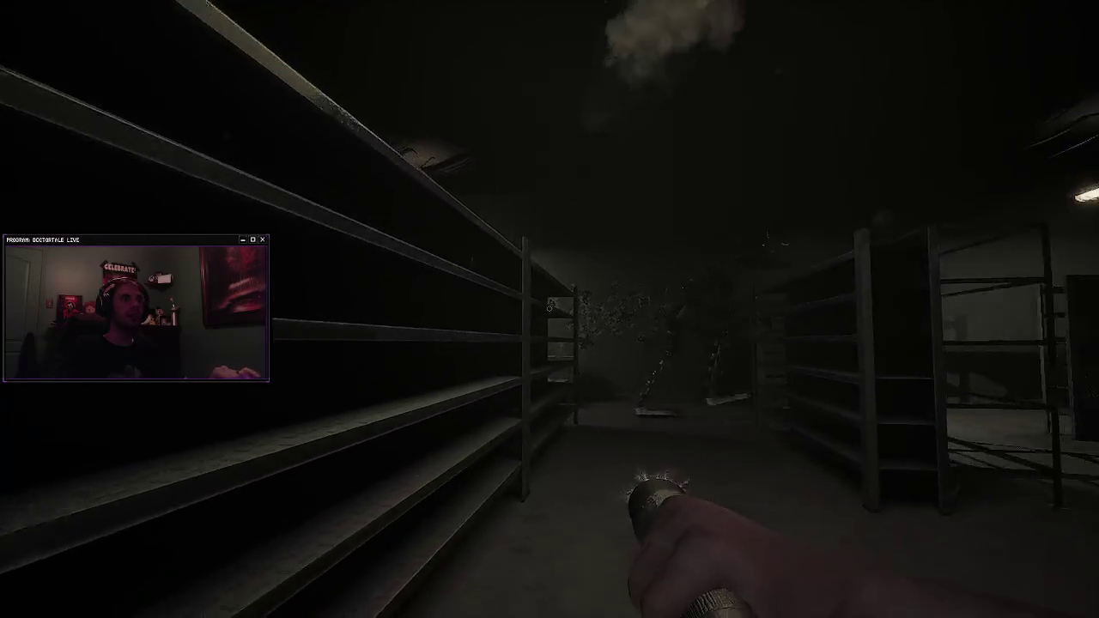
Step: Enter the dark room through the doorway, cross to the desk and cabinet toggling items, then lower the device
key("w")
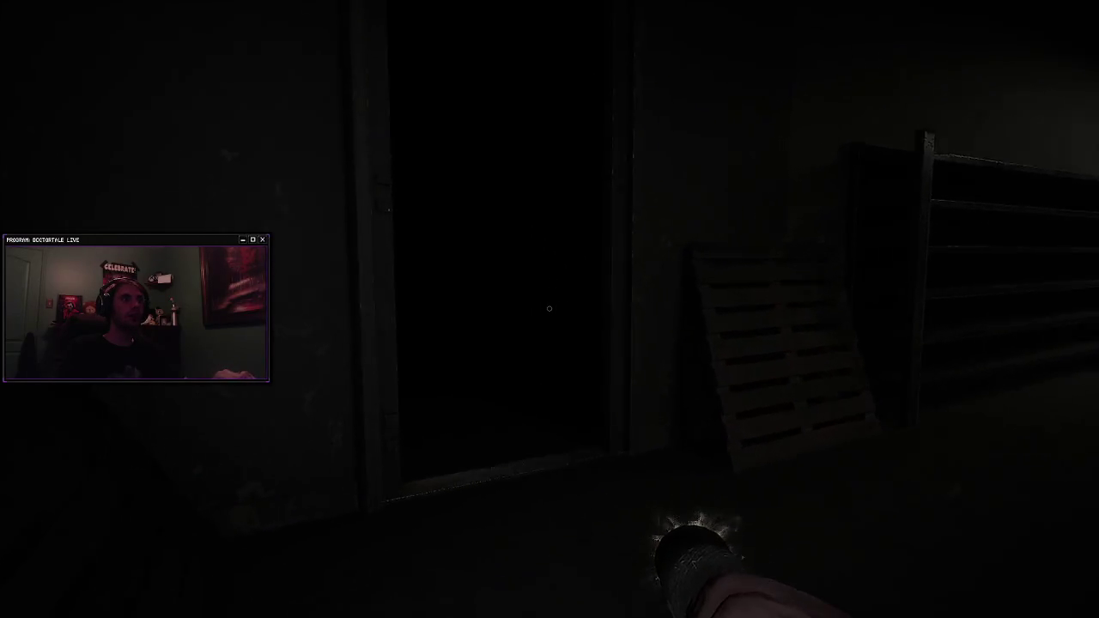
key("w")
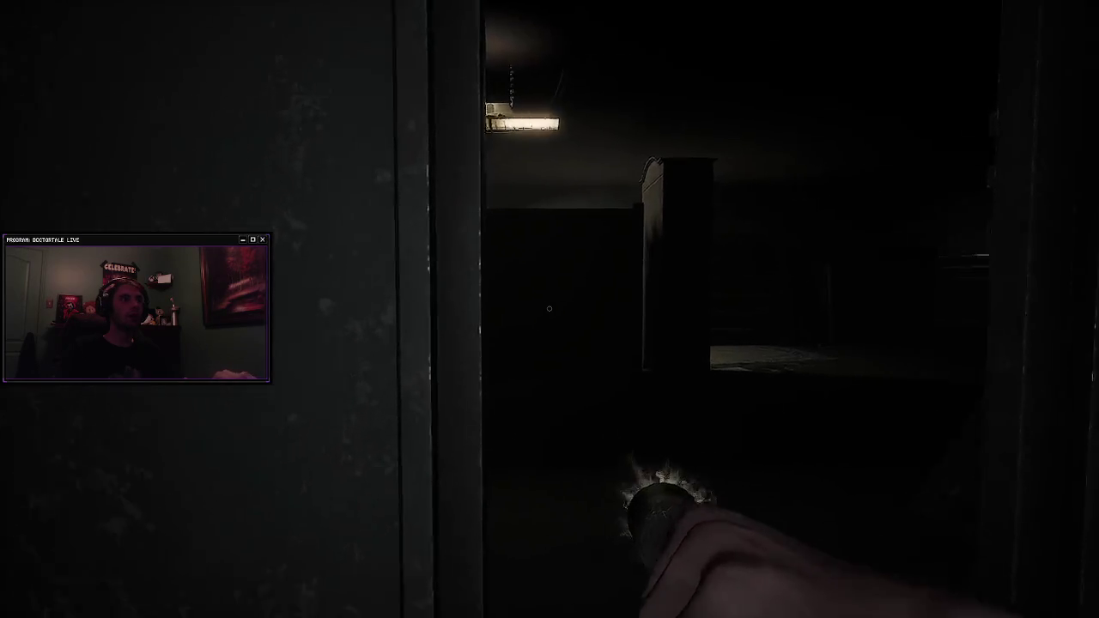
key("w")
key("q")
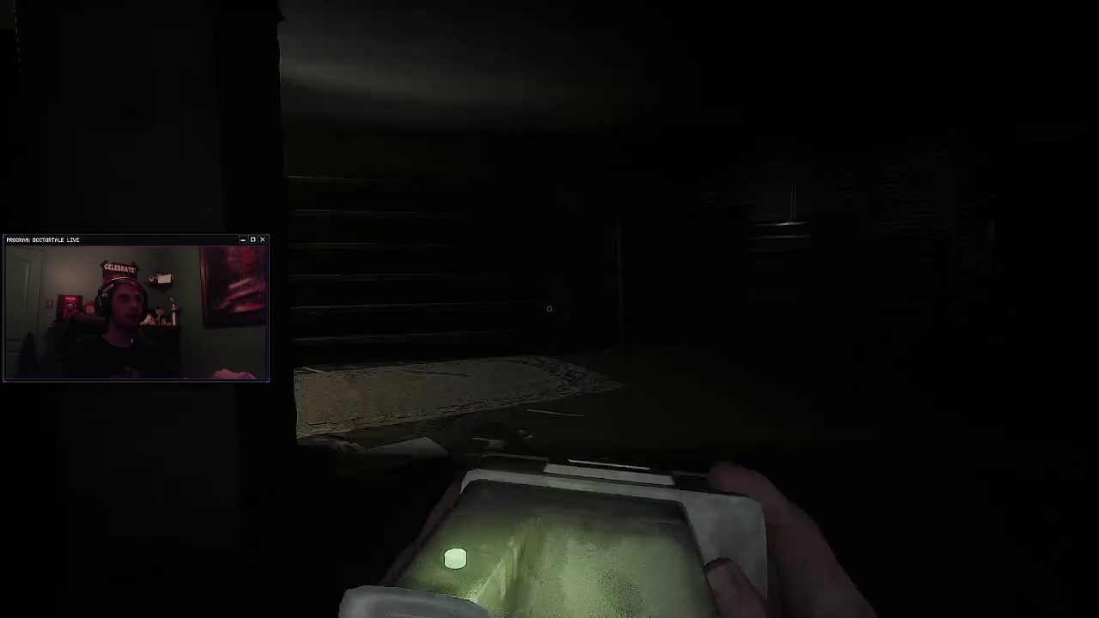
key("w")
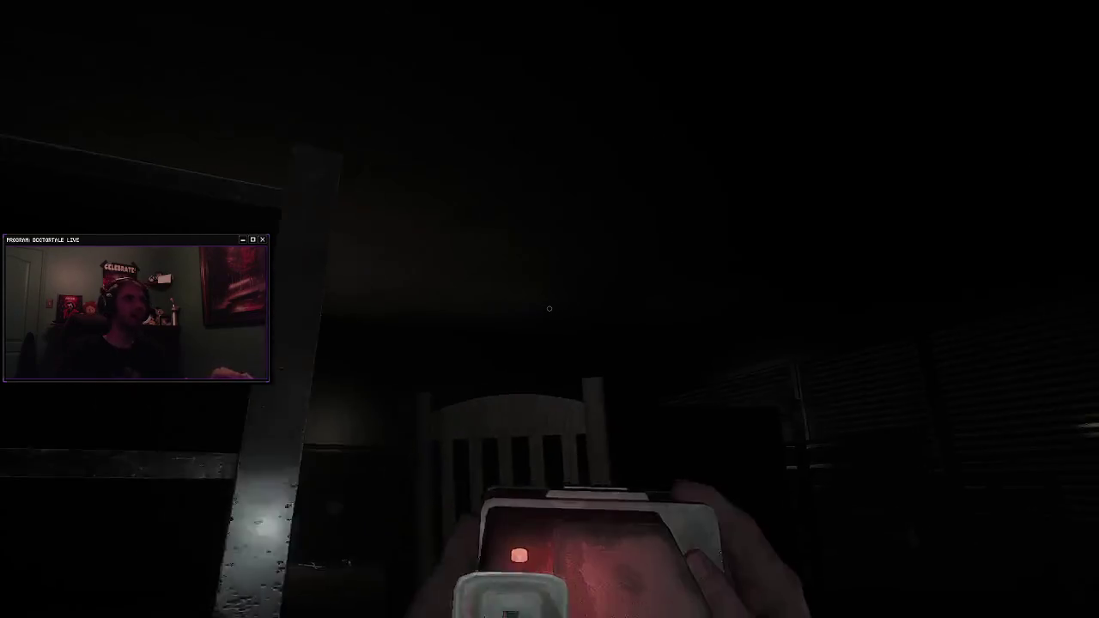
key("q")
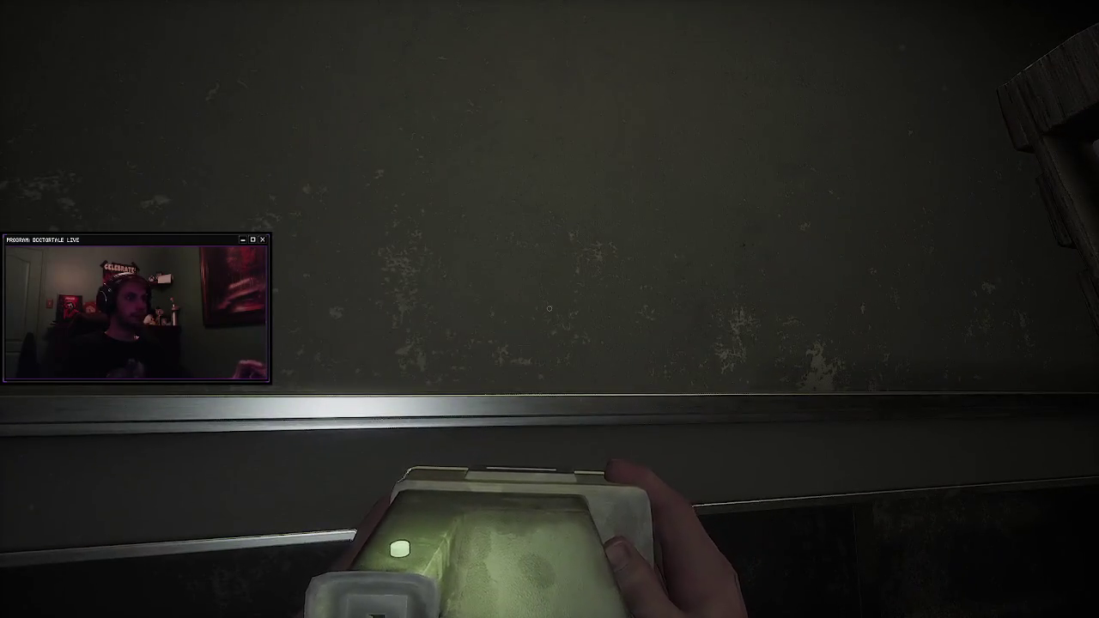
right_click(549, 308)
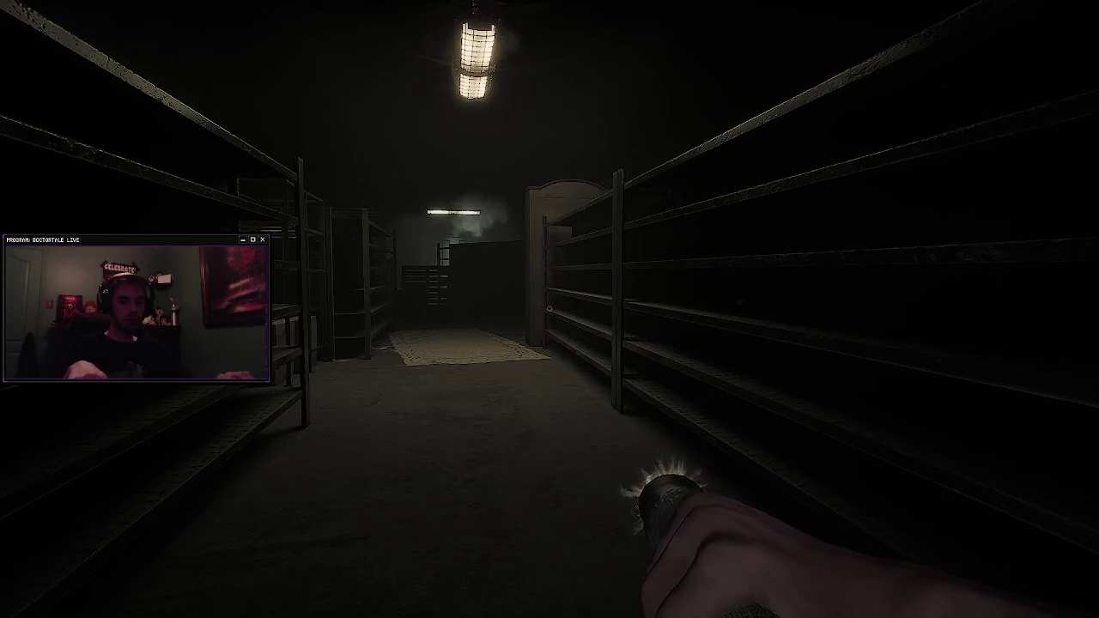
Step: Walk down the shelf aisle and use the scanner on the glowing pickup
key("w")
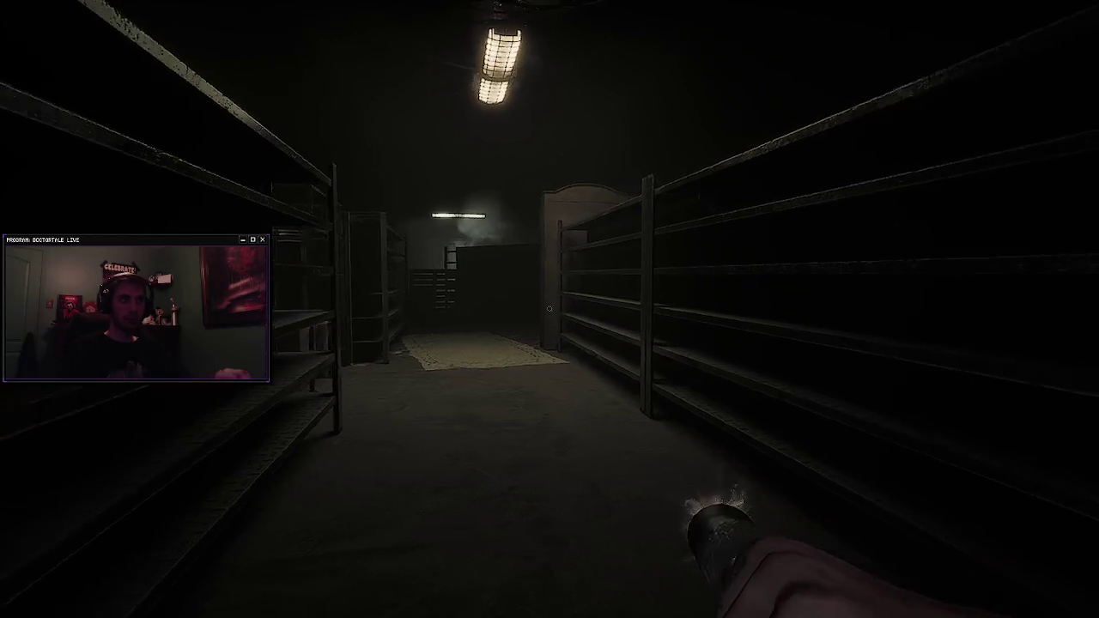
key("w")
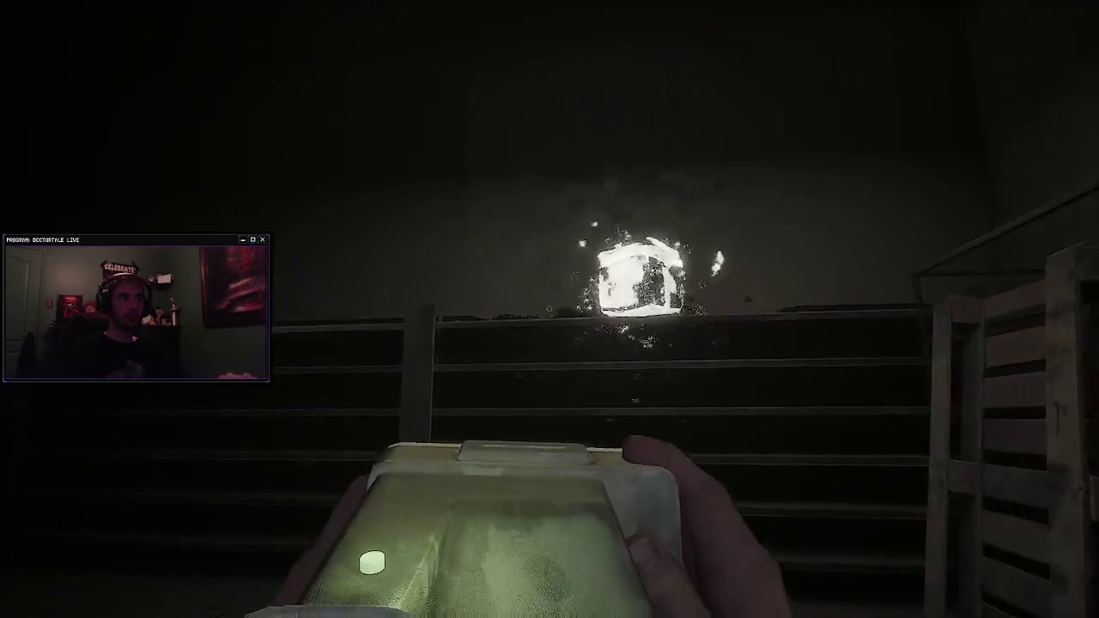
left_click(550, 309)
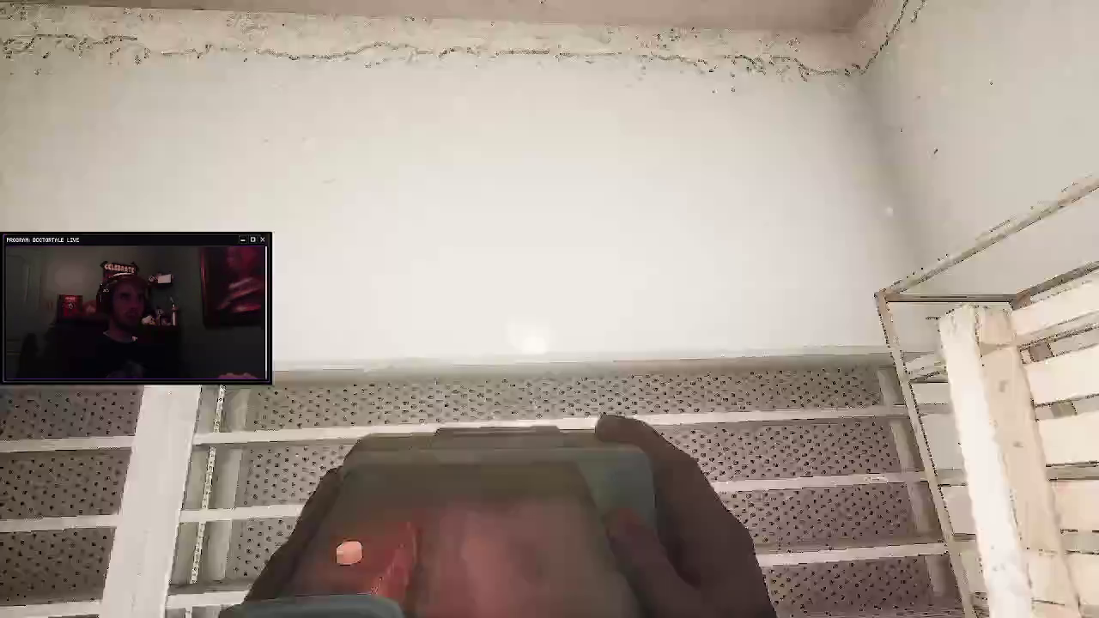
key("w")
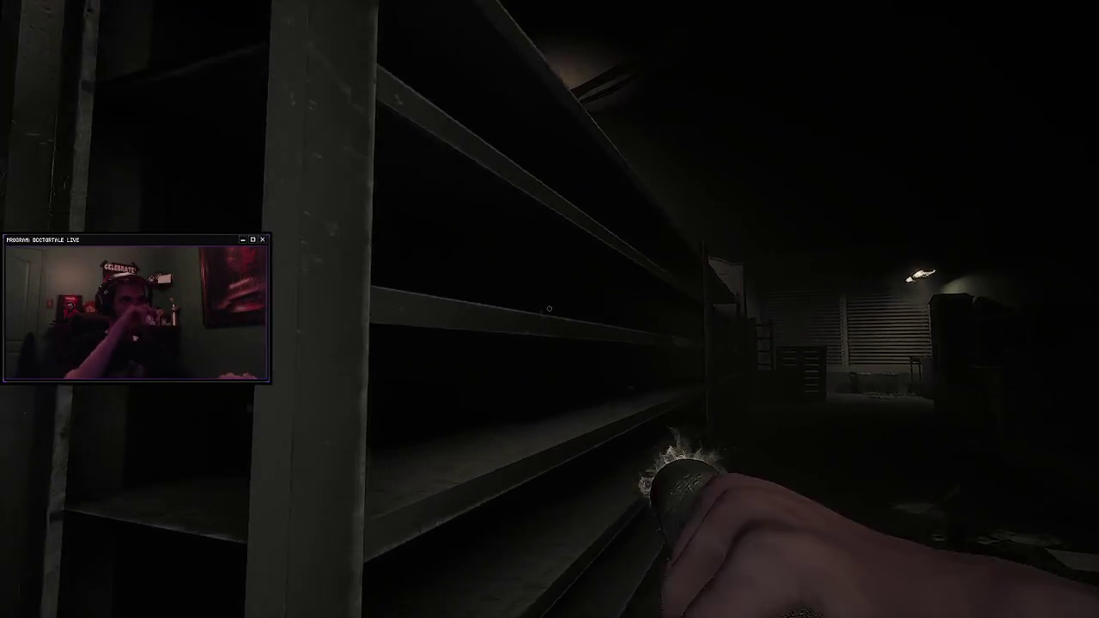
Step: Walk out past the pallets to the lit double door, equipping the scanner with 2
key("w")
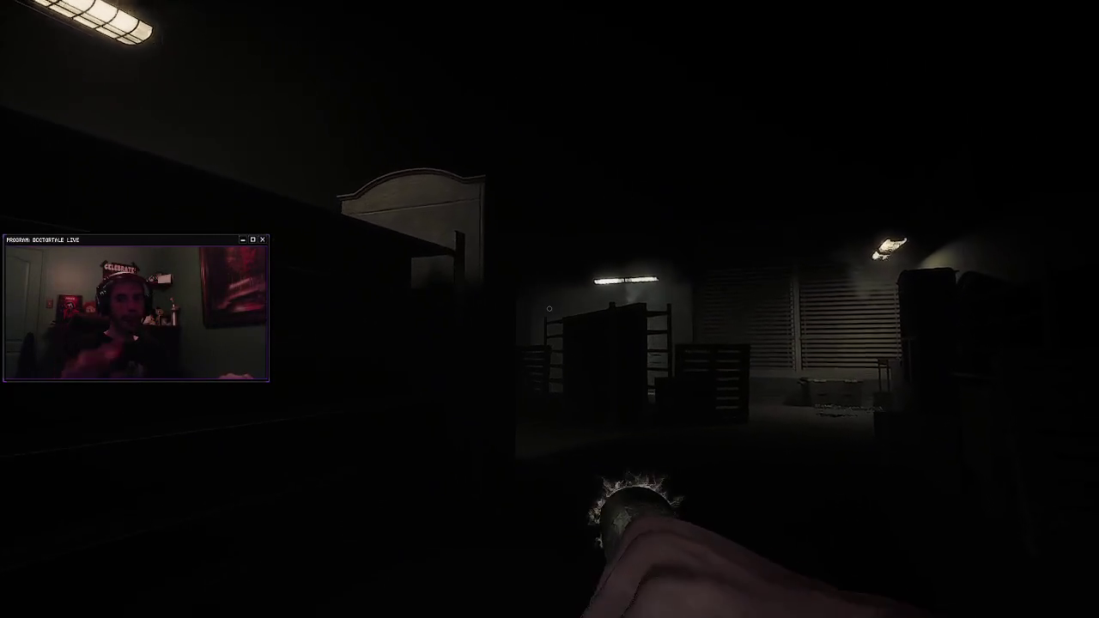
key("w")
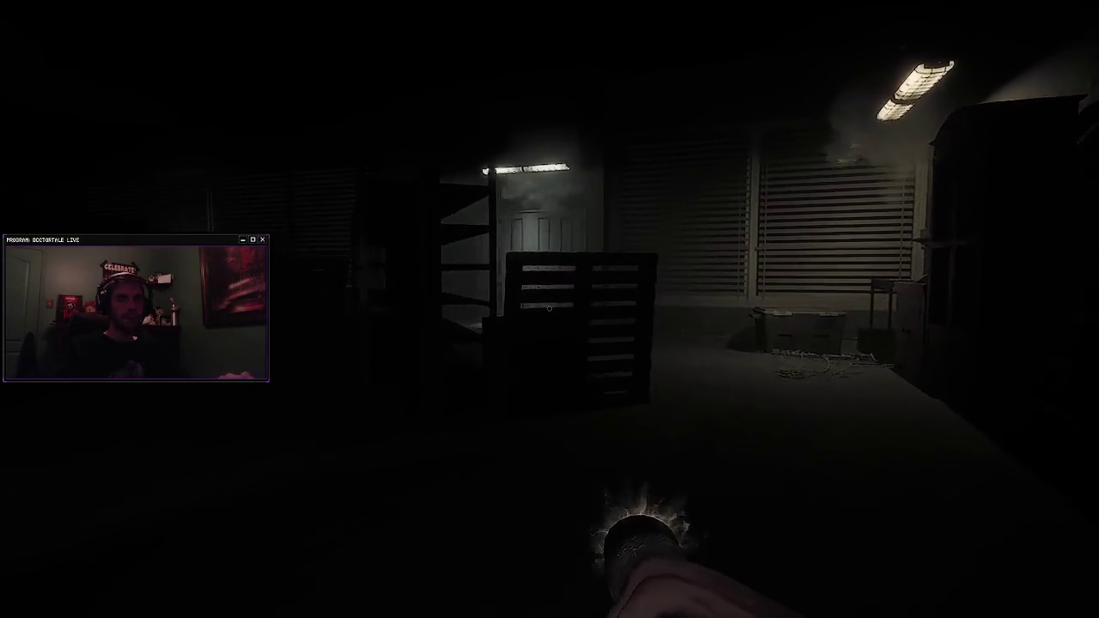
key("w")
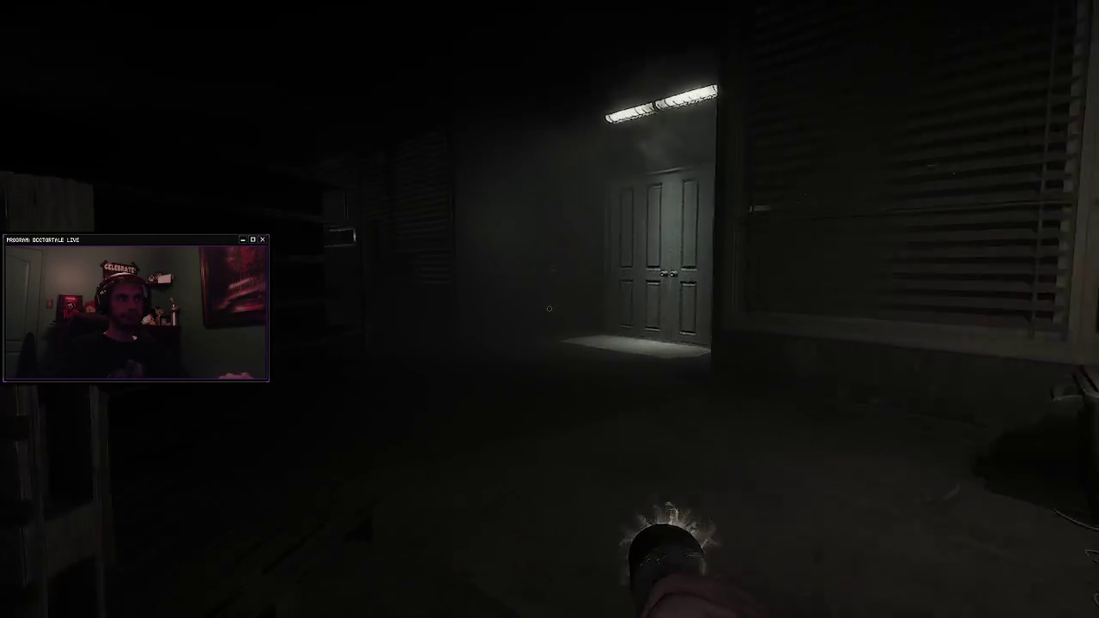
key("2")
key("w")
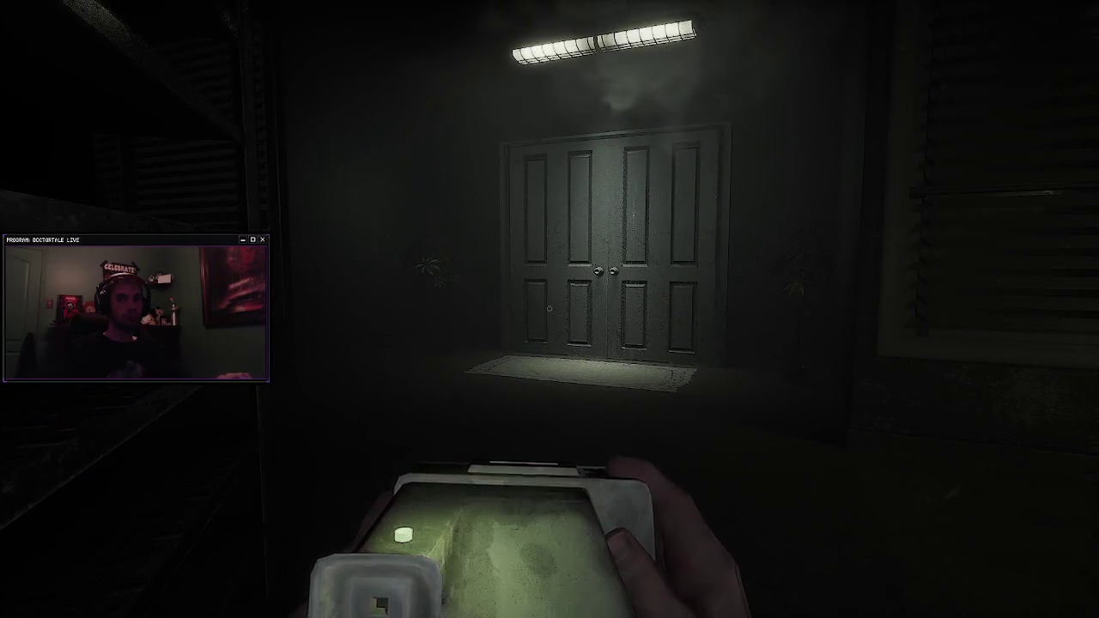
Step: Toggle the scanner view with F at the double doors, then walk past the pillar along the shelving
key("w")
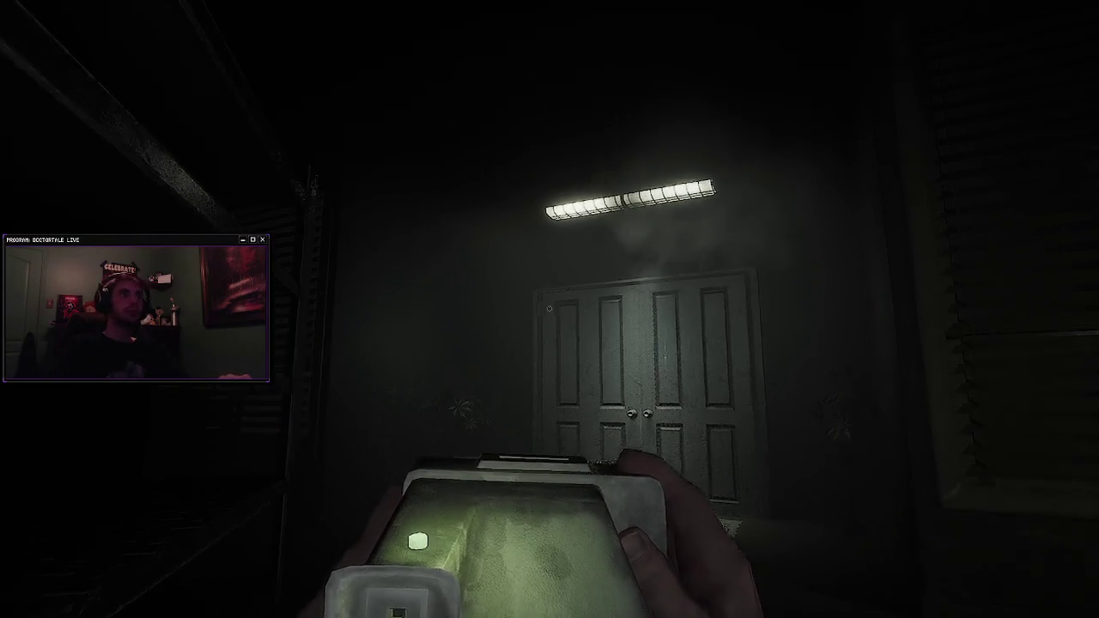
key("f")
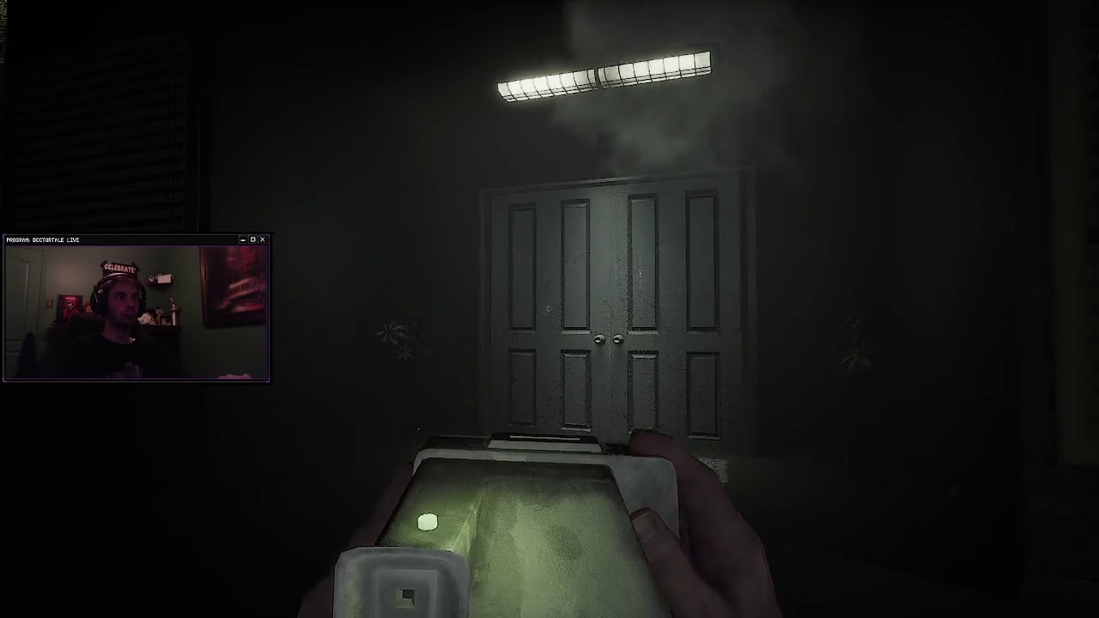
key("f")
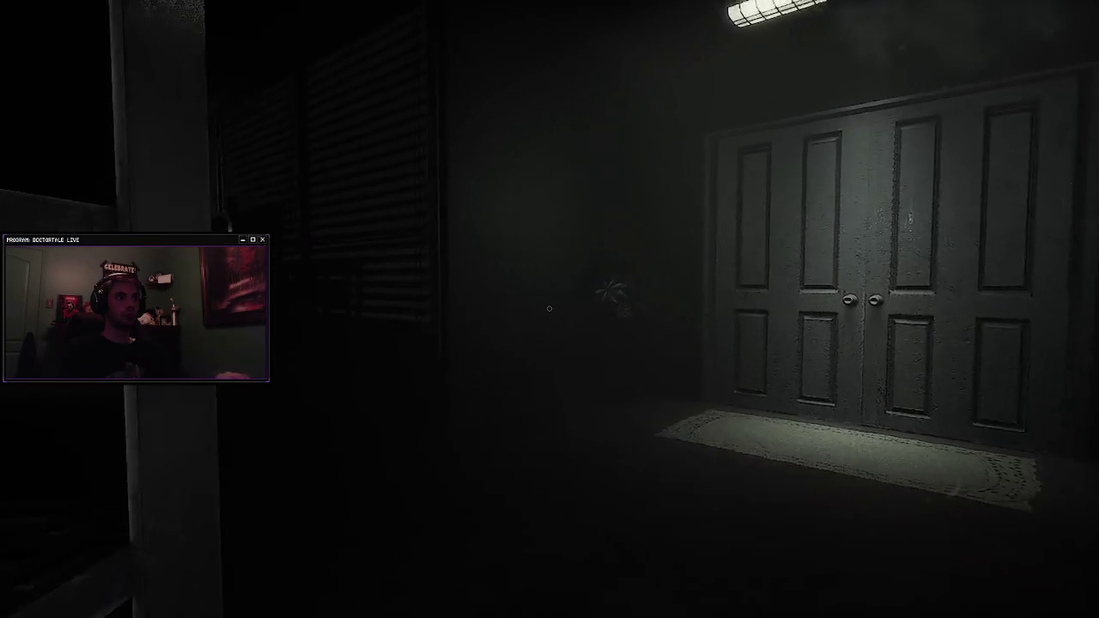
key("f")
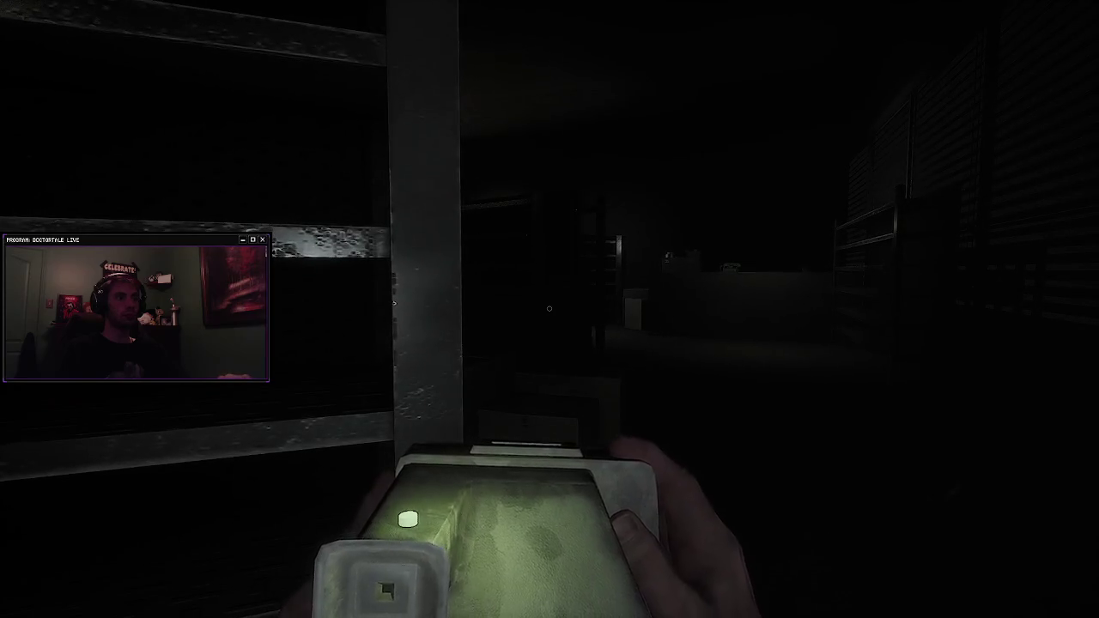
key("w")
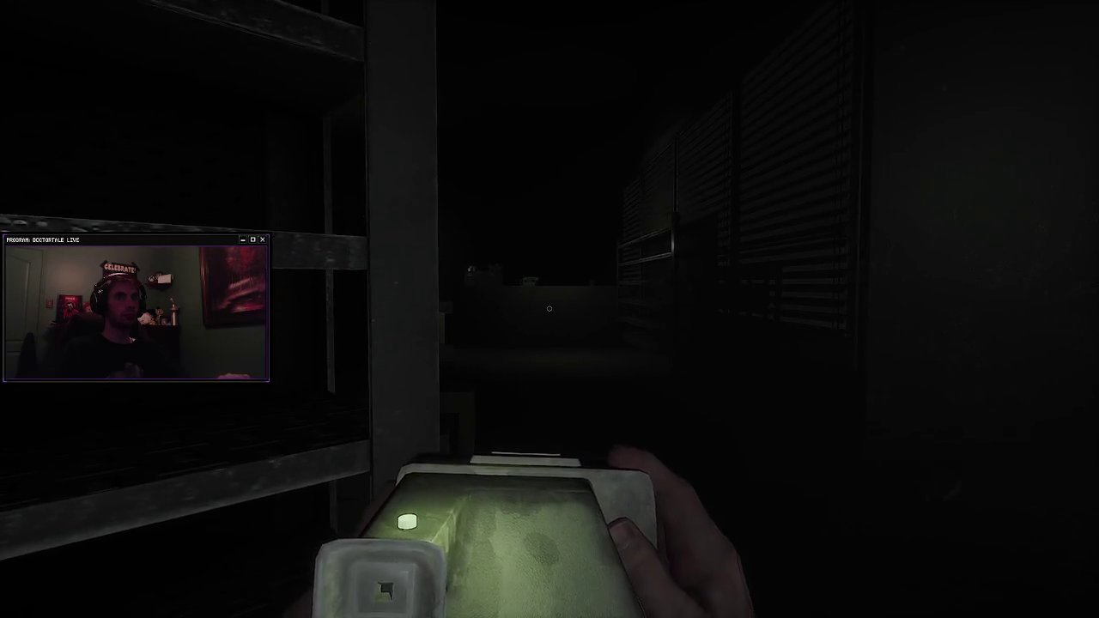
key("w")
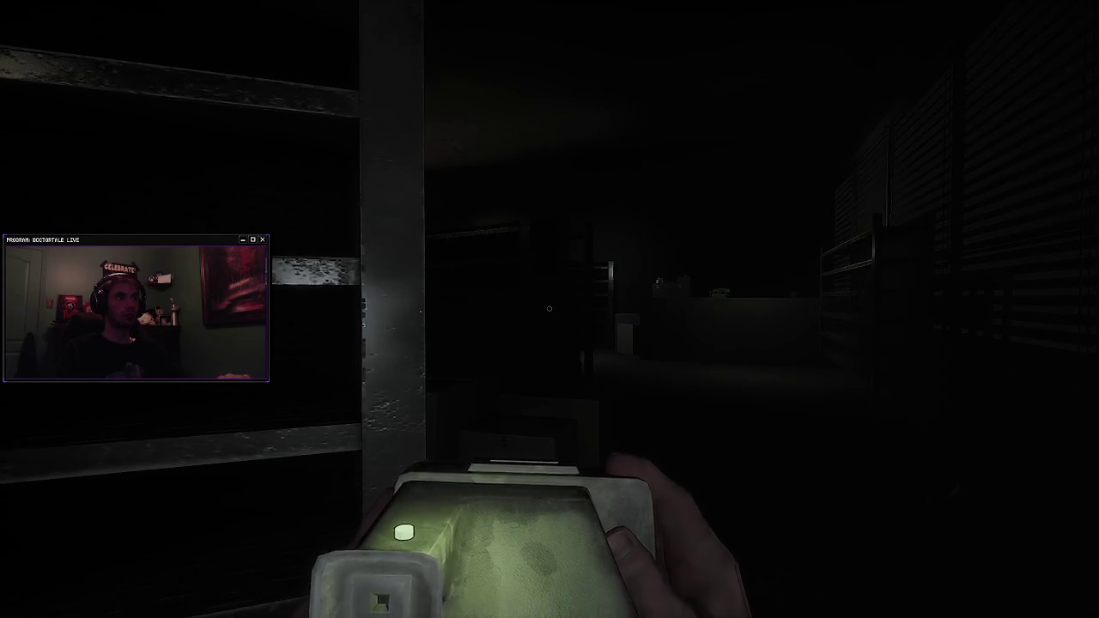
mouse_move(550, 309)
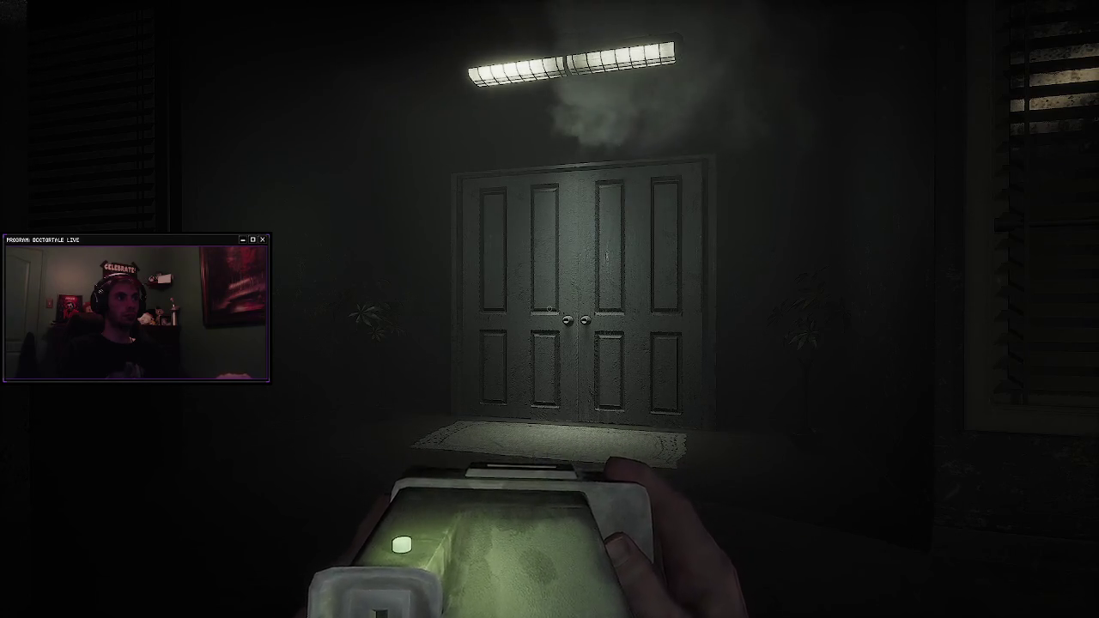
key("w")
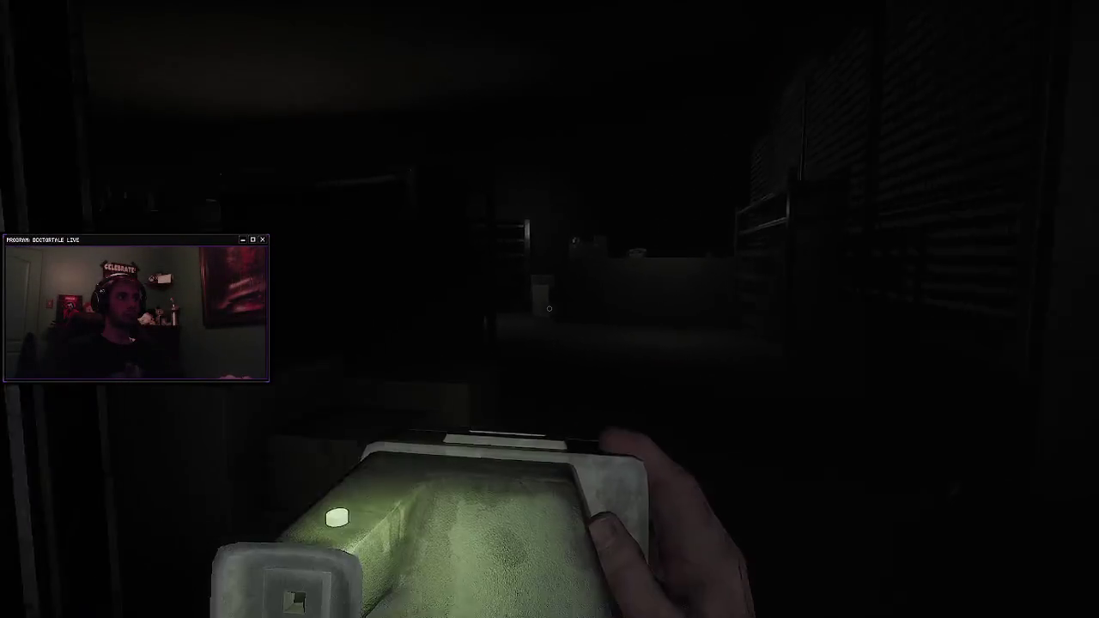
Step: Walk through the shelf room and along the shelving aisles toward the pallet until the scanner glows red
key("w")
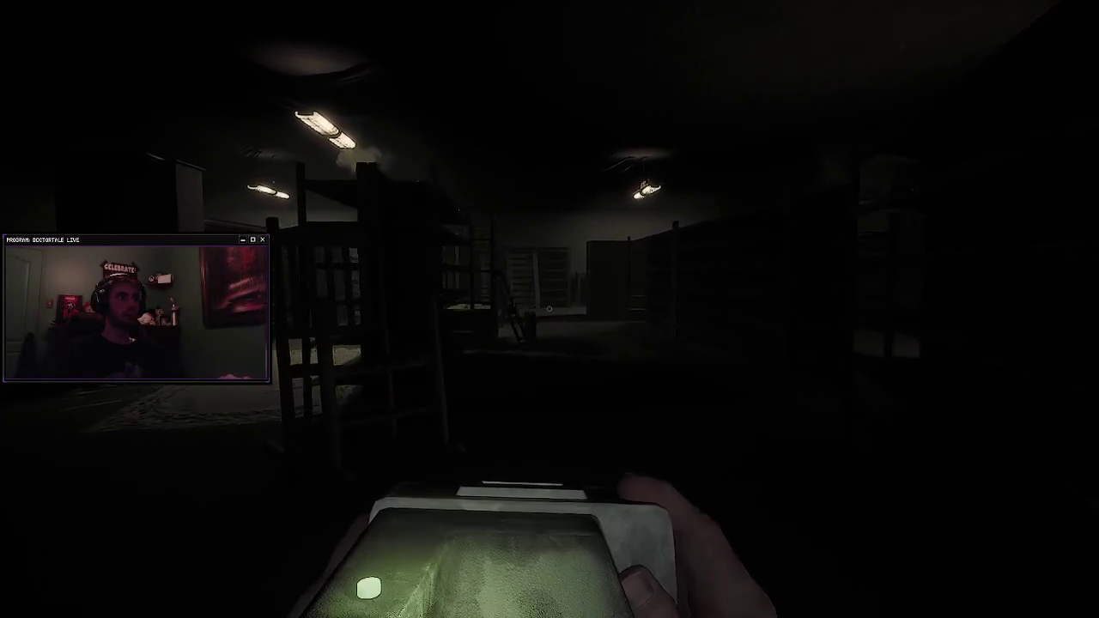
key("w")
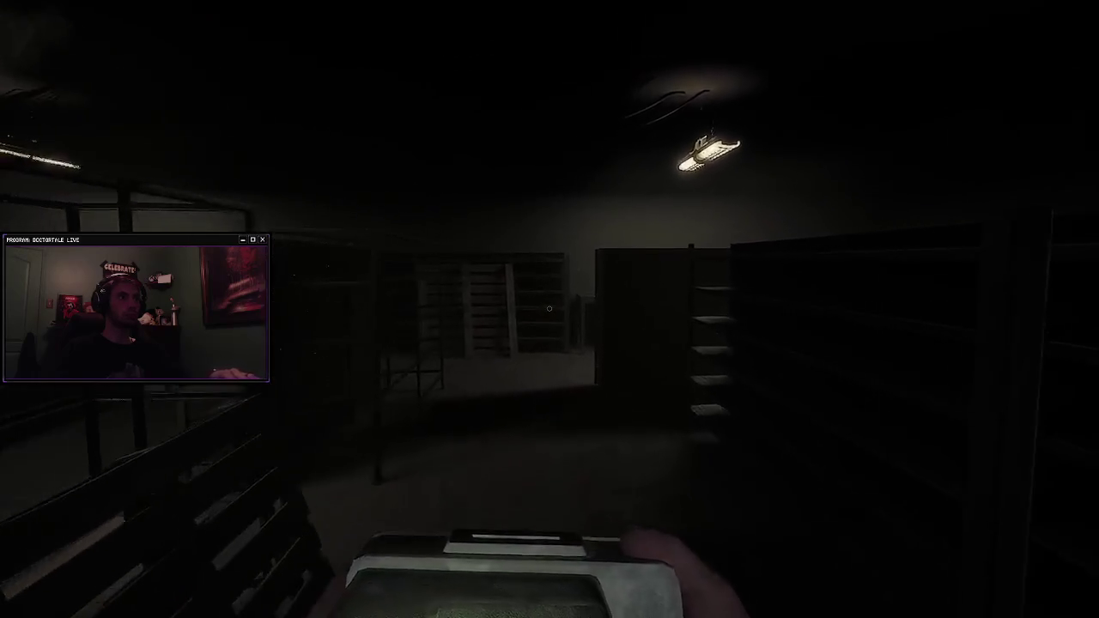
key("w")
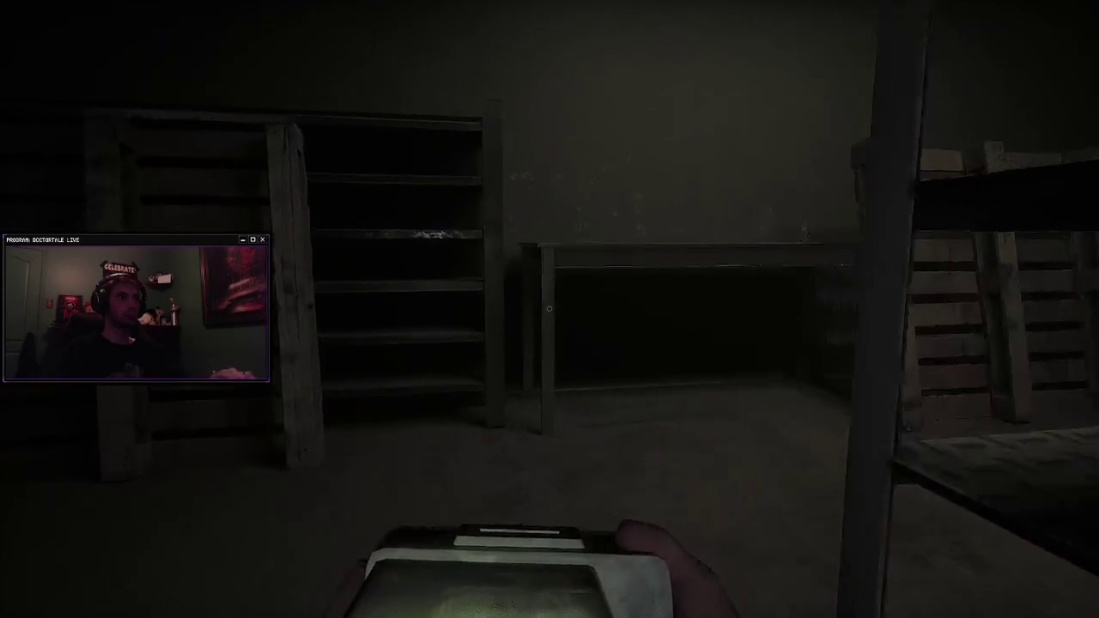
key("w")
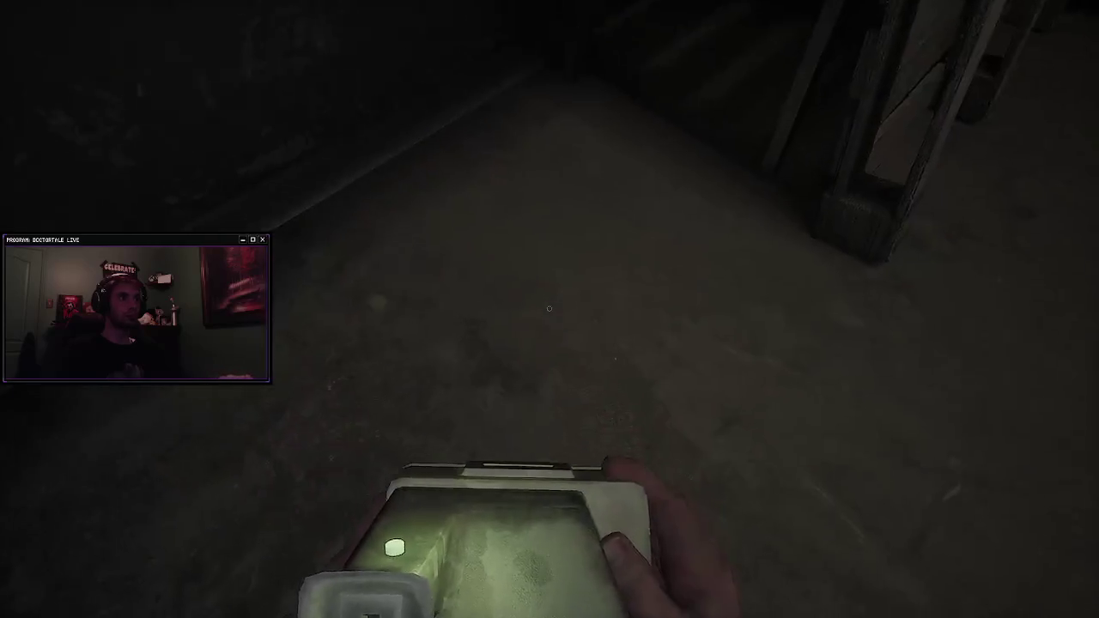
key("w")
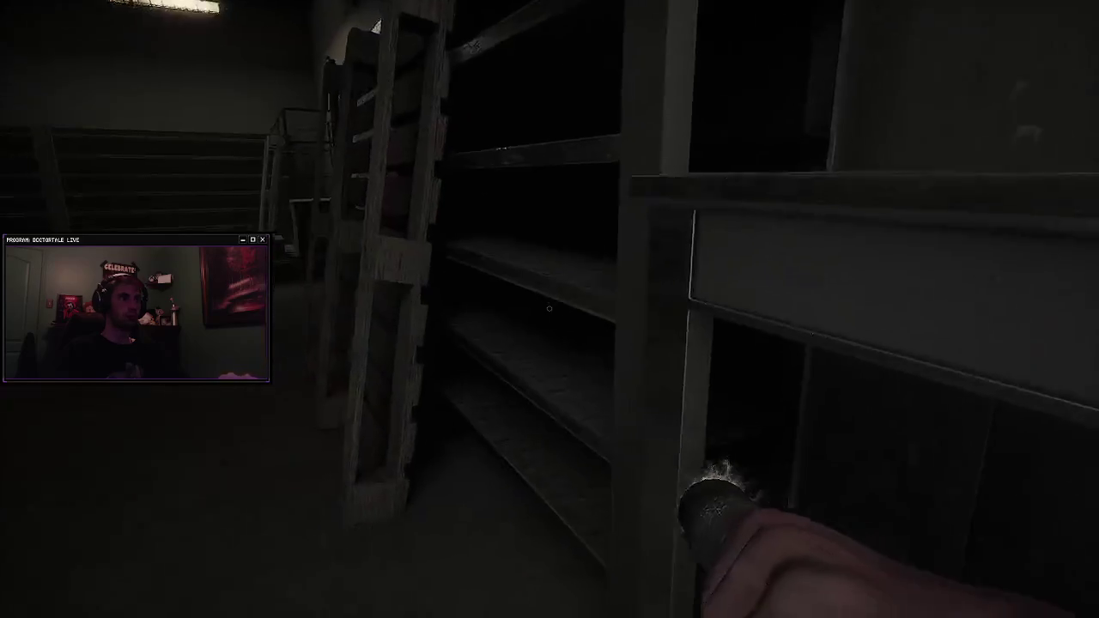
key("w")
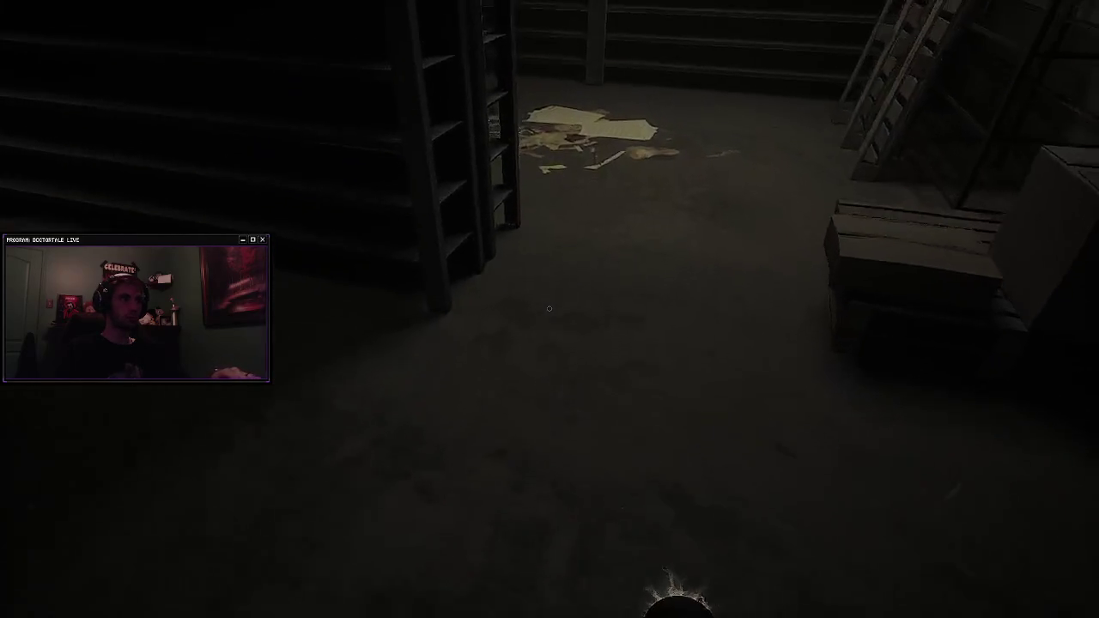
key("w")
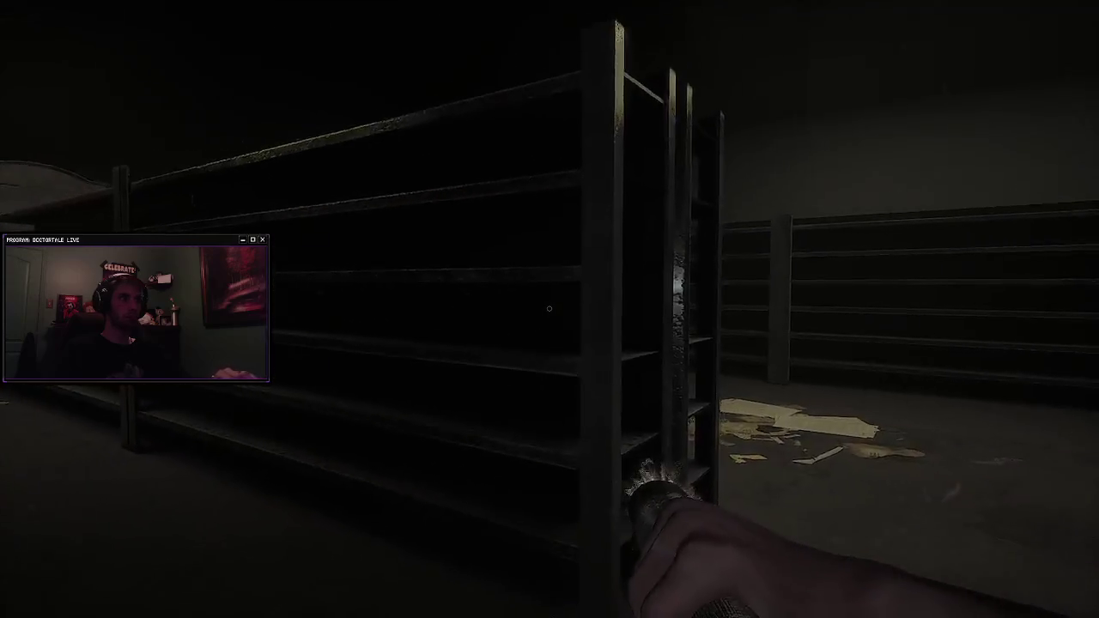
key("w")
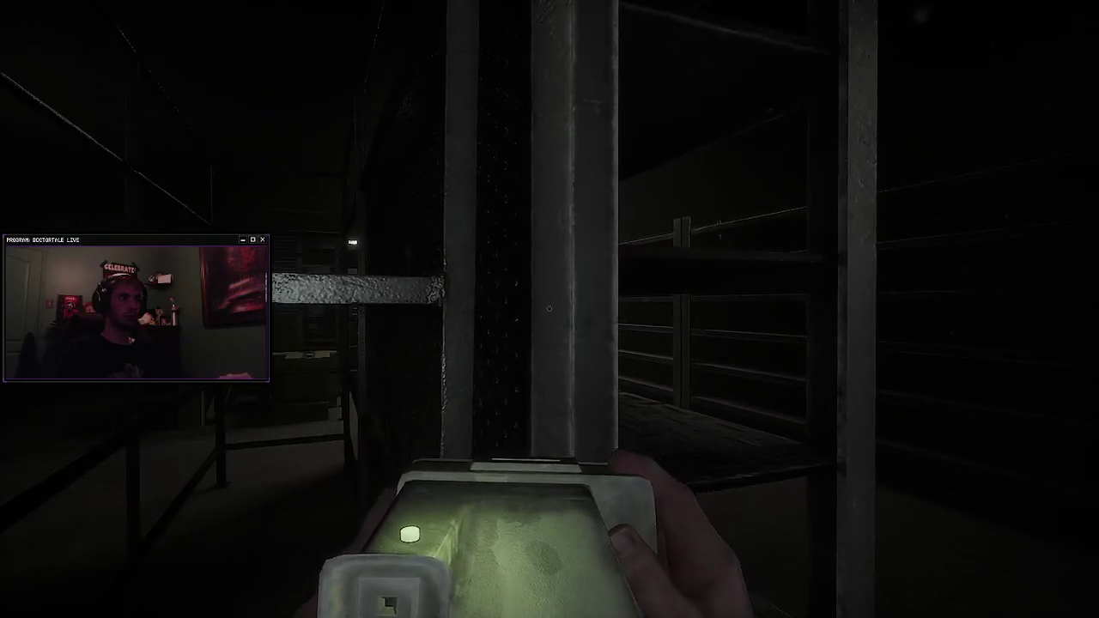
mouse_move(549, 308)
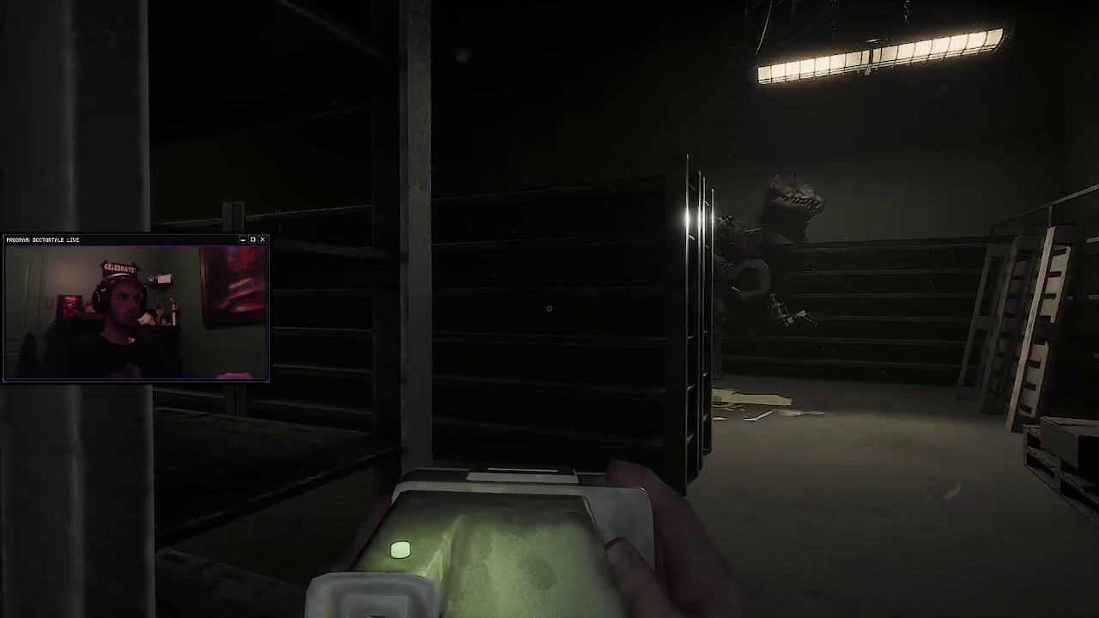
key("w")
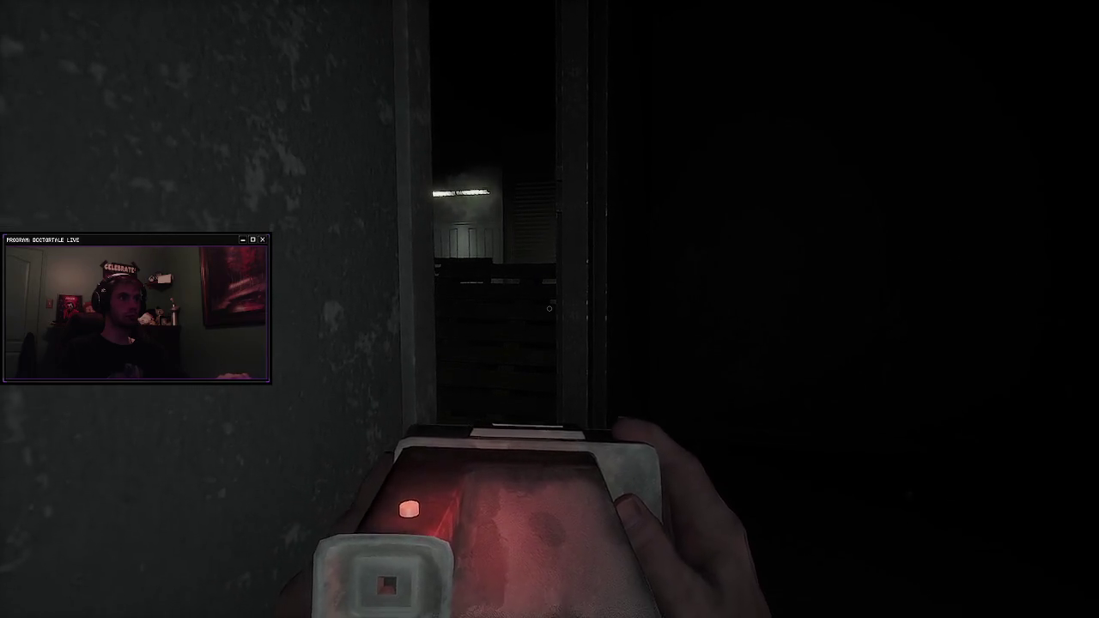
Step: Swap the red-lit scanner for the lighter
key("f")
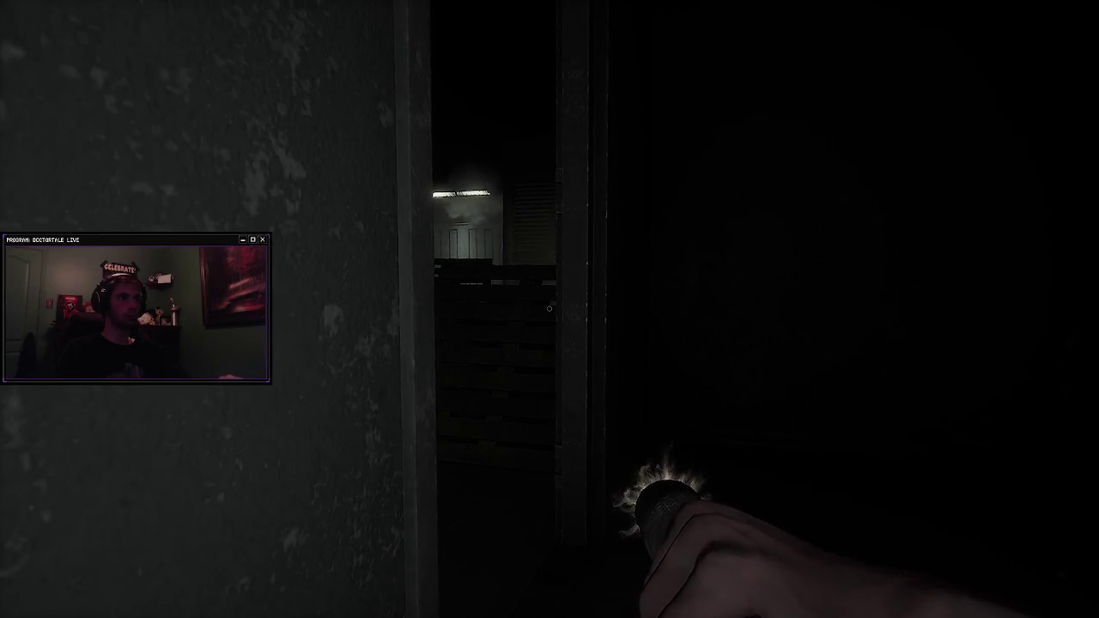
Step: Walk through the dark doorway and across the storage room to face the lit double doors
key("w")
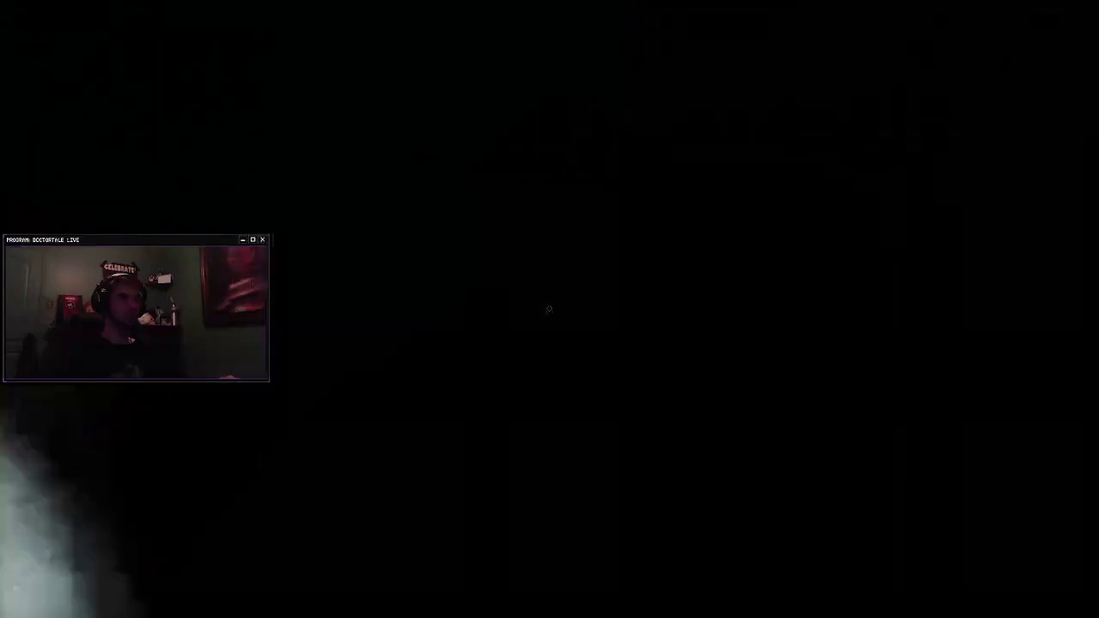
key("w")
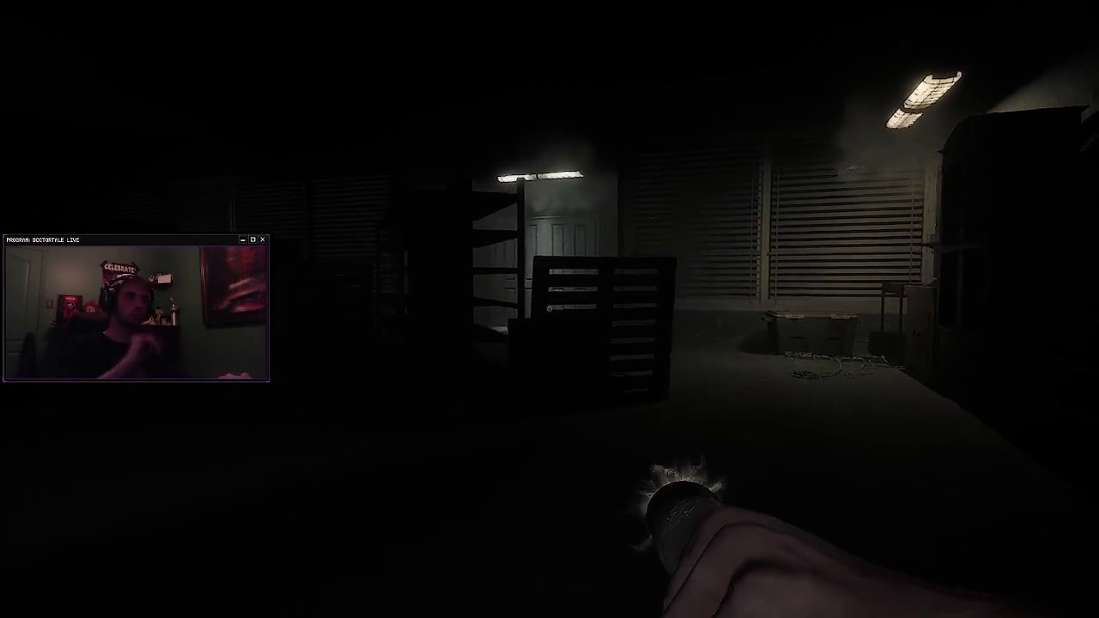
key("w")
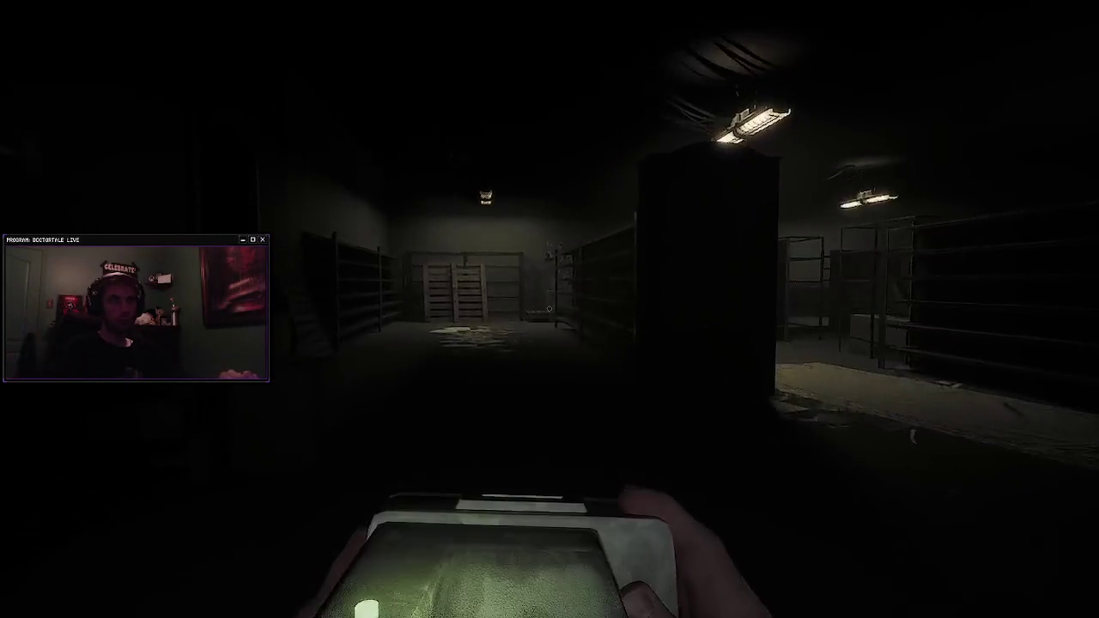
Step: Walk into the shelving room, swap the scanner for the lighter, and toss the glowing item onto the rack
key("w")
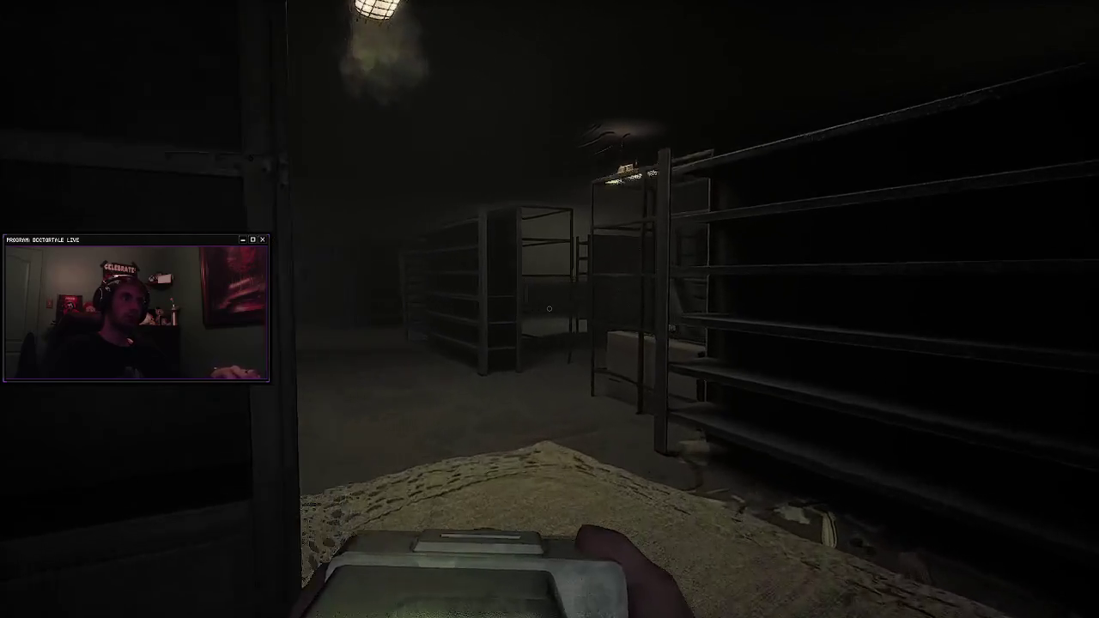
key("w")
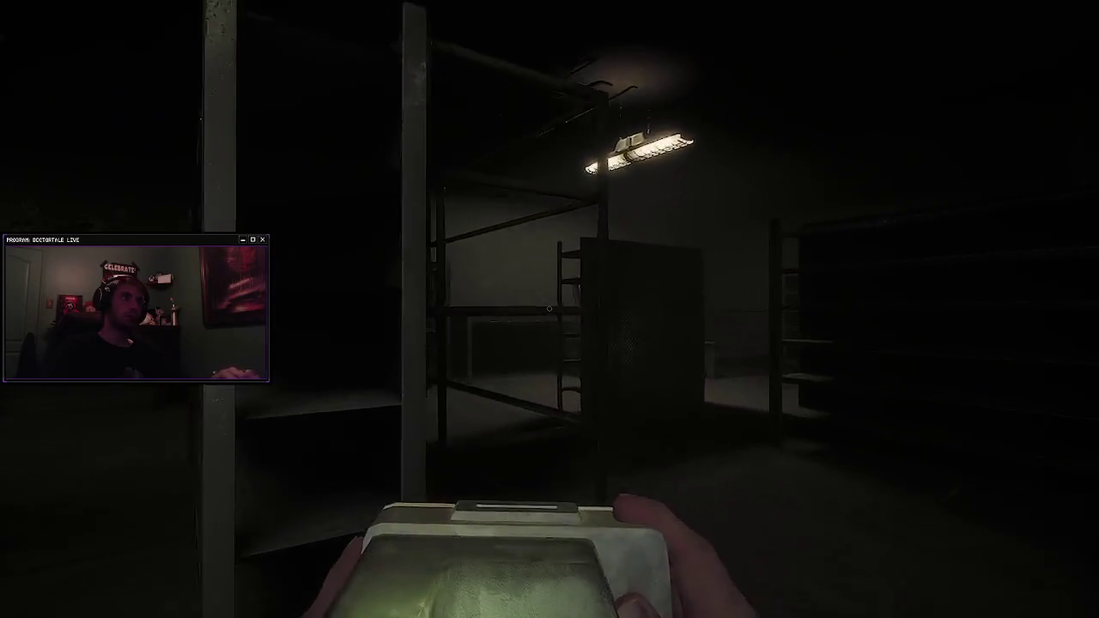
key("w")
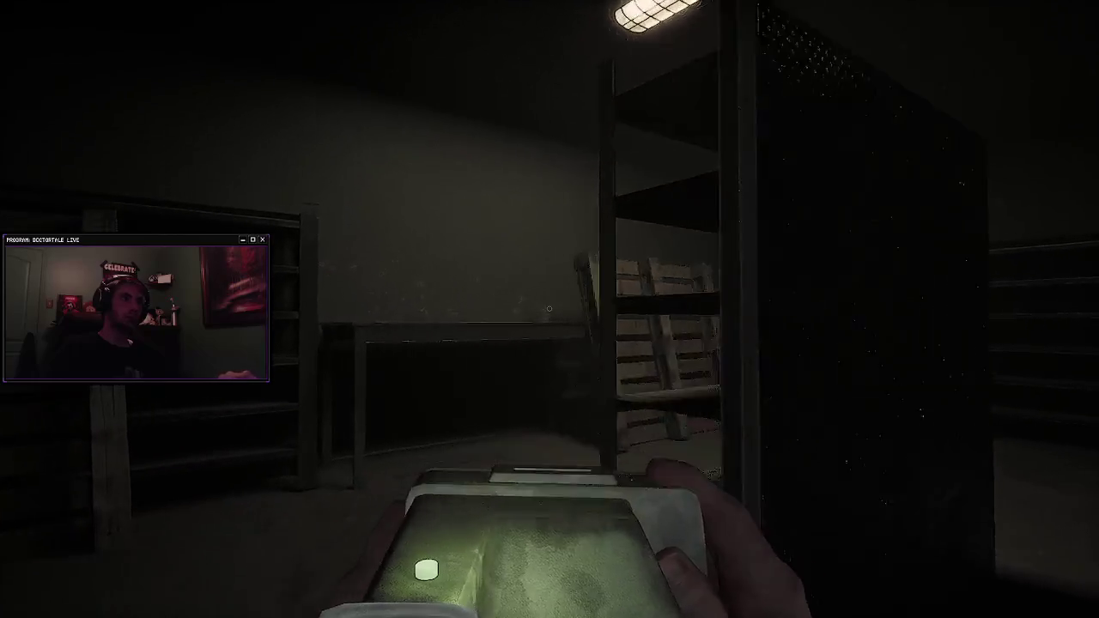
key("f")
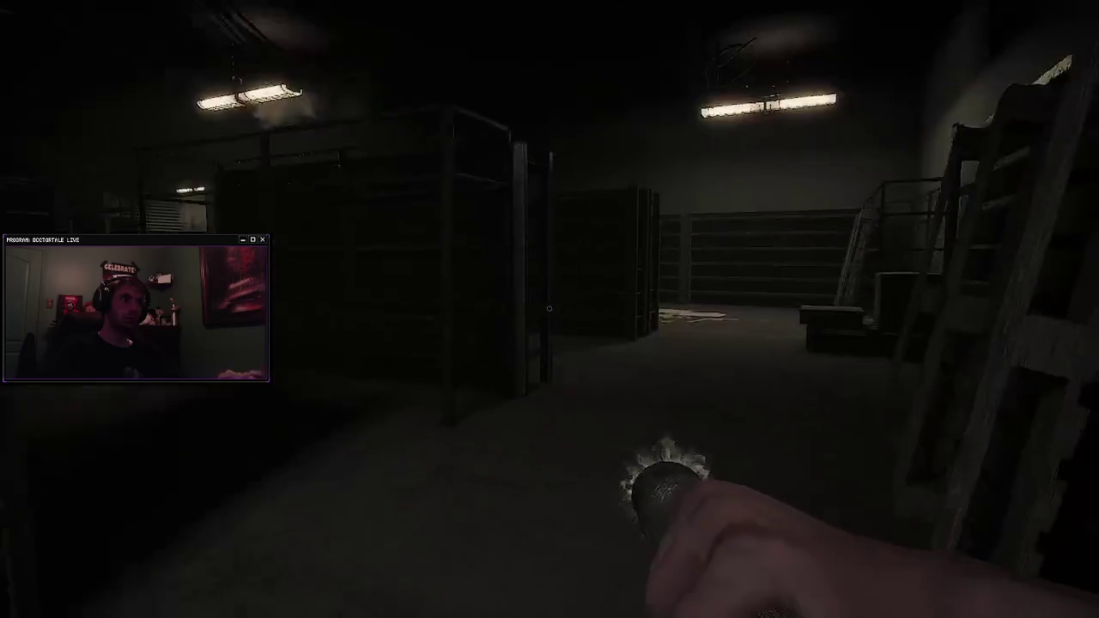
key("w")
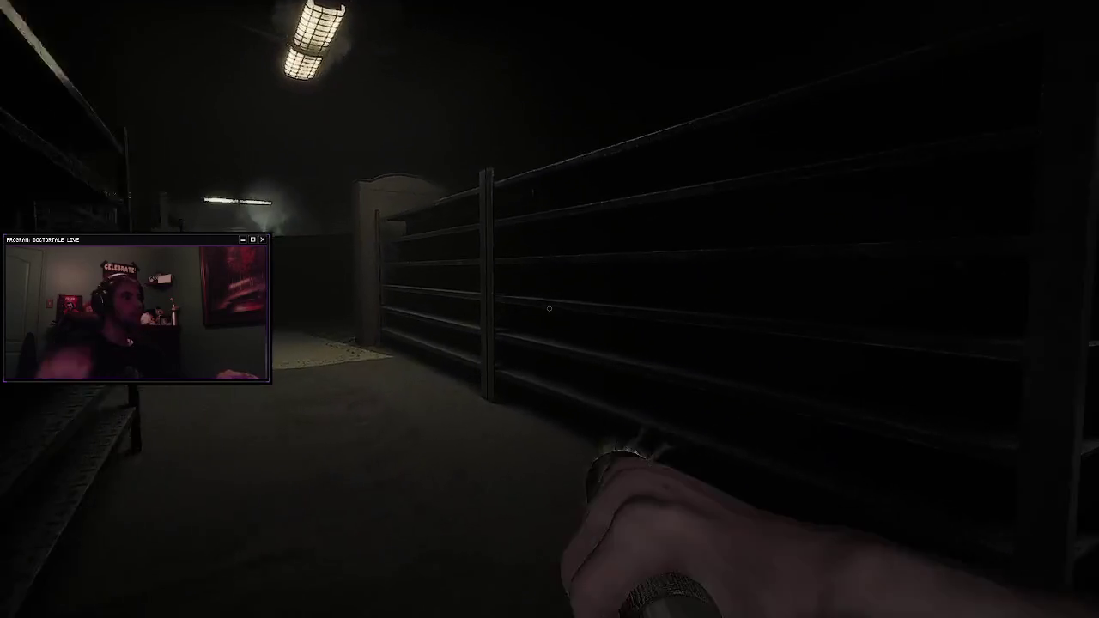
key("g")
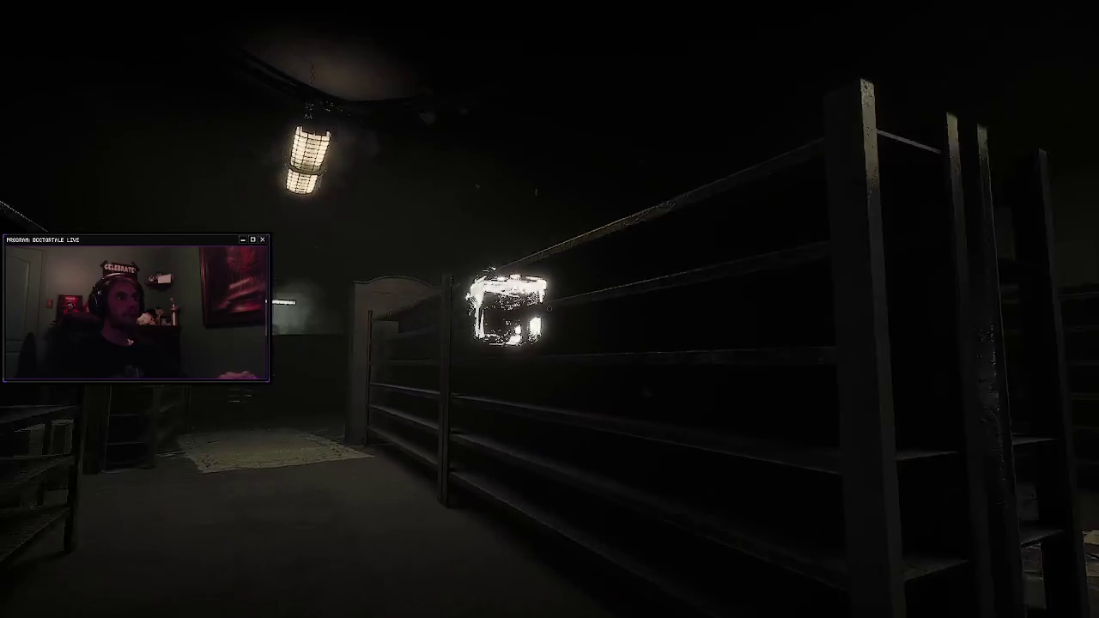
Step: Walk down the aisle and through the storage room past the pallet to the lit double door
key("w")
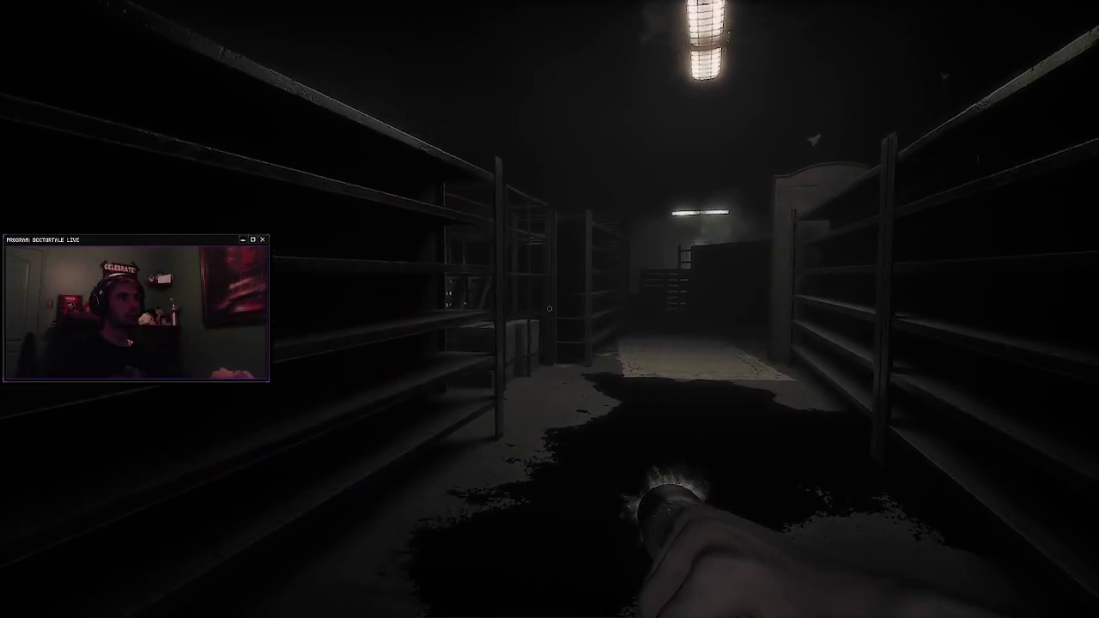
key("w")
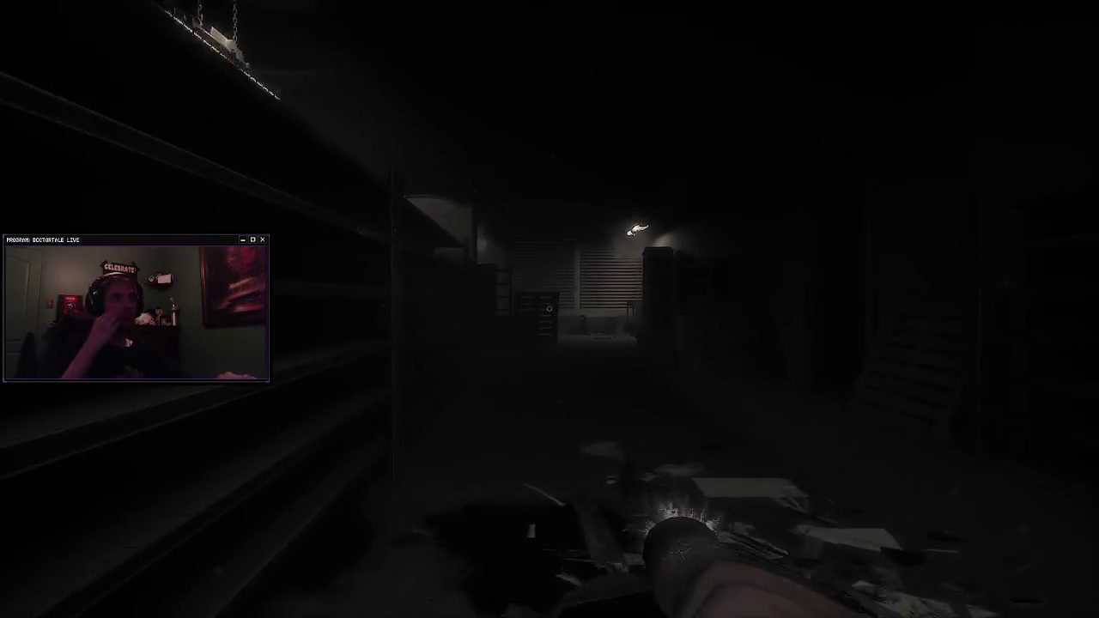
key("w")
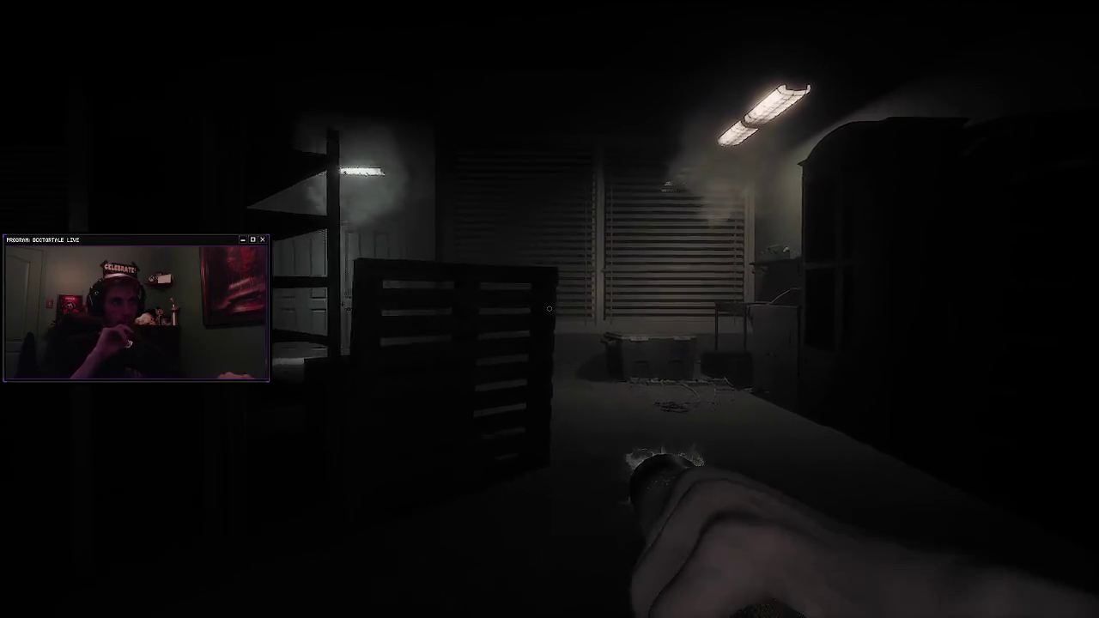
key("w")
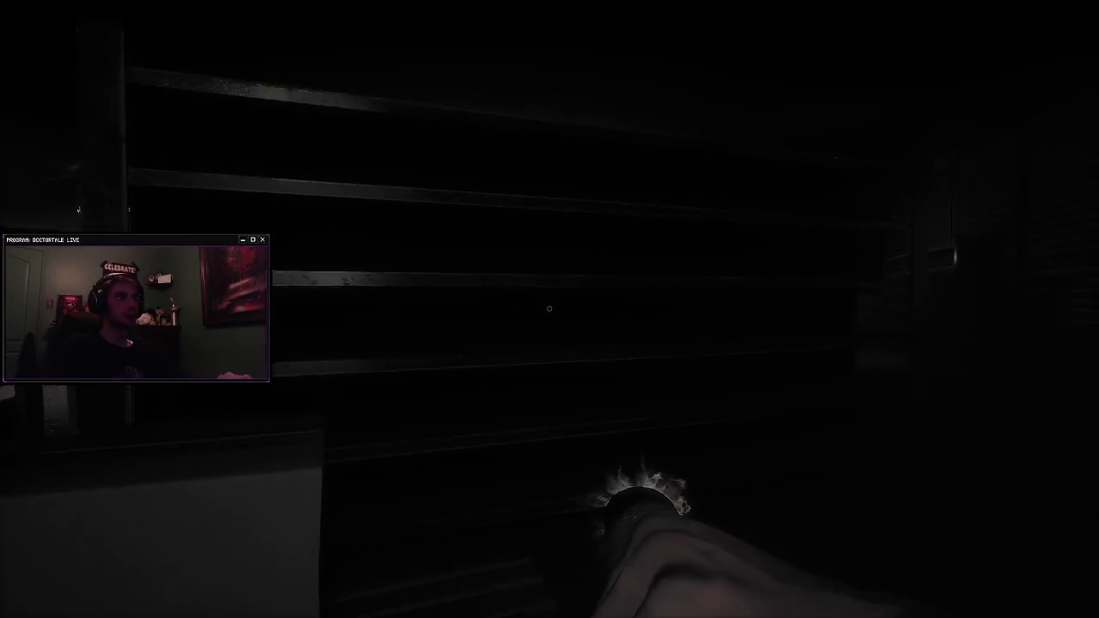
key("w")
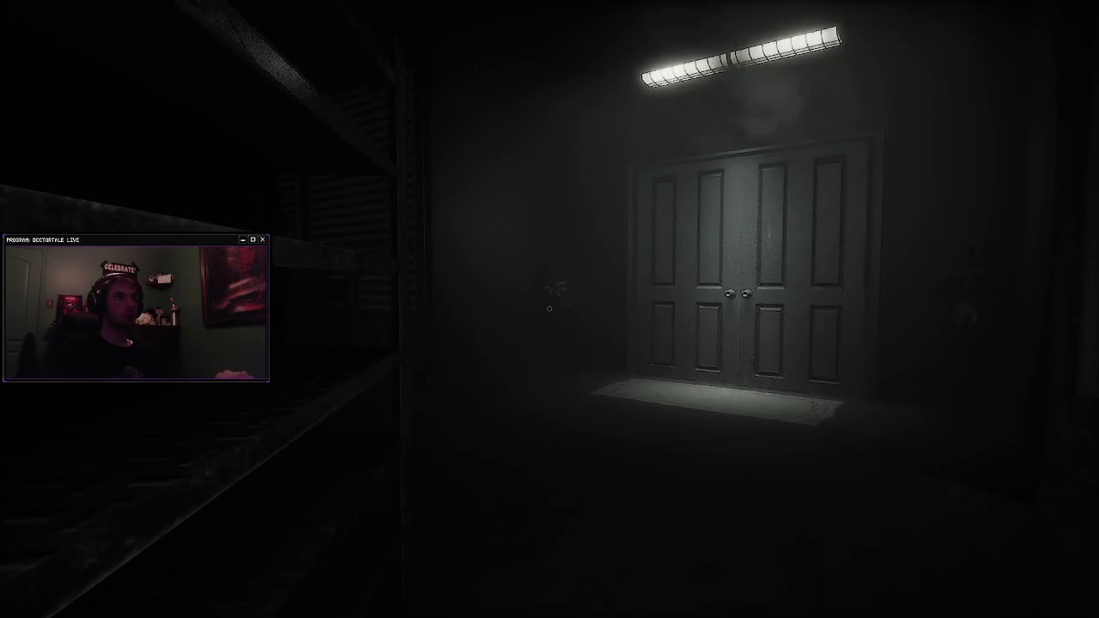
key("w")
key("w")
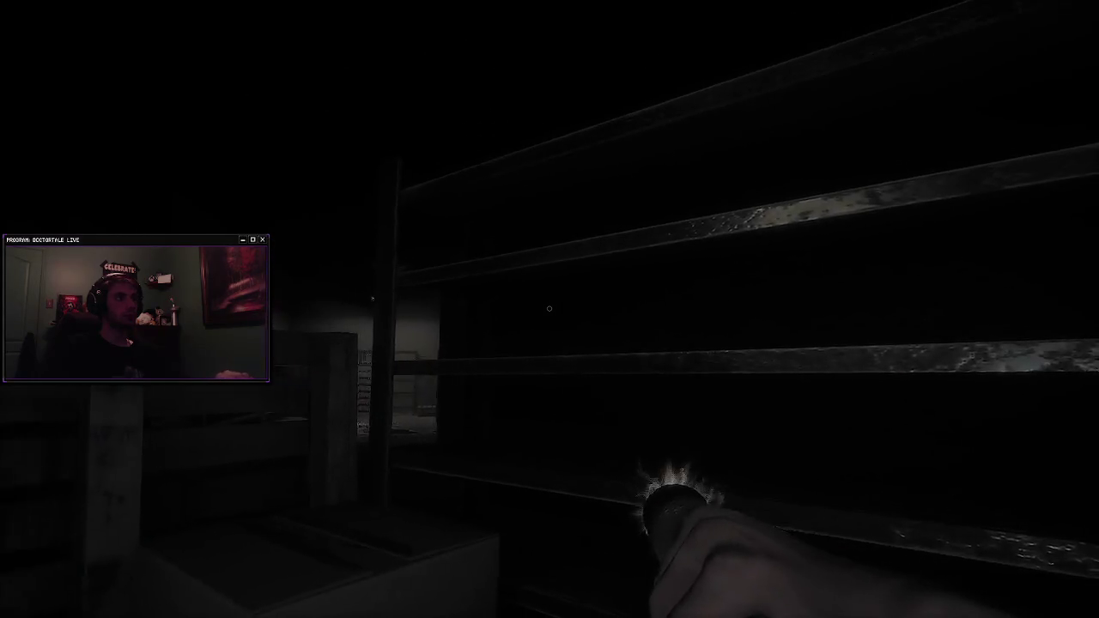
key("w")
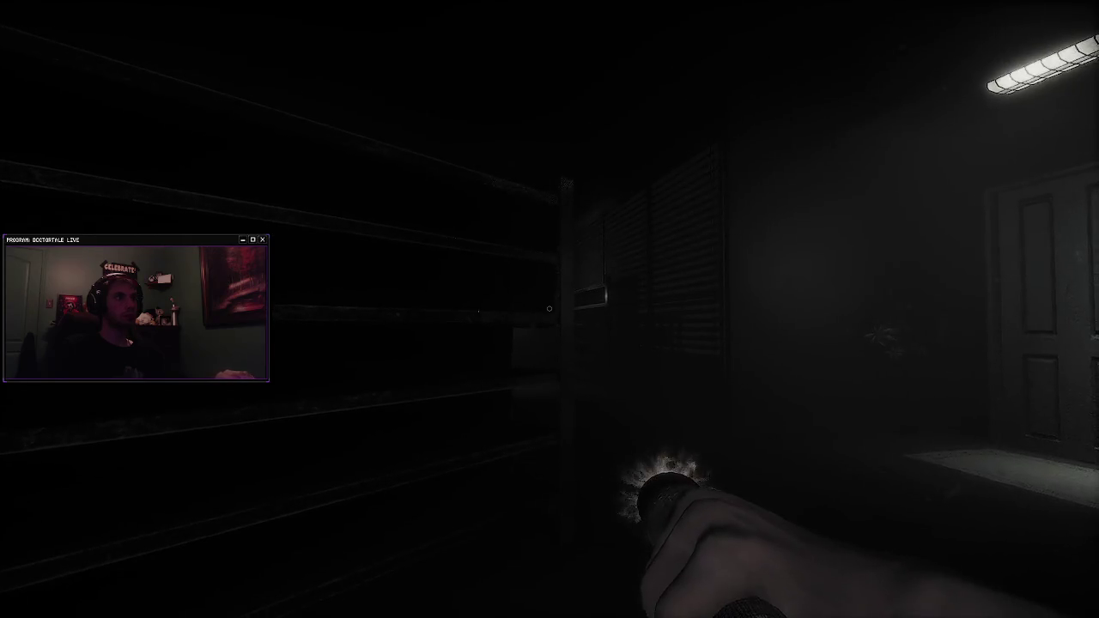
key("w")
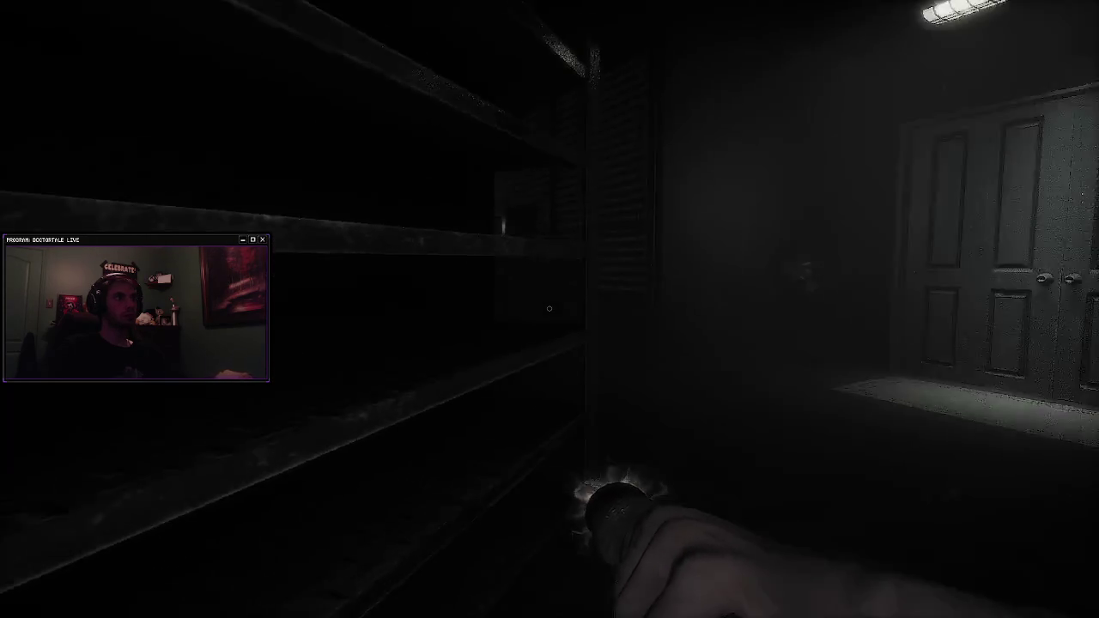
key("w")
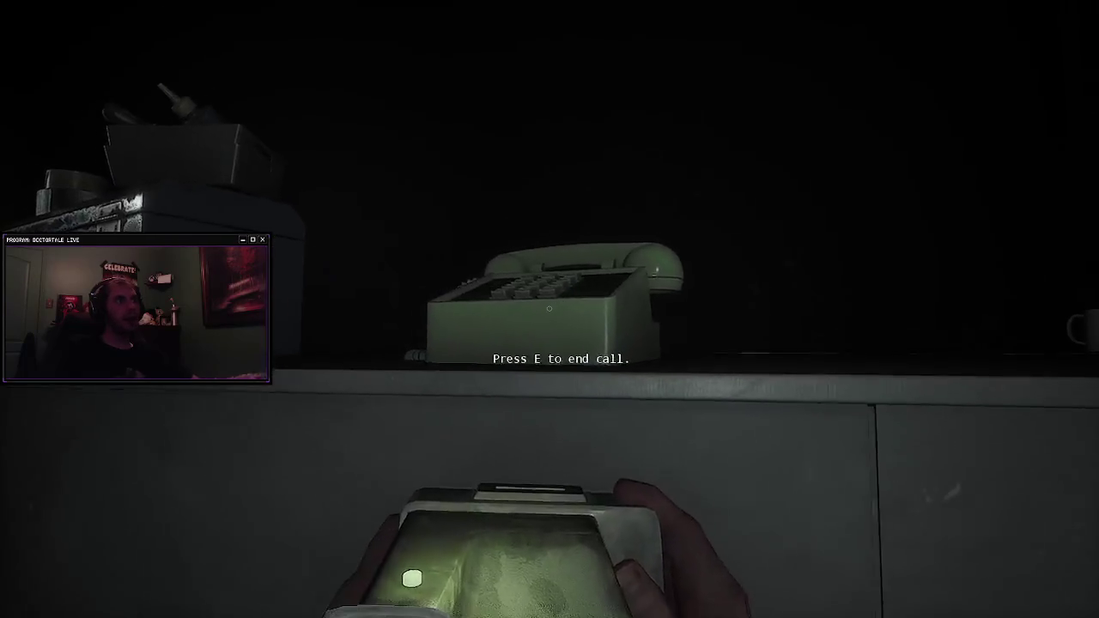
Step: Hang up the call at the desk phone
key("e")
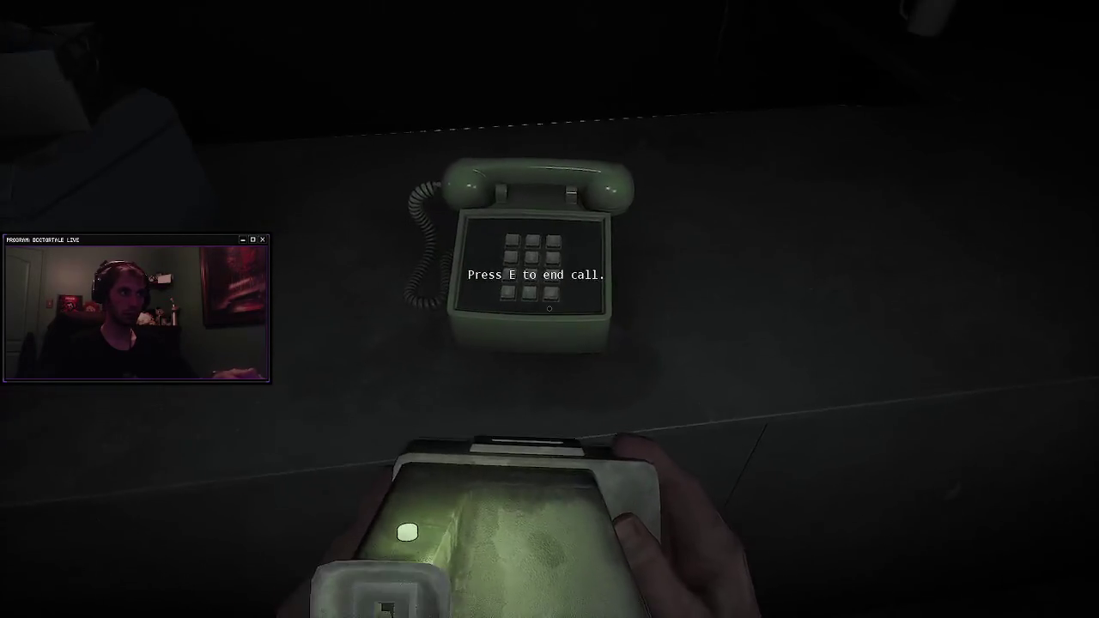
Step: Walk past the pallets into the shelf aisle toward the lit end, swapping items with the wheel
key("w")
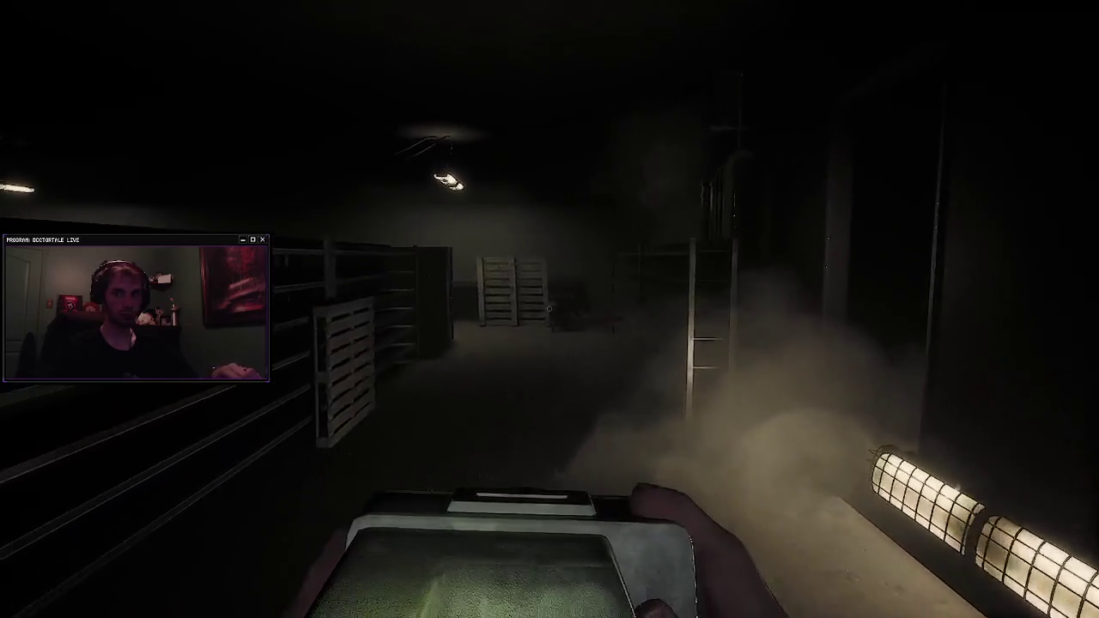
key("w")
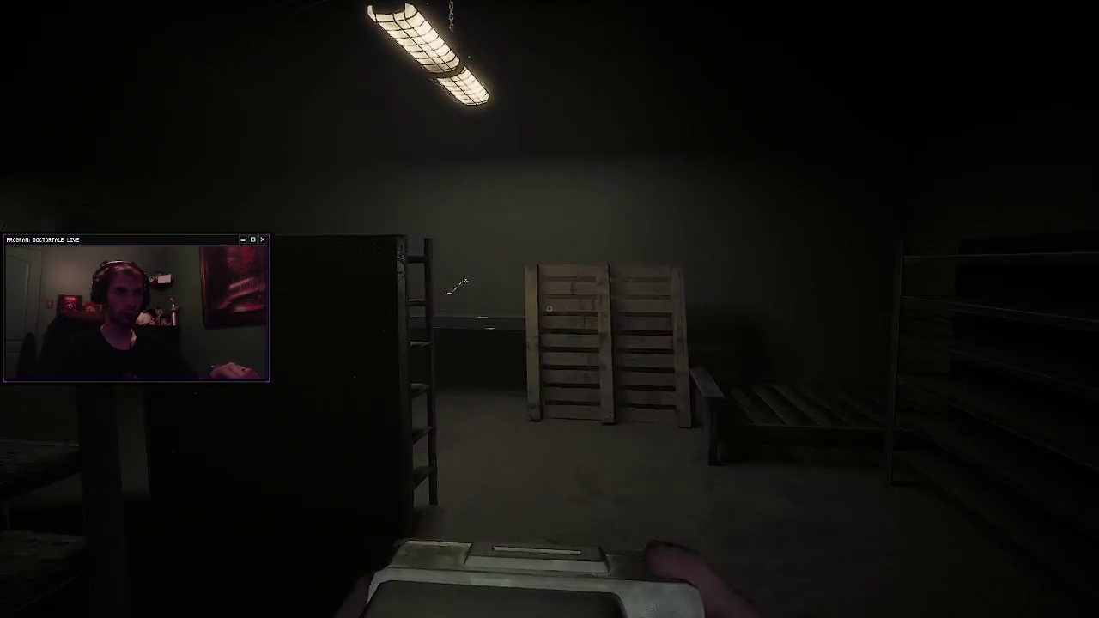
scroll(549, 308, "down", 1)
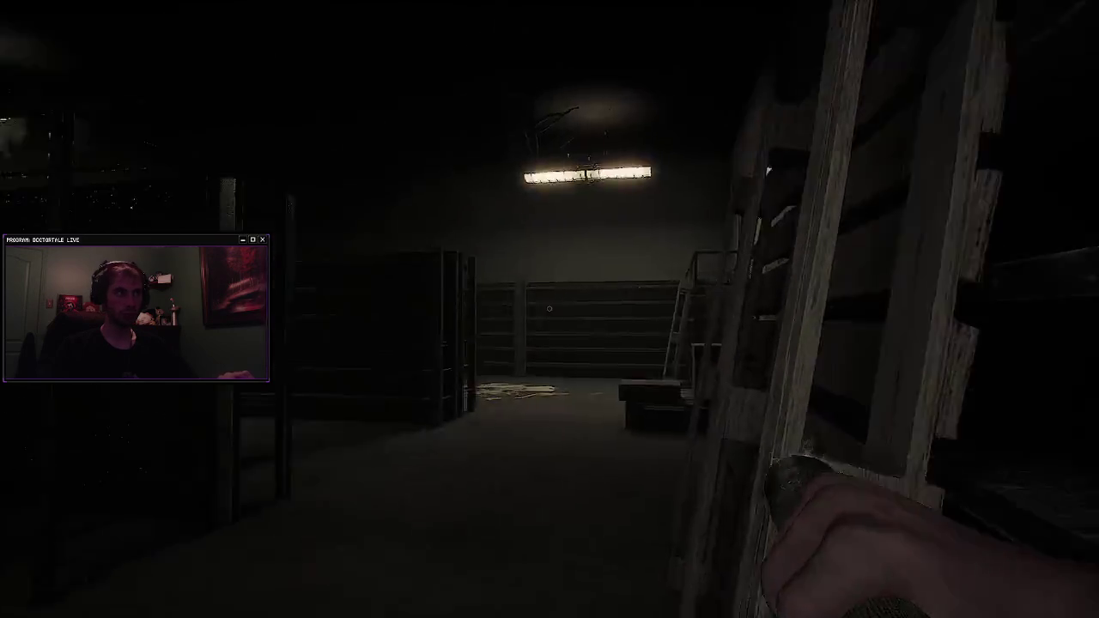
key("w")
key("w")
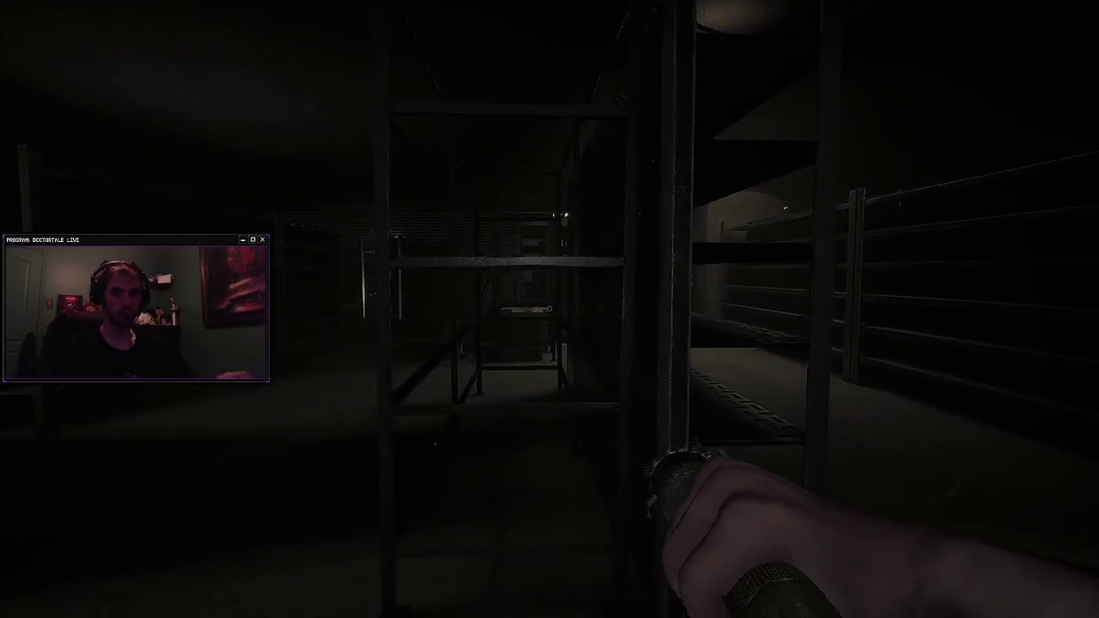
key("w")
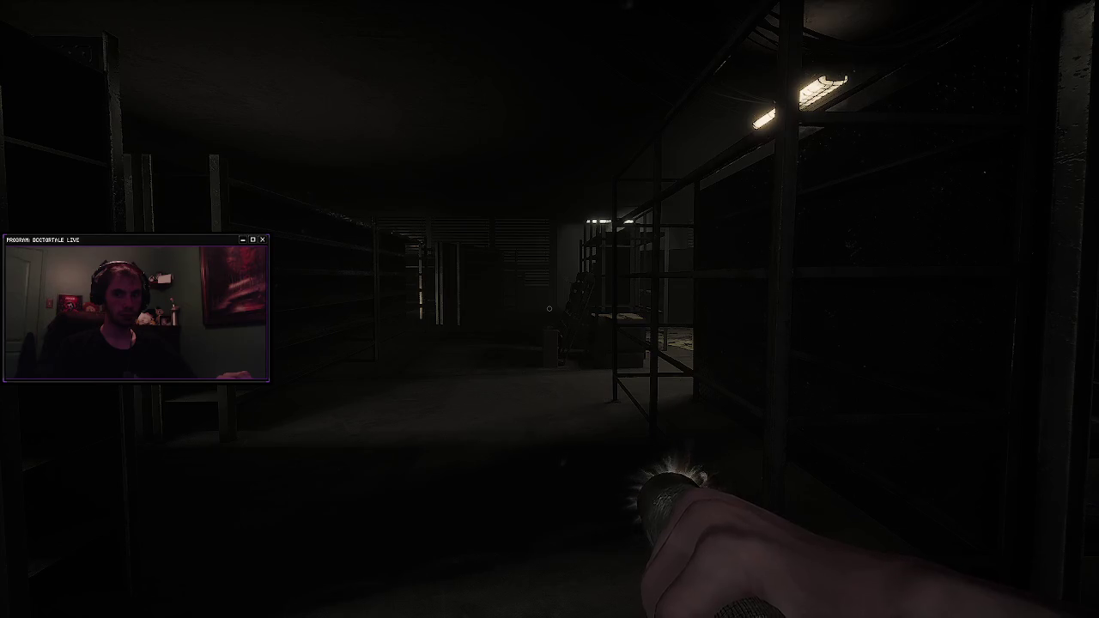
key("w")
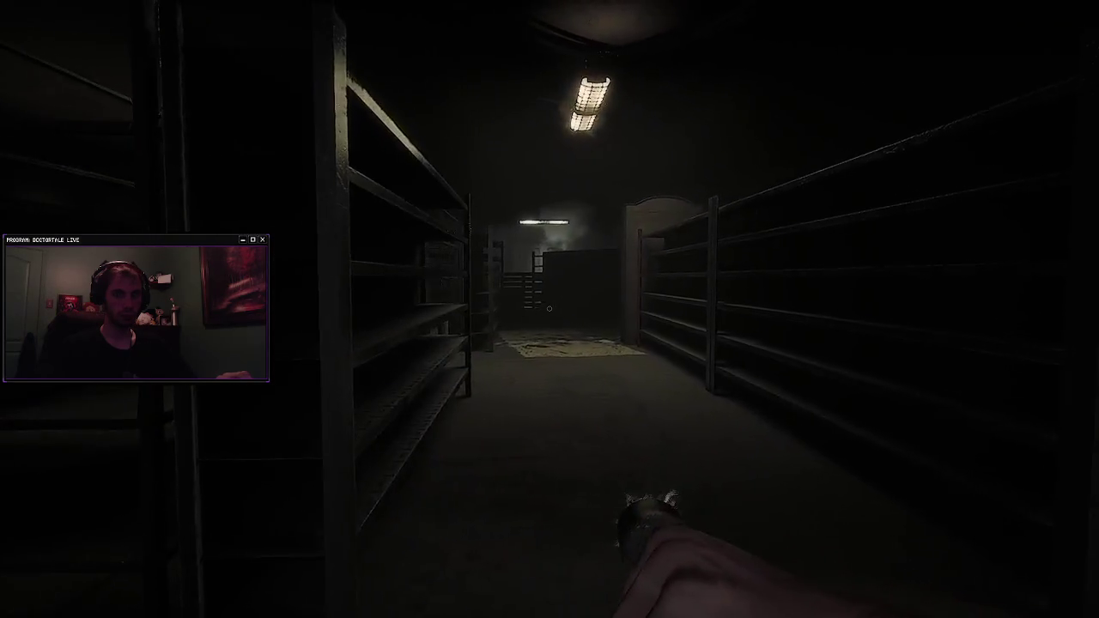
Step: Creep down the aisle toward the rug and lamp, then back away past the shelving
key("a")
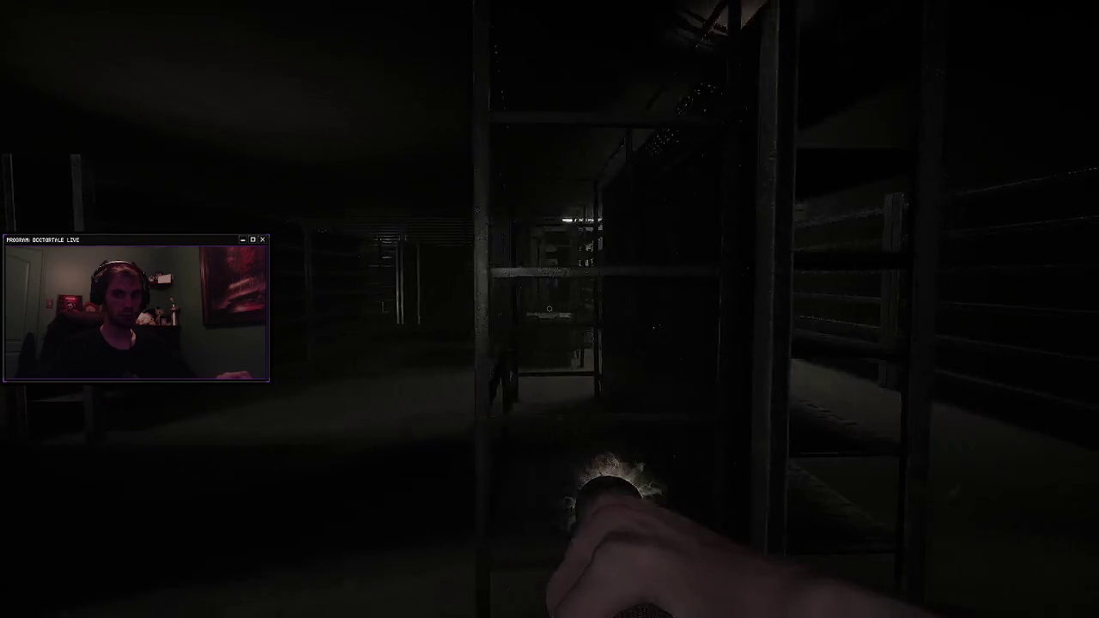
key("w")
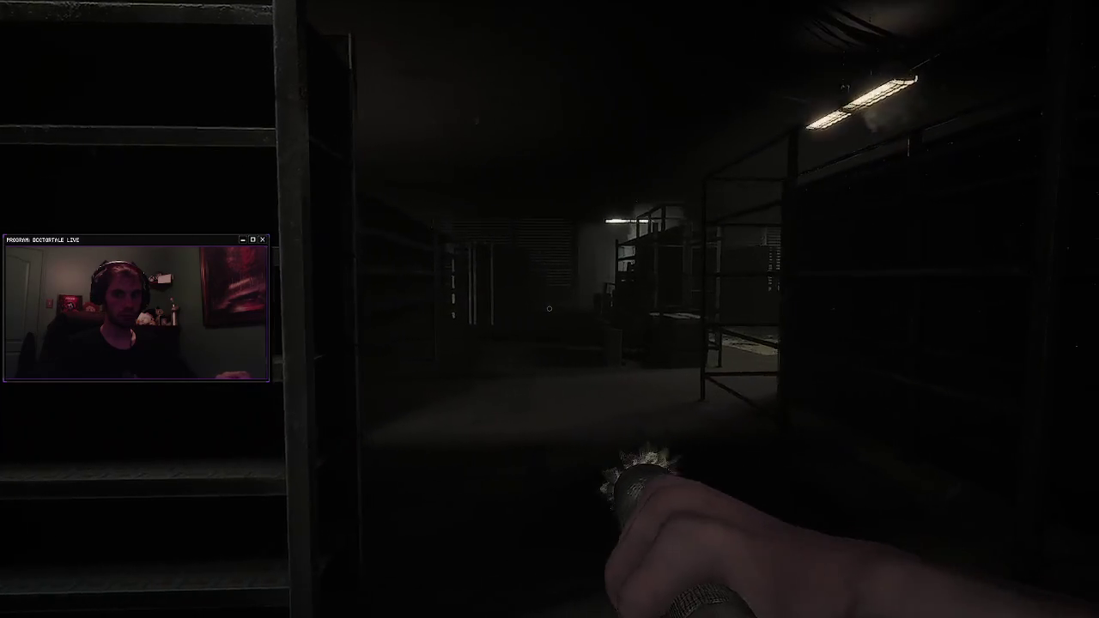
key("w")
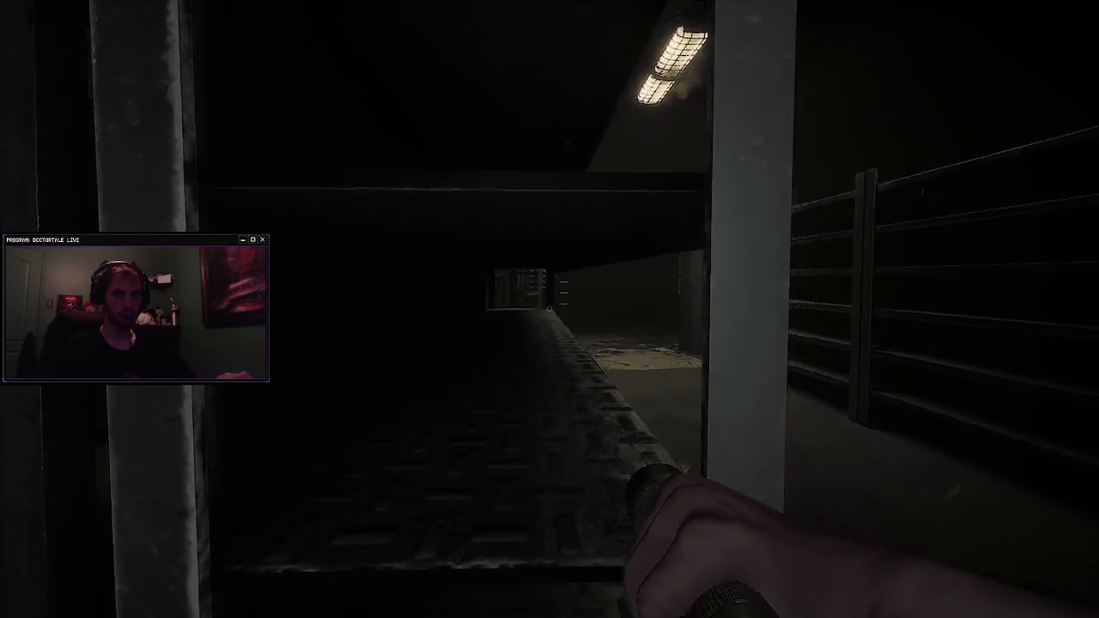
key("w")
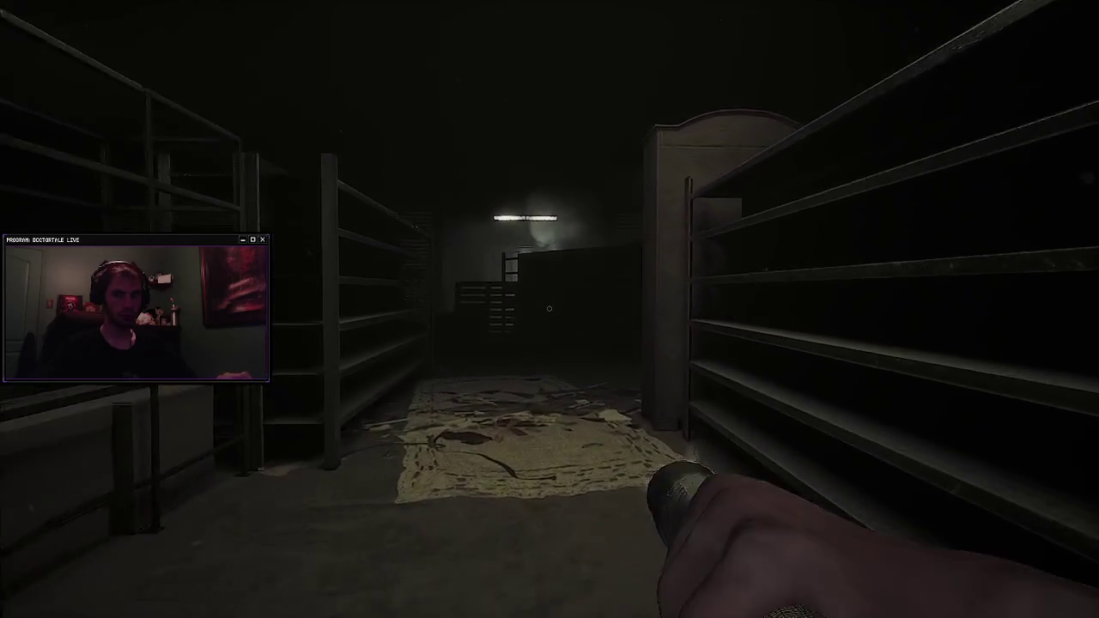
key("s")
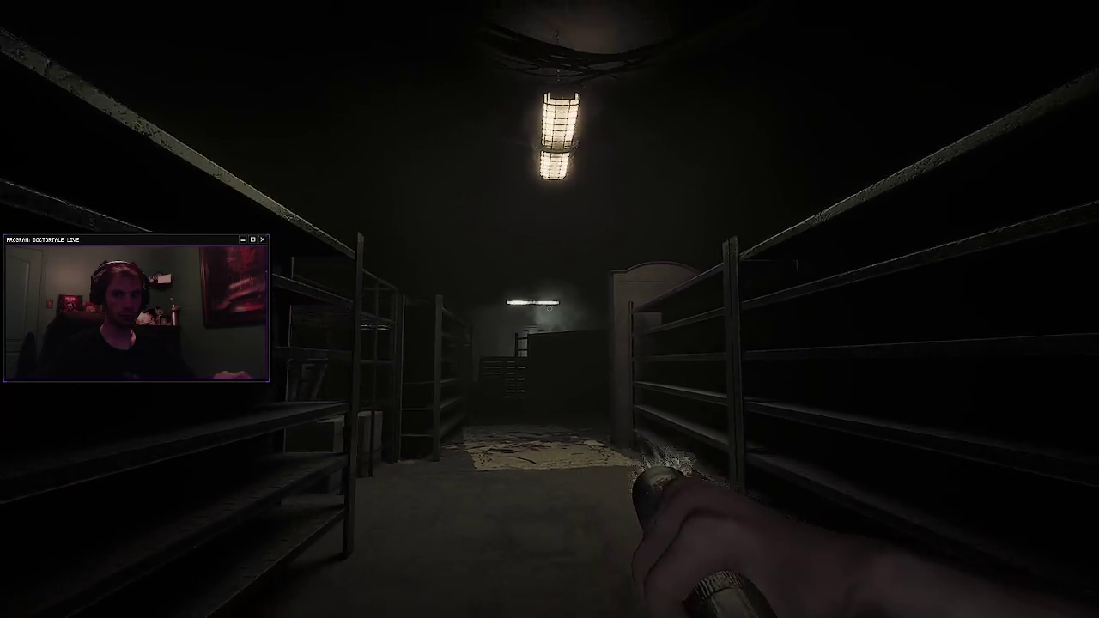
key("w")
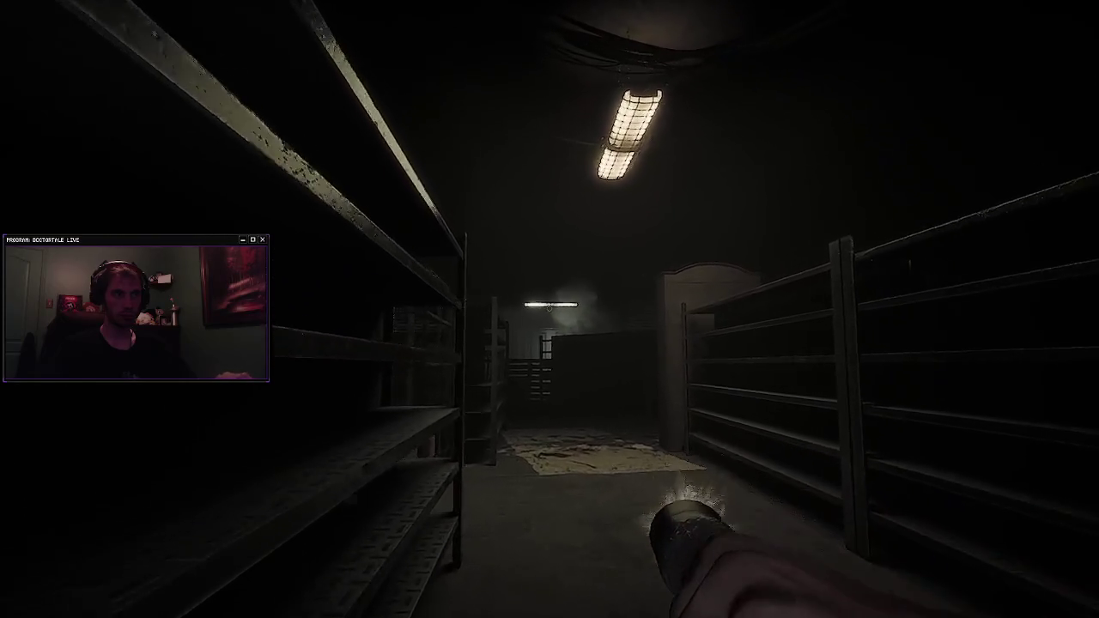
key("s")
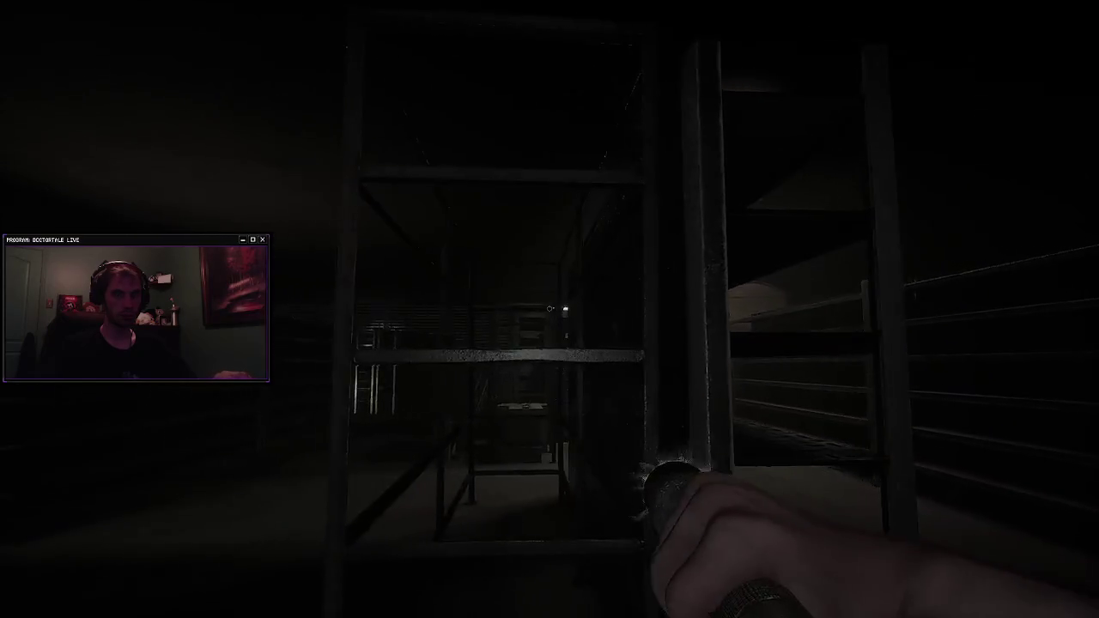
key("a")
key("s")
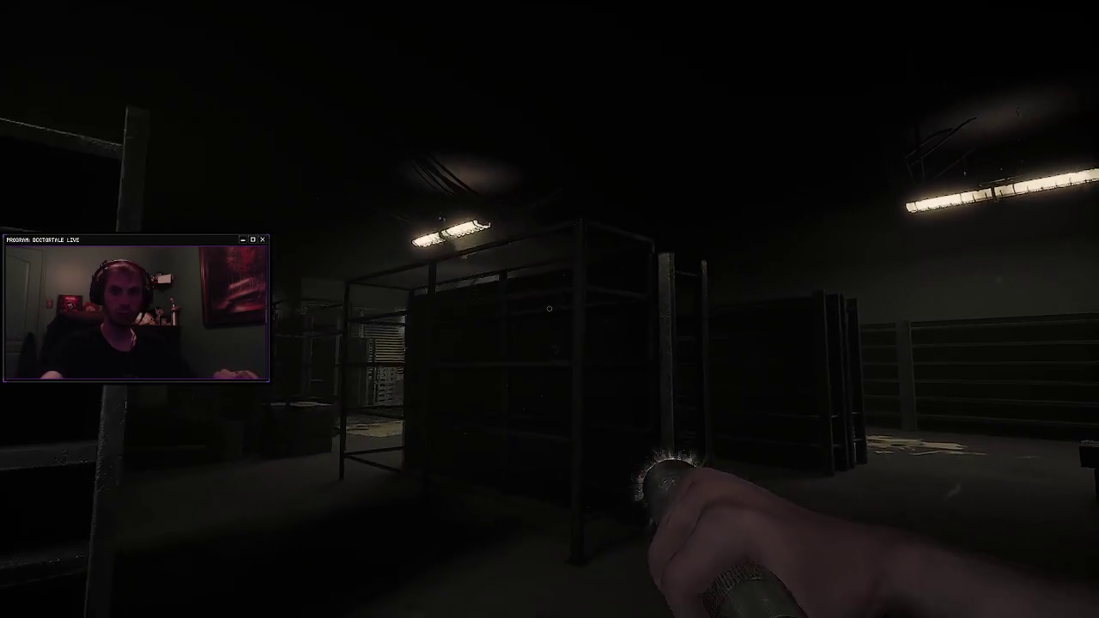
Step: Swap the flashlight for the scanner and walk the aisle past the chair to the far shelving
key("q")
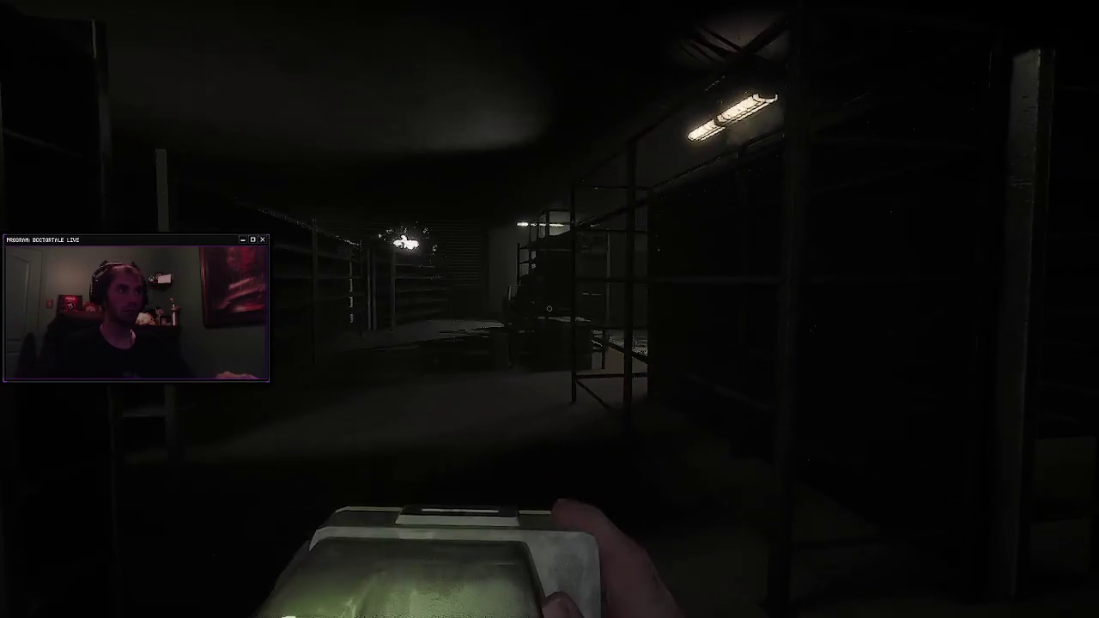
key("w")
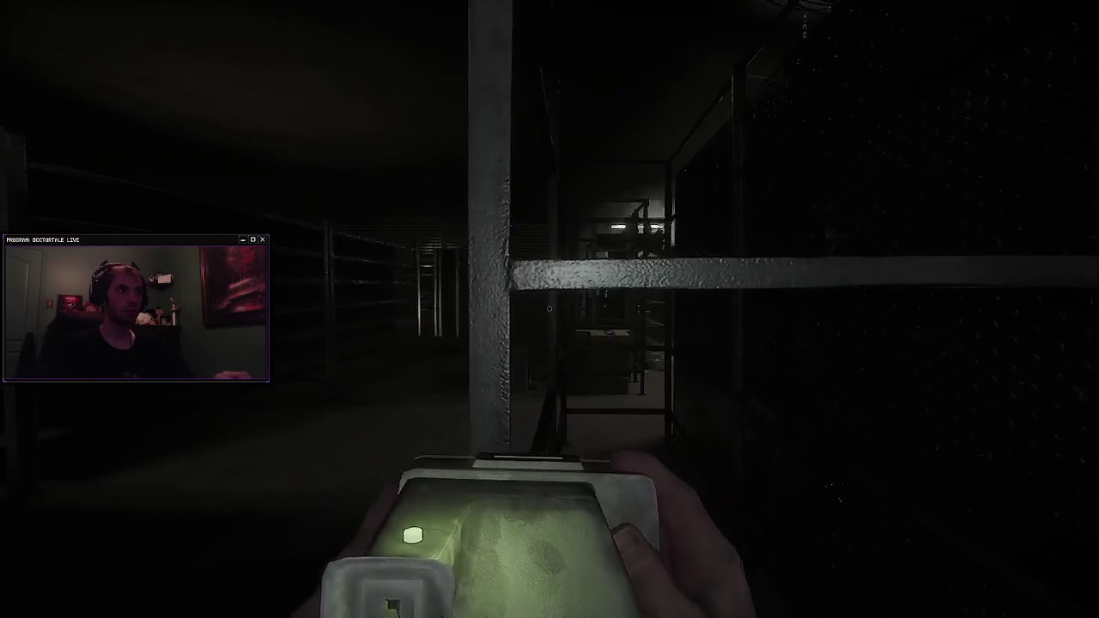
key("a")
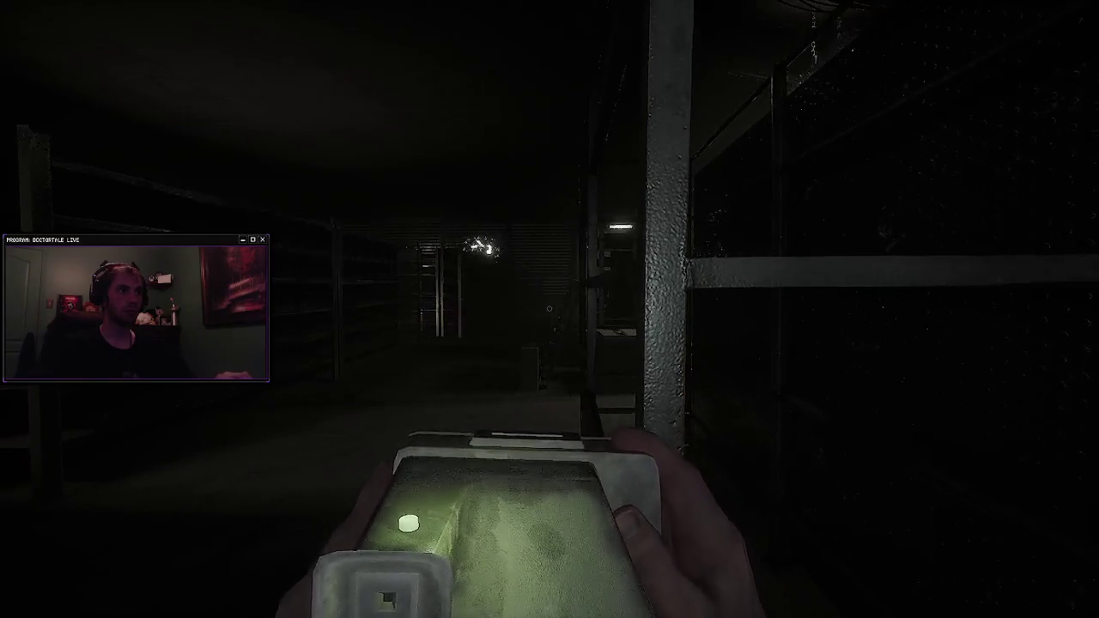
key("a")
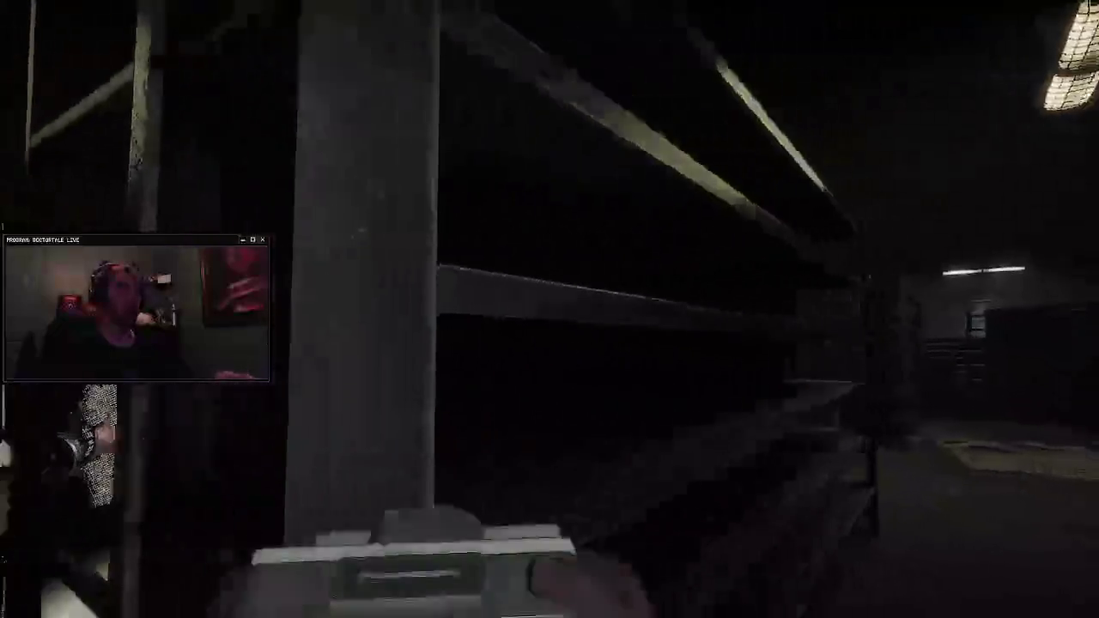
key("s")
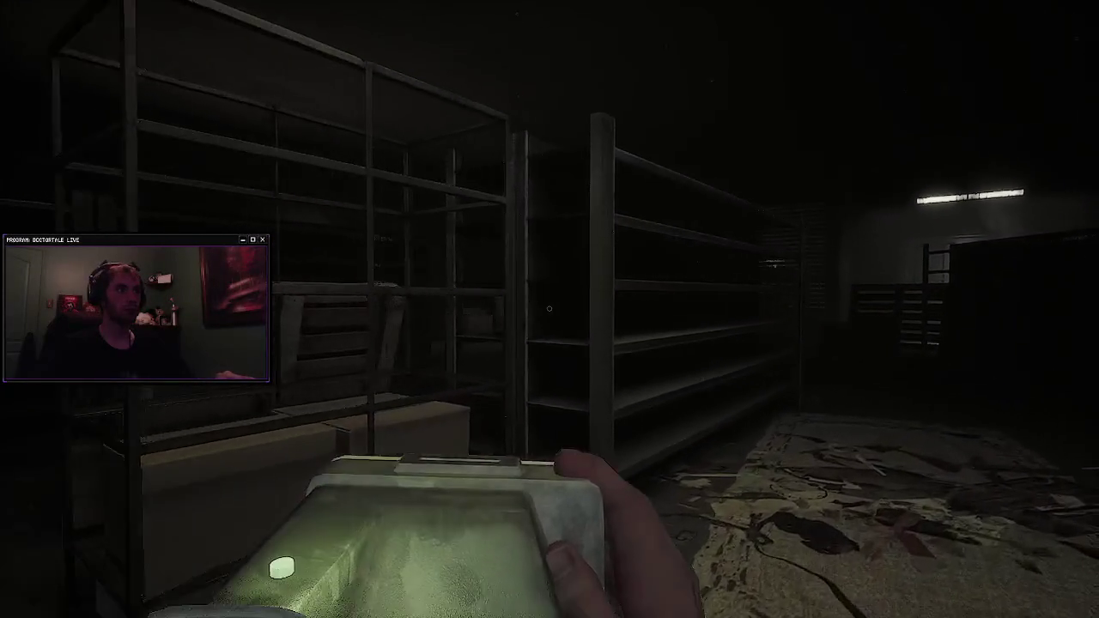
key("w")
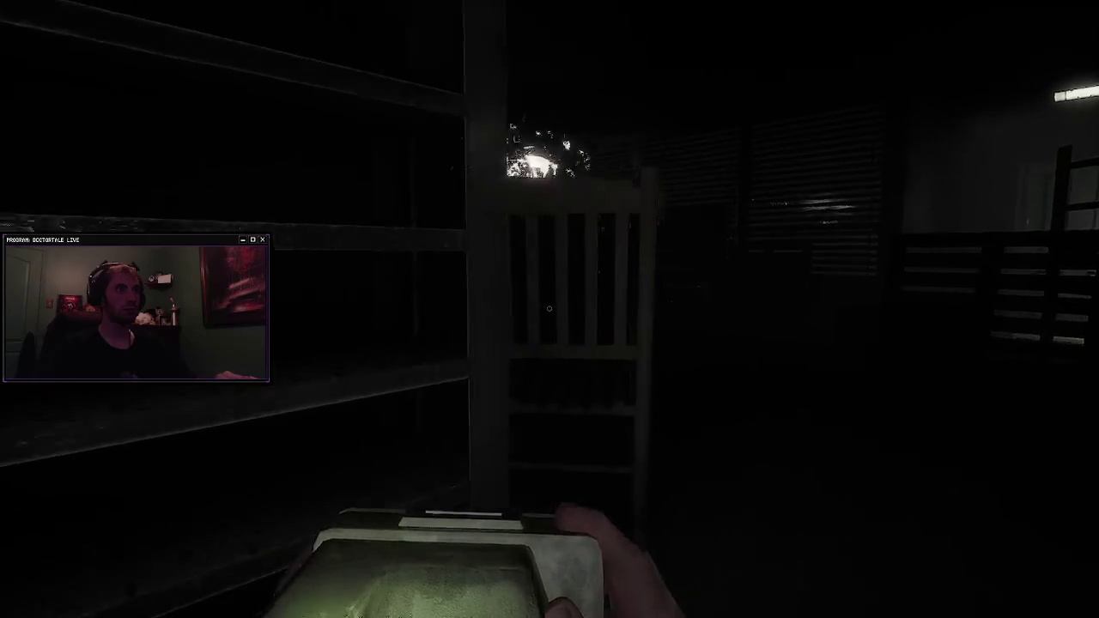
key("w")
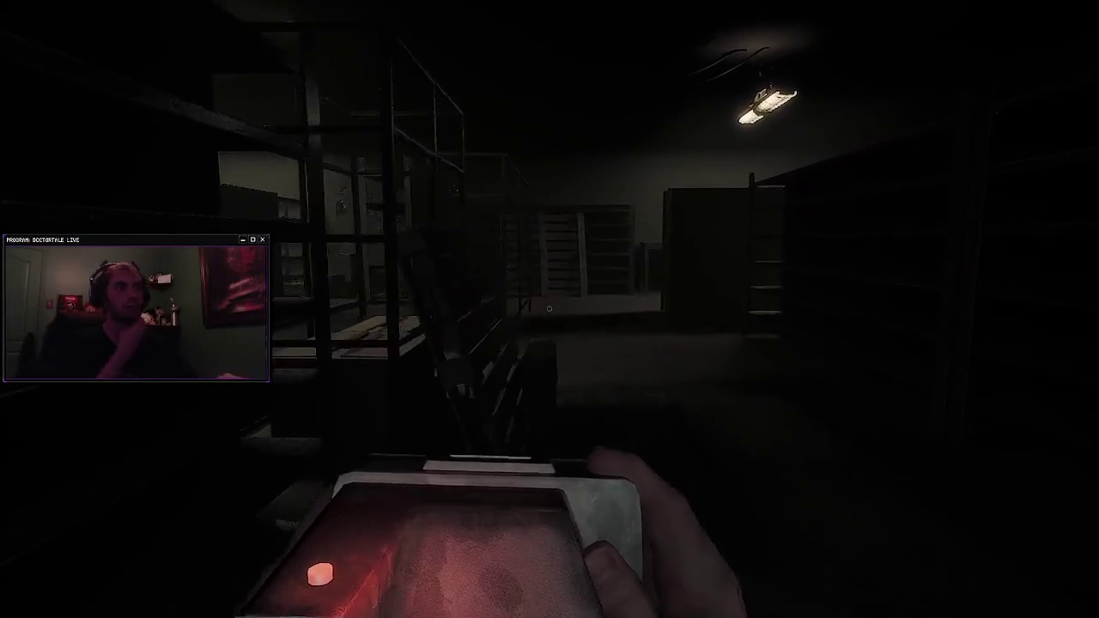
key("w")
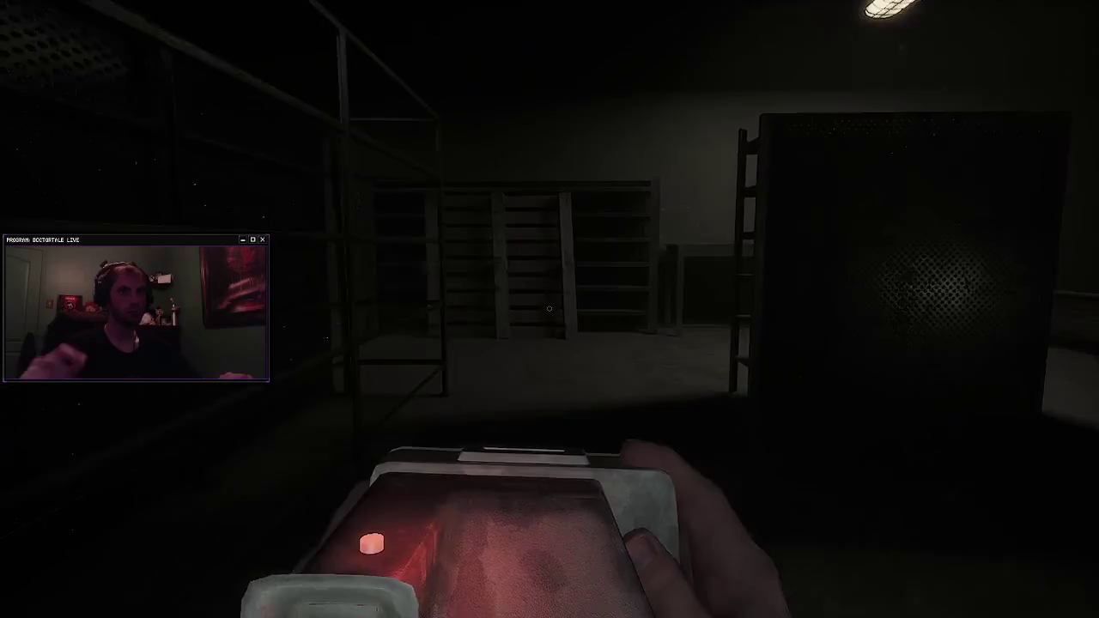
mouse_move(548, 308)
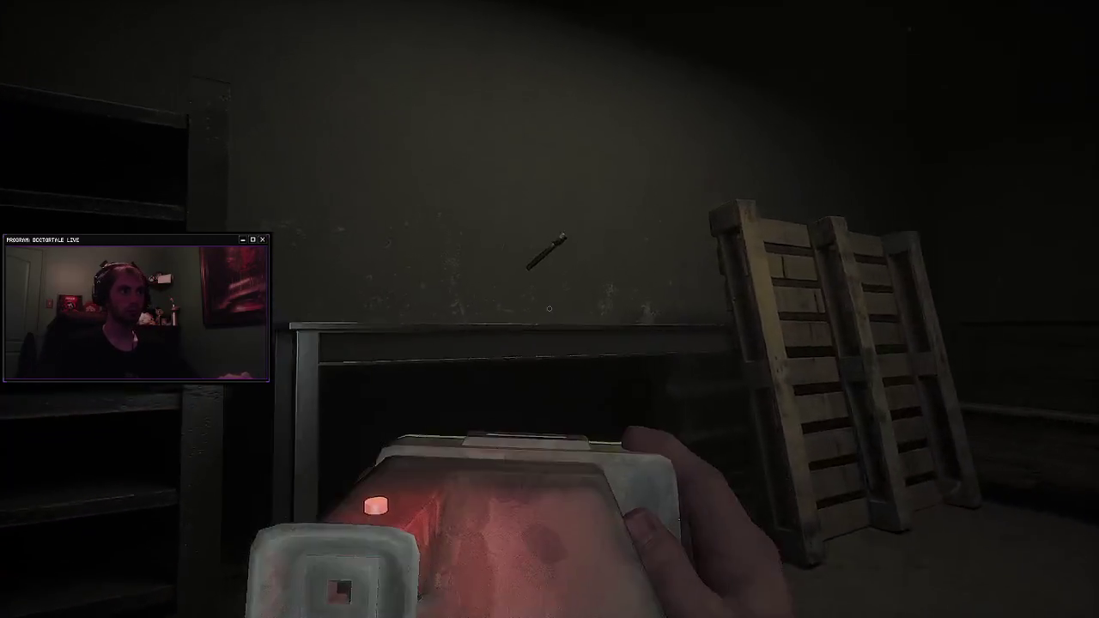
Step: Switch back to the flashlight and circle the shelving cage toward the lamp
key("f")
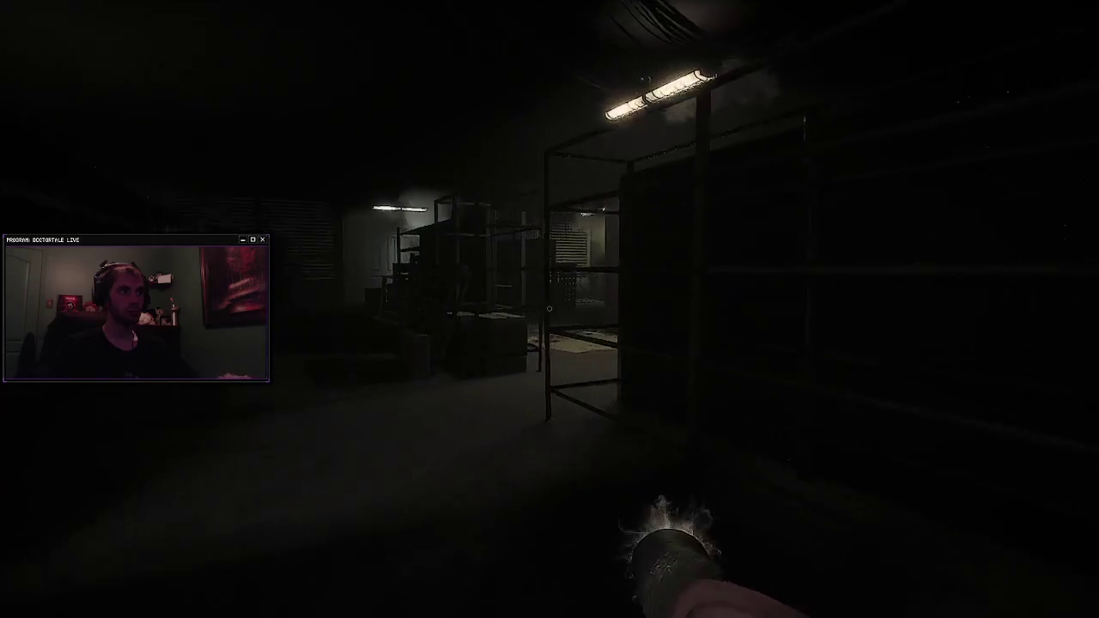
key("w")
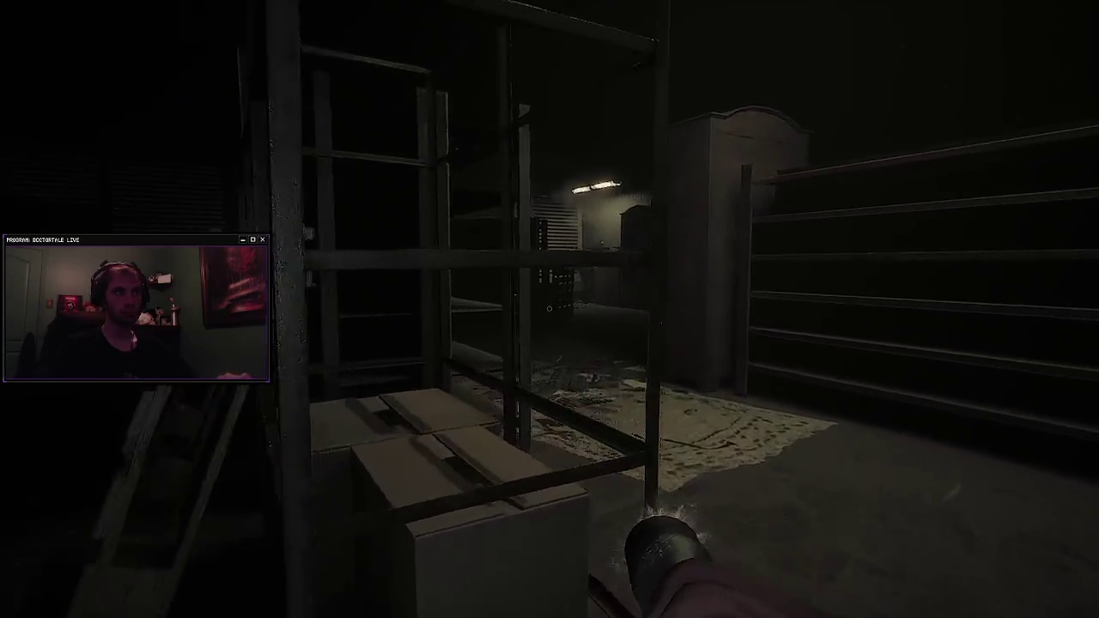
key("w")
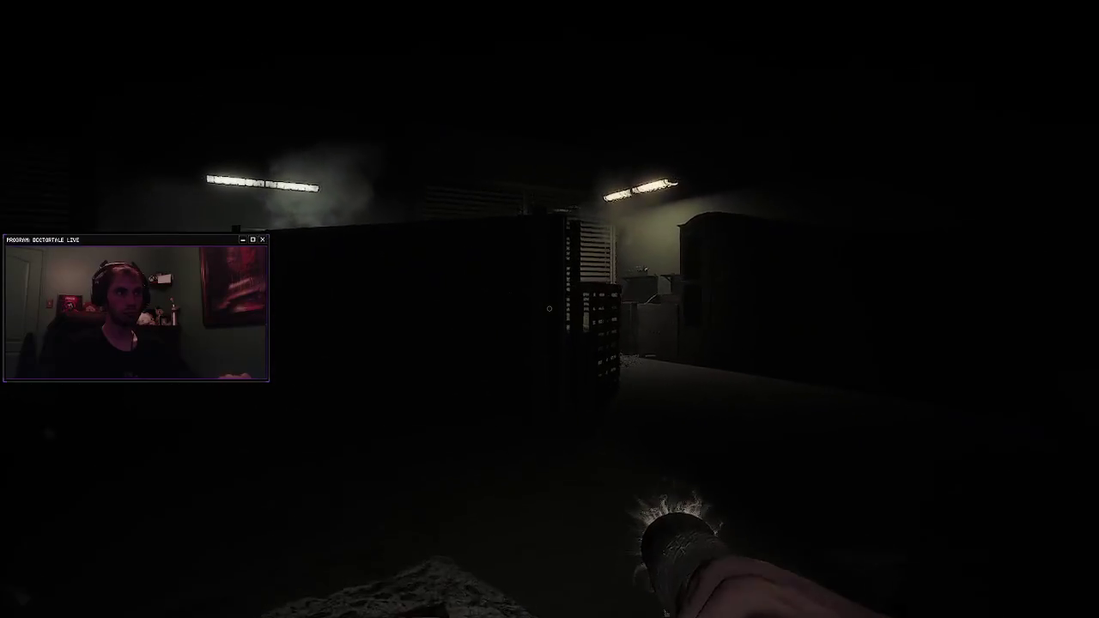
key("w")
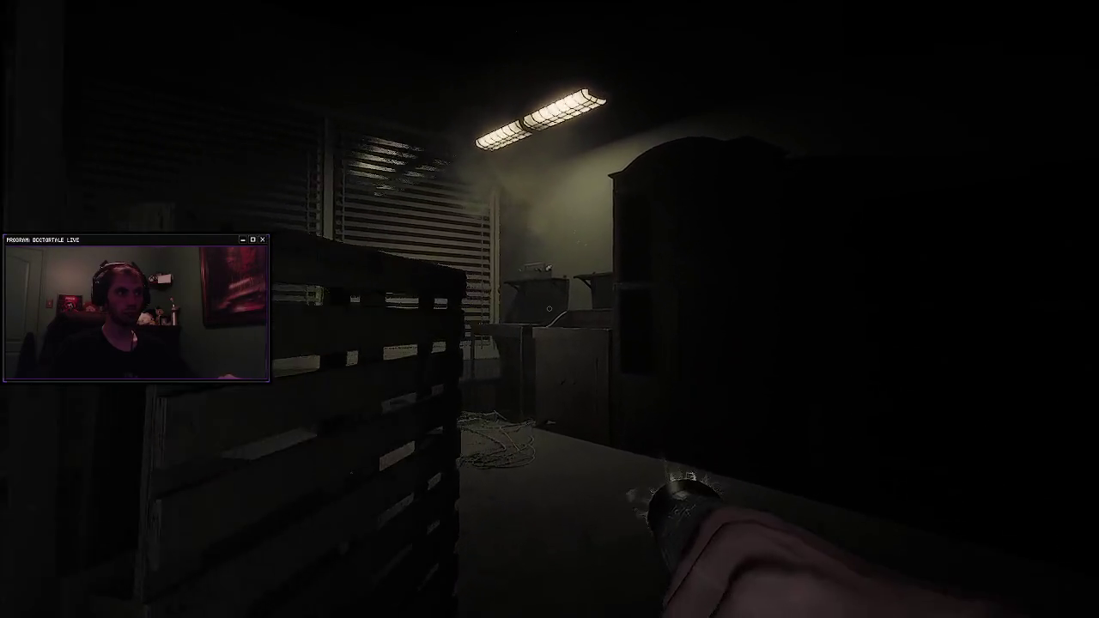
key("w")
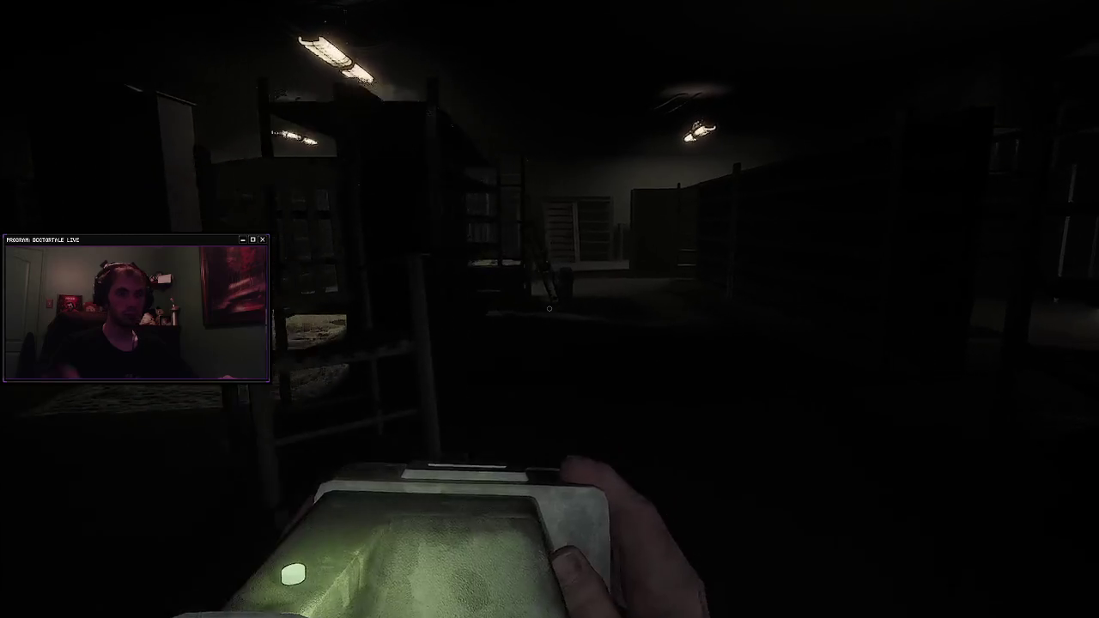
Step: Approach the back shelves and table, pick the flashlight off the wall, and head toward the mesh unit
key("w")
key("w")
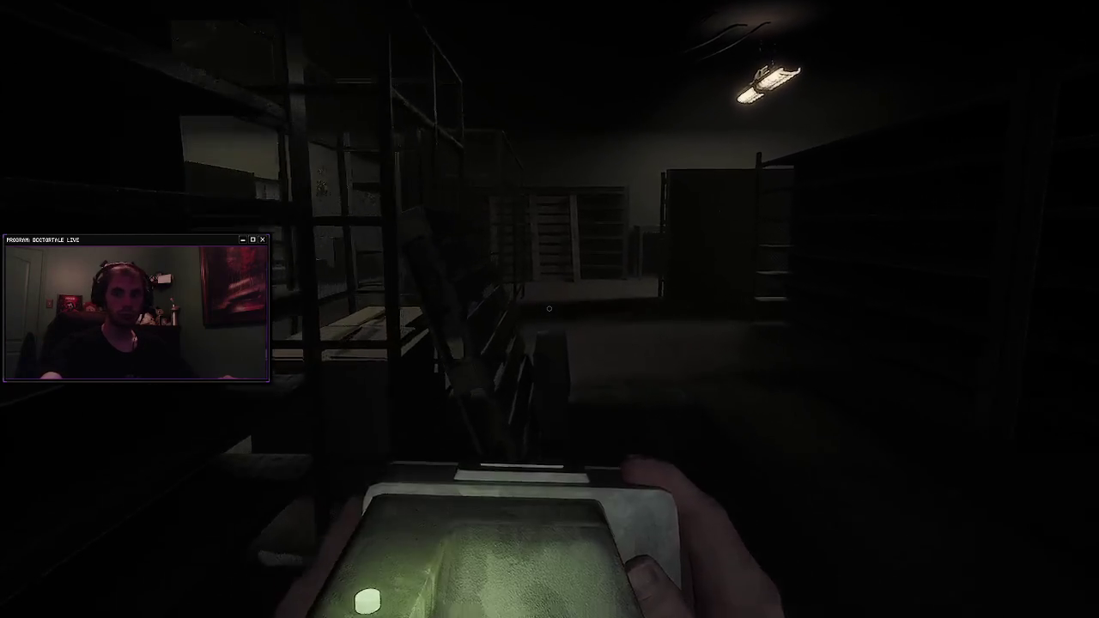
key("w")
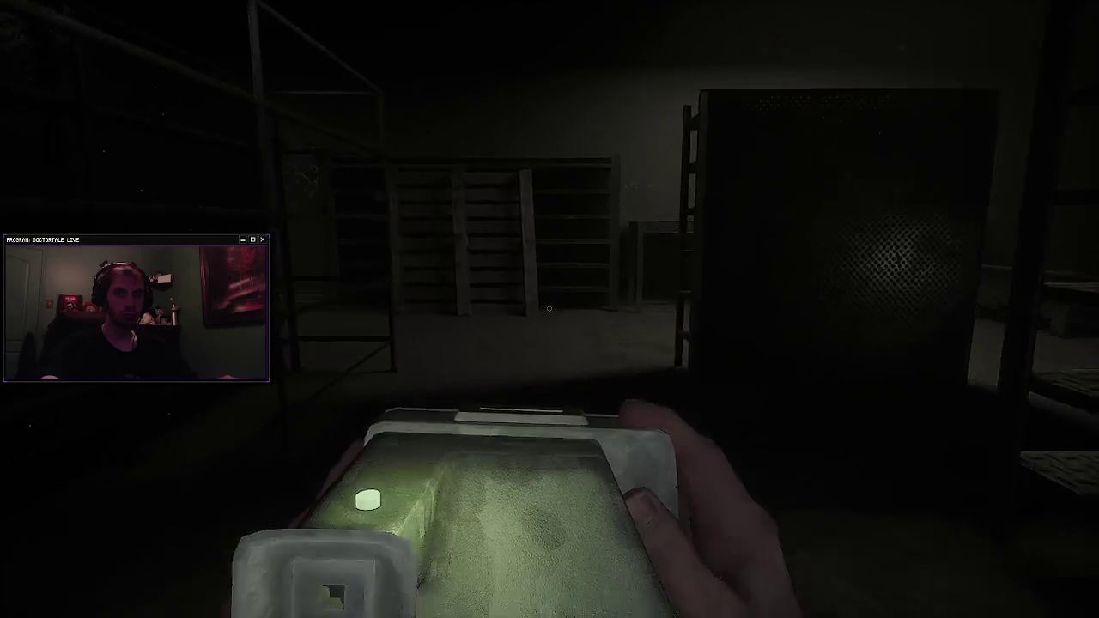
key("w")
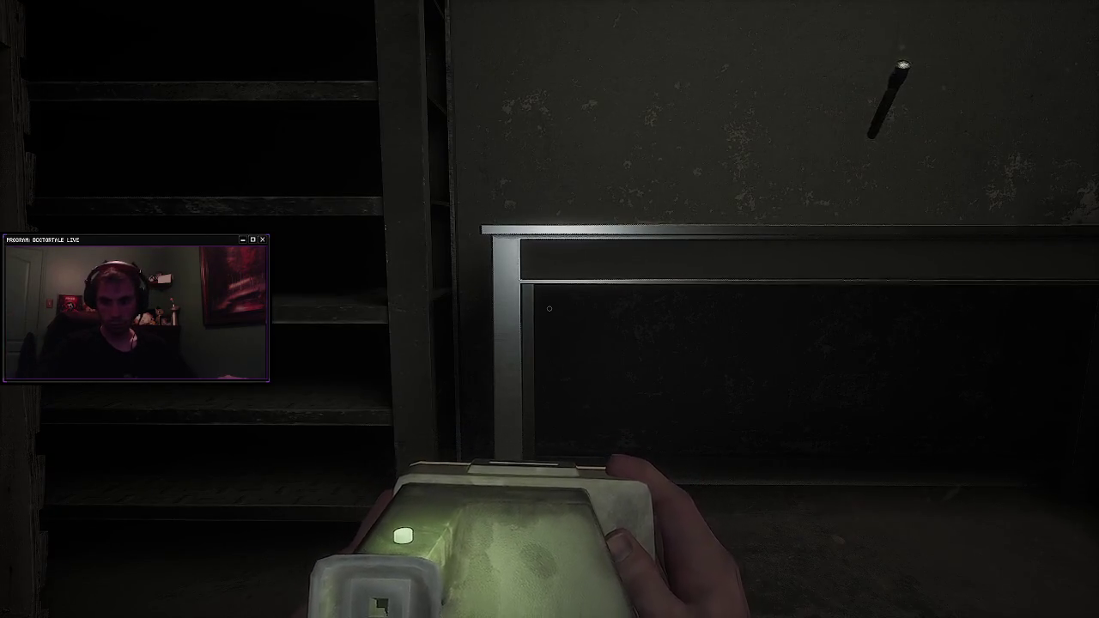
mouse_move(720, 309)
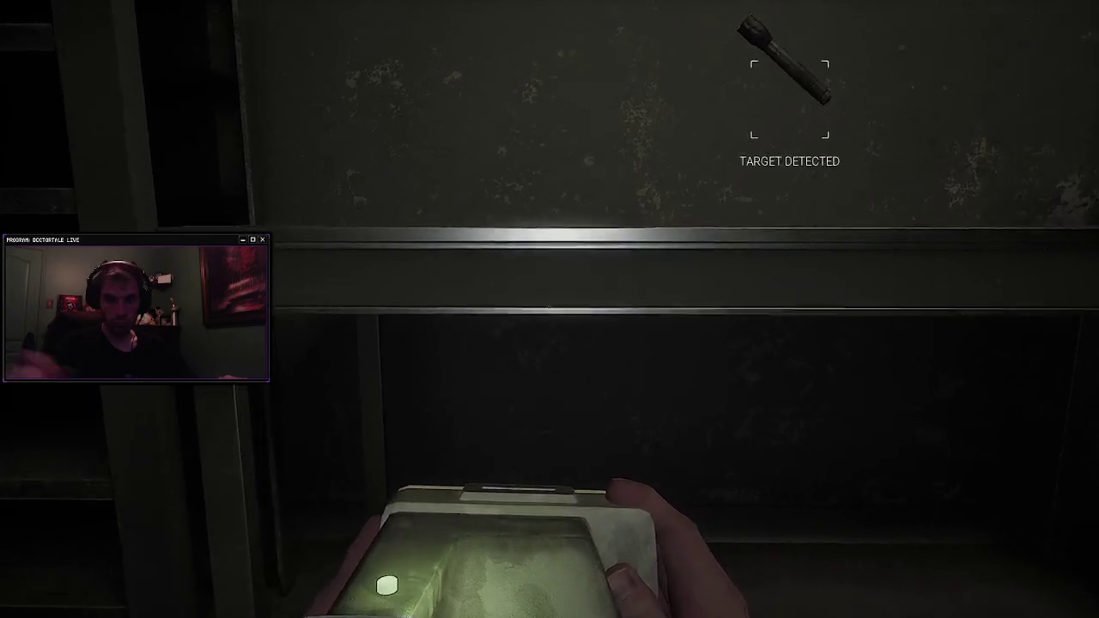
key("e")
key("w")
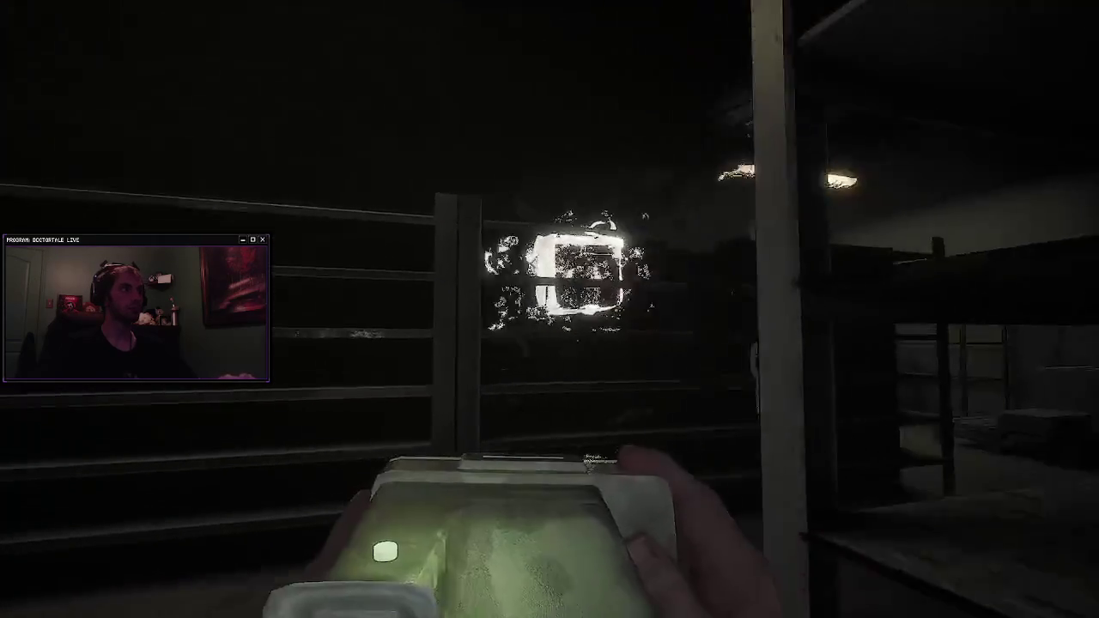
Step: Walk down the aisle past the empty shelves and through the dark doorway
key("w")
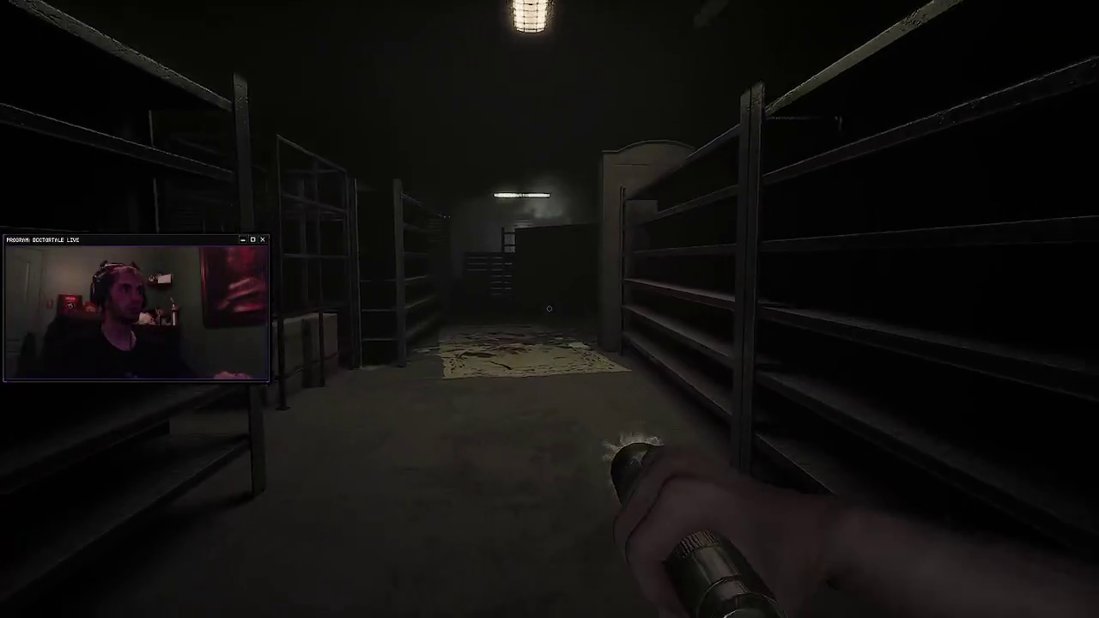
key("w")
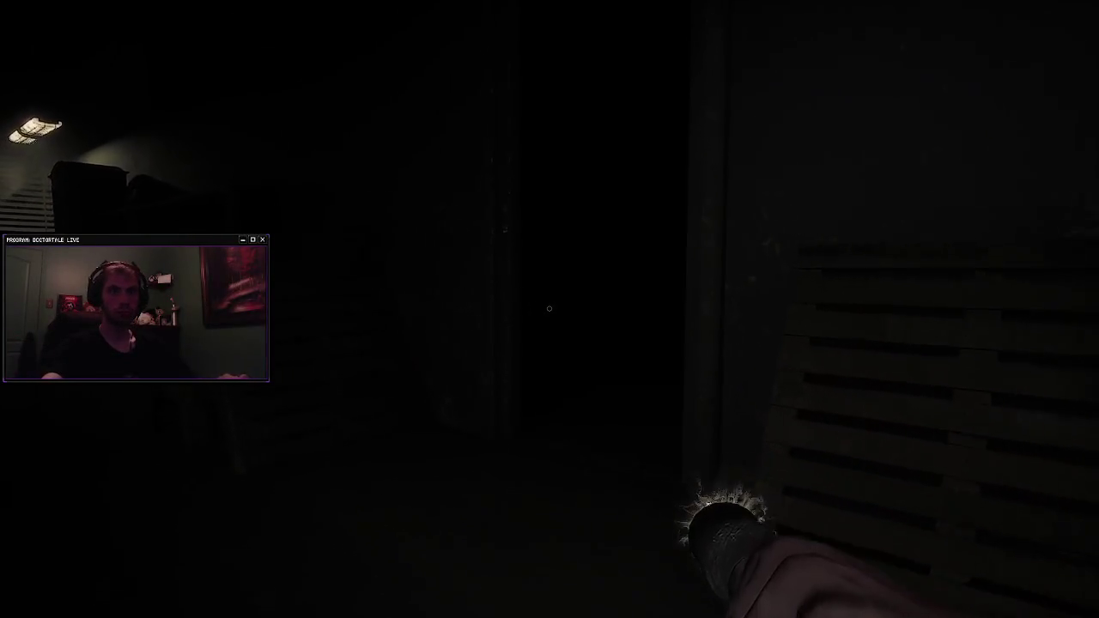
key("w")
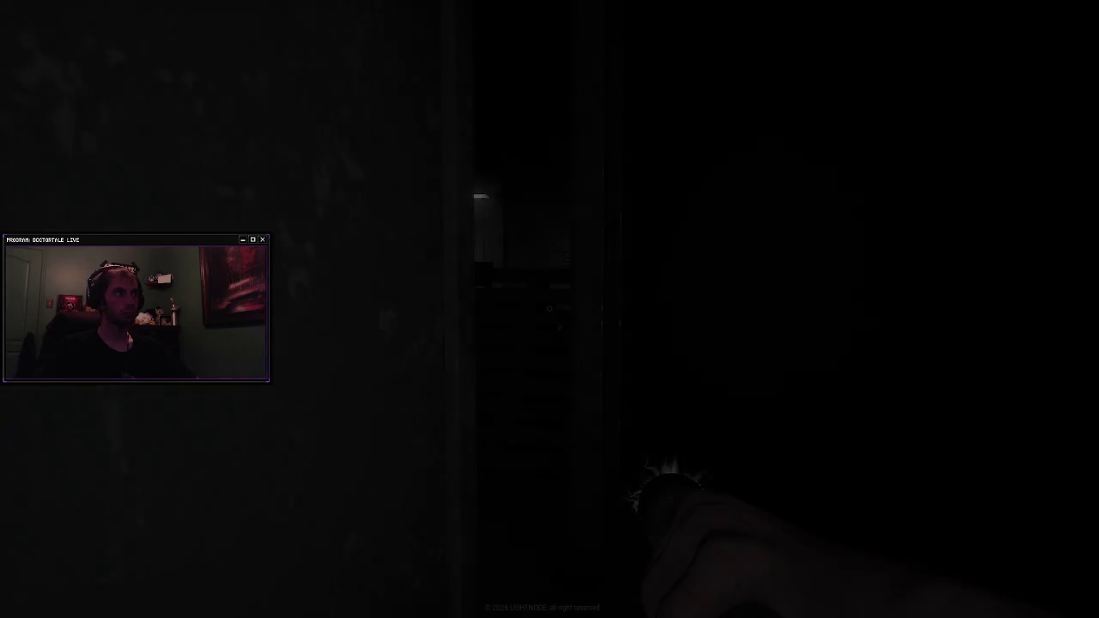
Step: Change the Graphics preset from Custom to Cinematic in the pause menu and resume play
key("Escape")
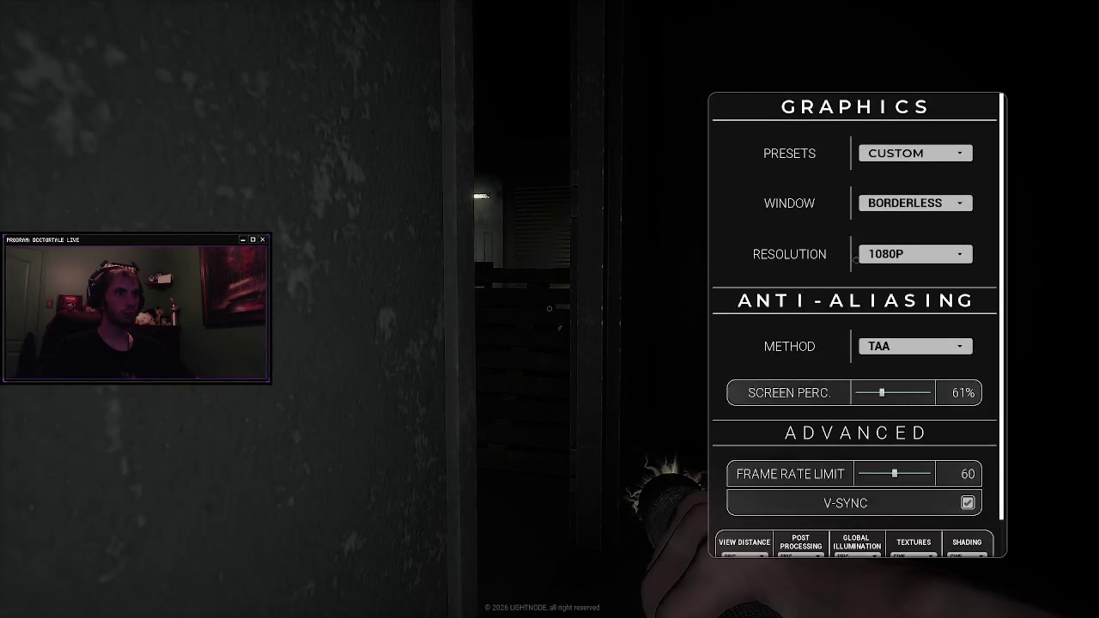
scroll(856, 260, "down", 2)
scroll(863, 309, "up", 2)
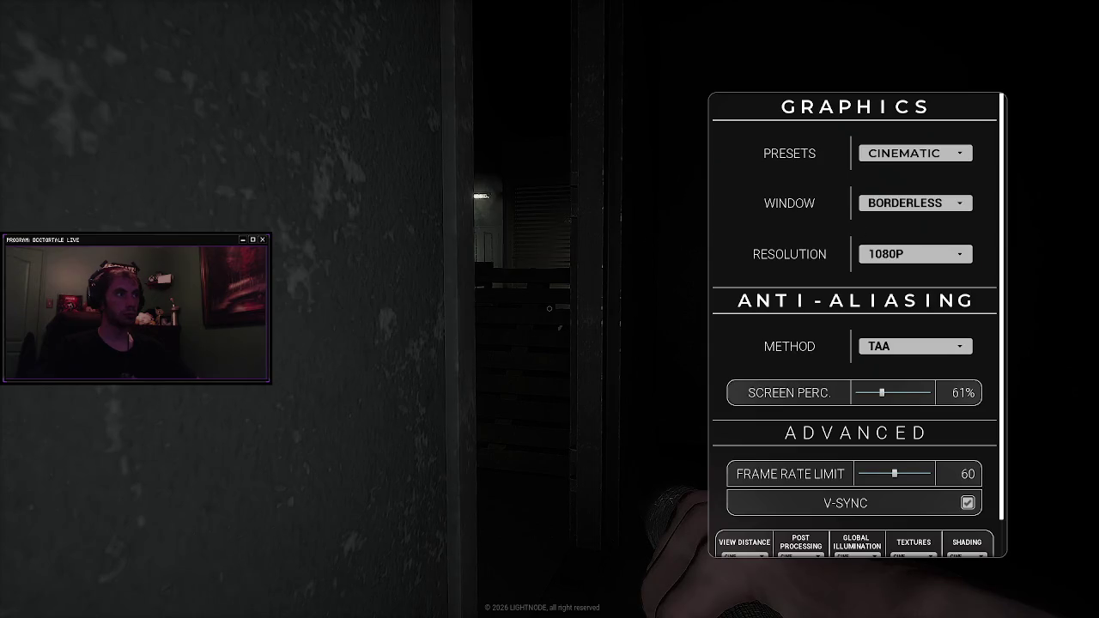
key("Escape")
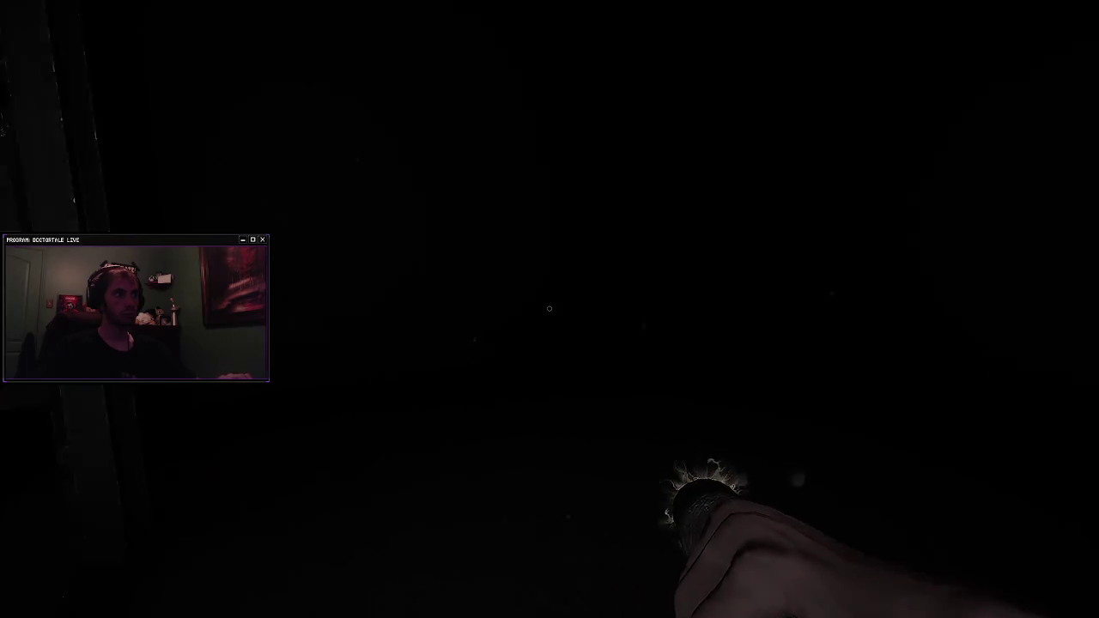
Step: Walk through the storage room past the pallets, around the shelving, and down the corridor to the door
key("w")
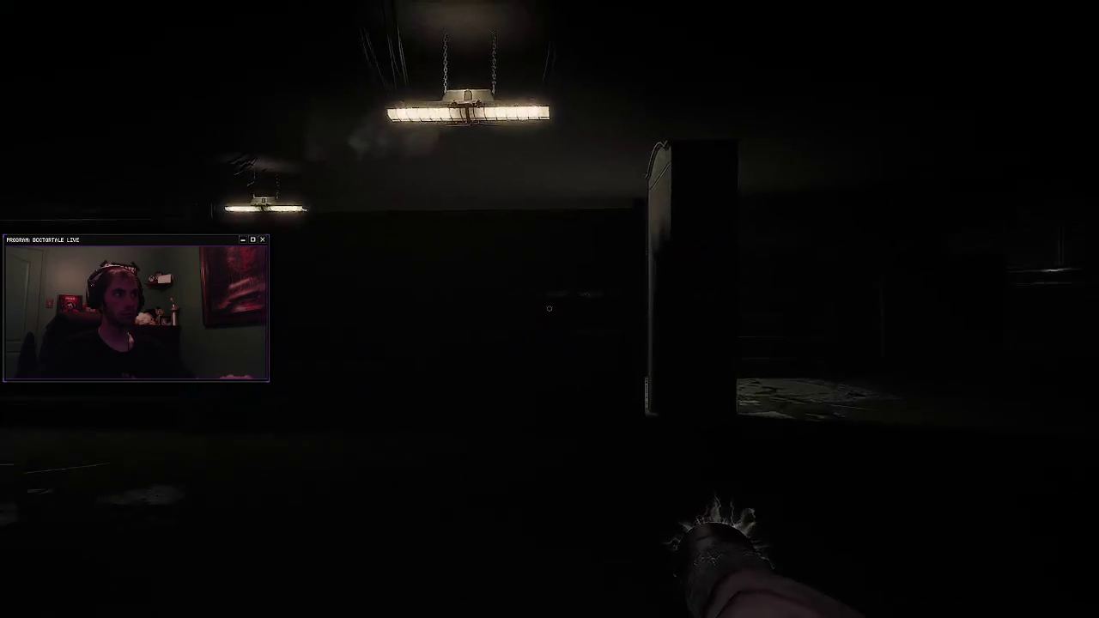
key("w")
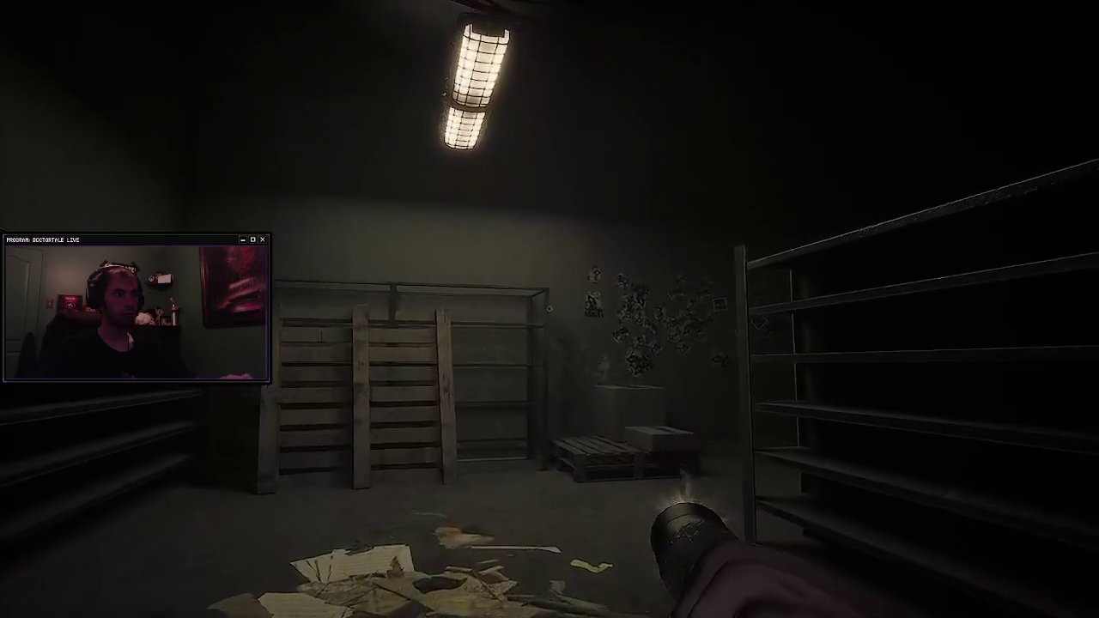
key("w")
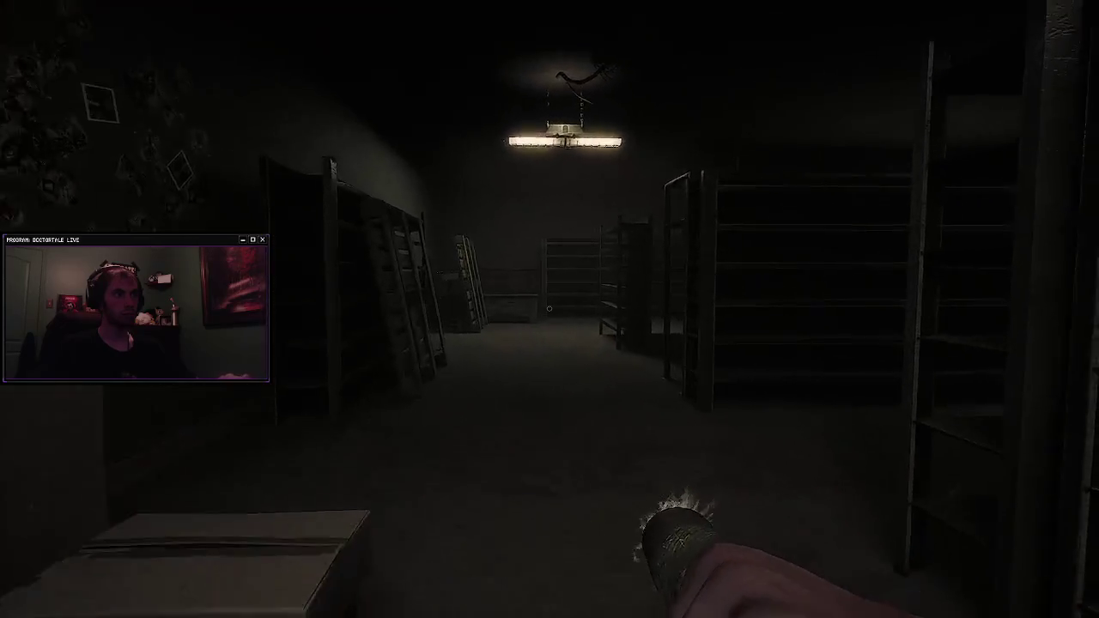
key("w")
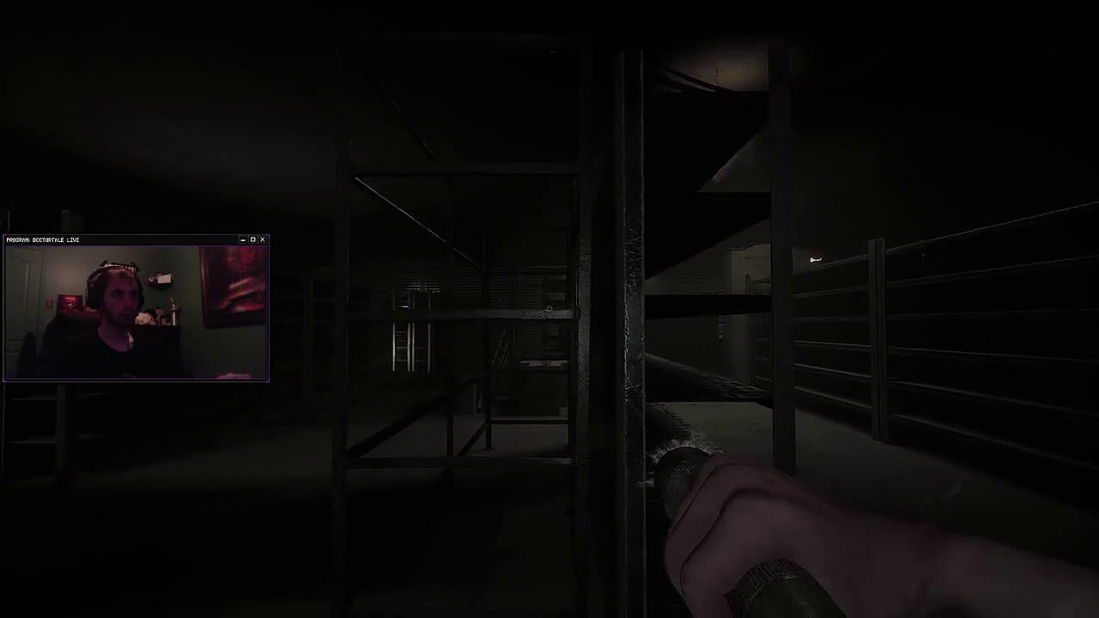
key("w")
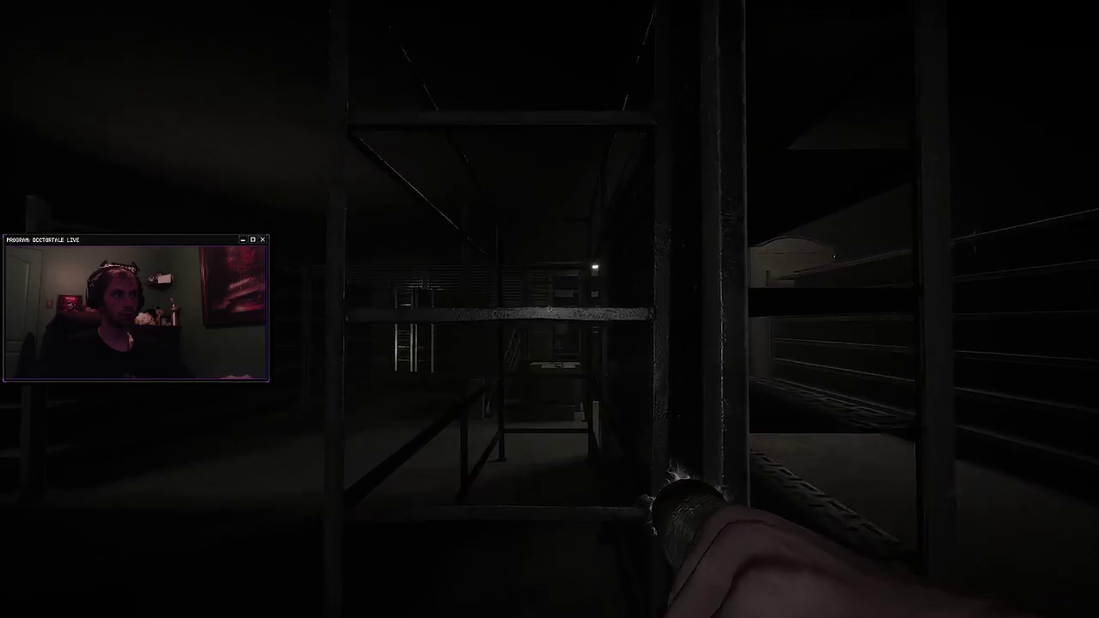
key("w")
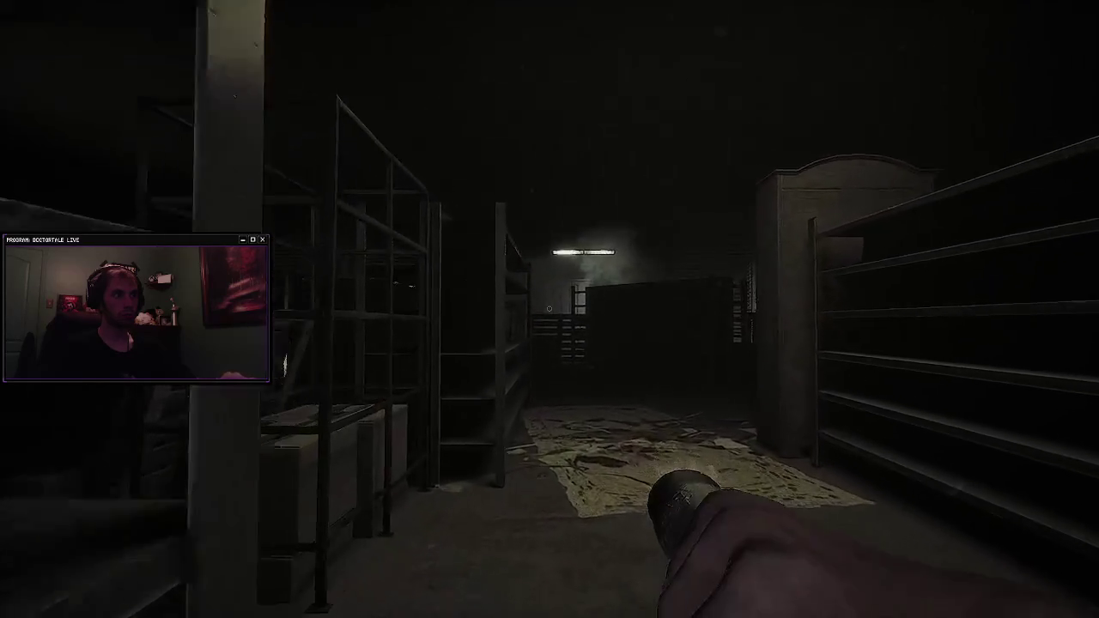
key("w")
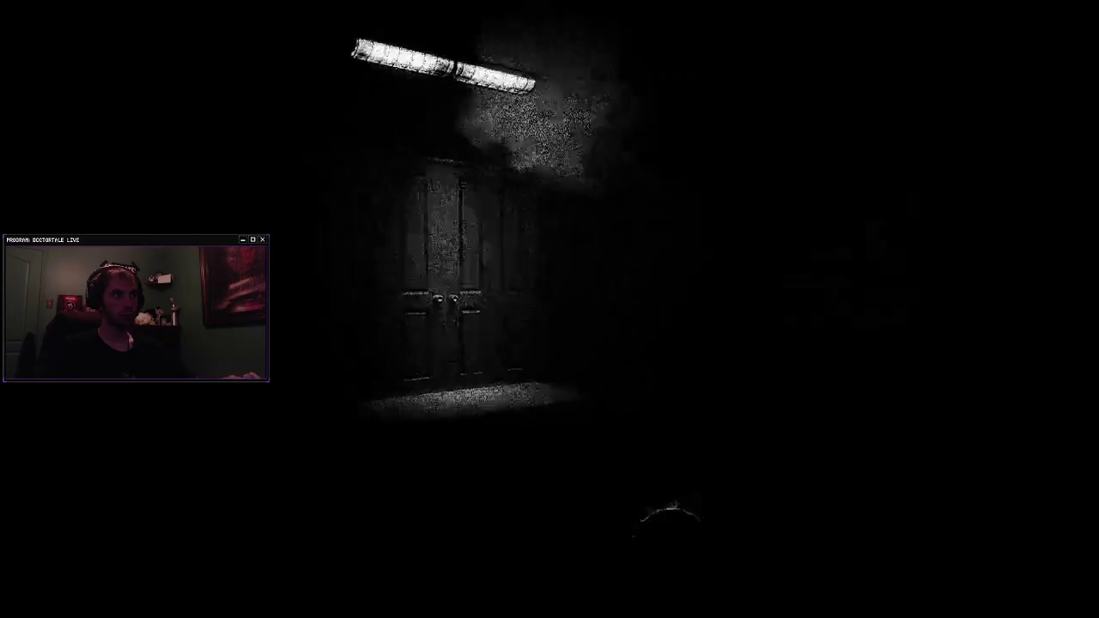
key("w")
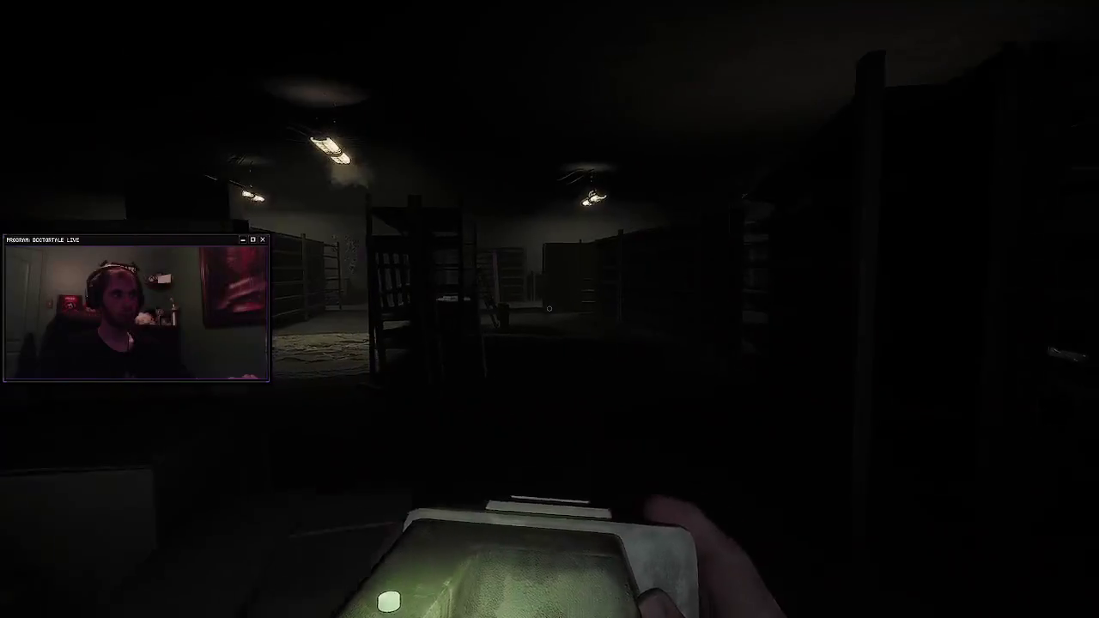
Step: Walk through the storage room past the right-hand shelves into the dark corridor with the scanner raised
key("w")
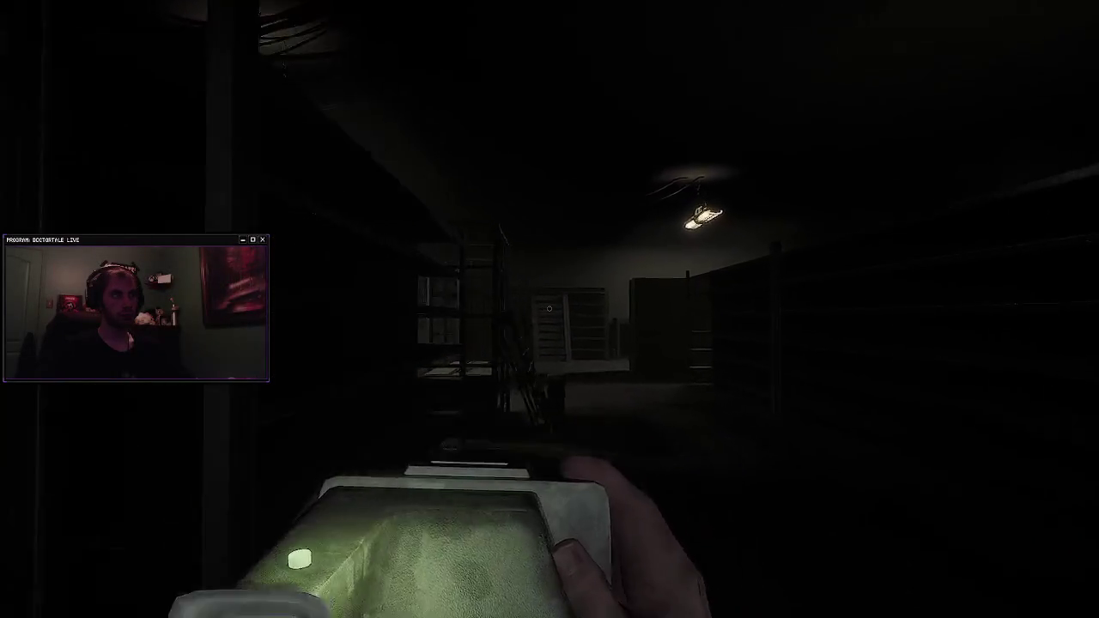
key("w")
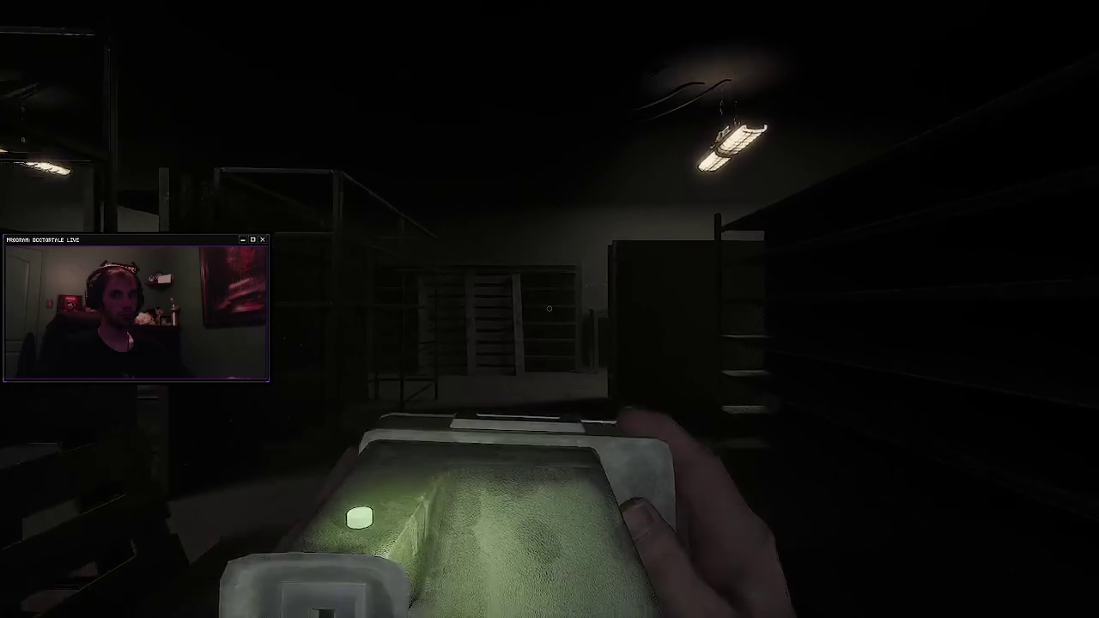
key("w")
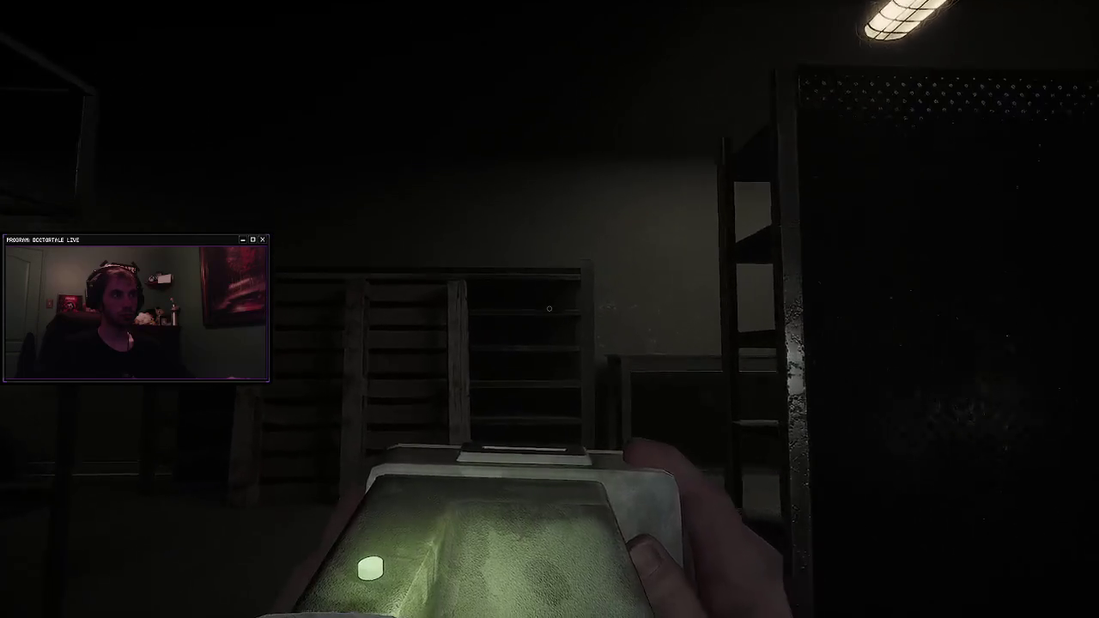
key("w")
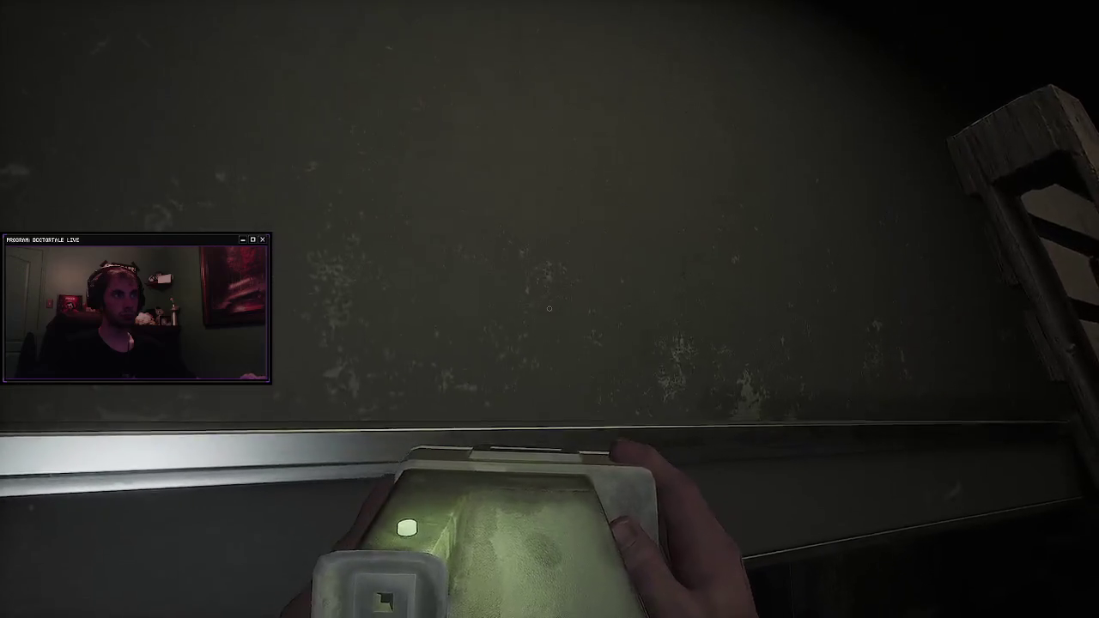
key("w")
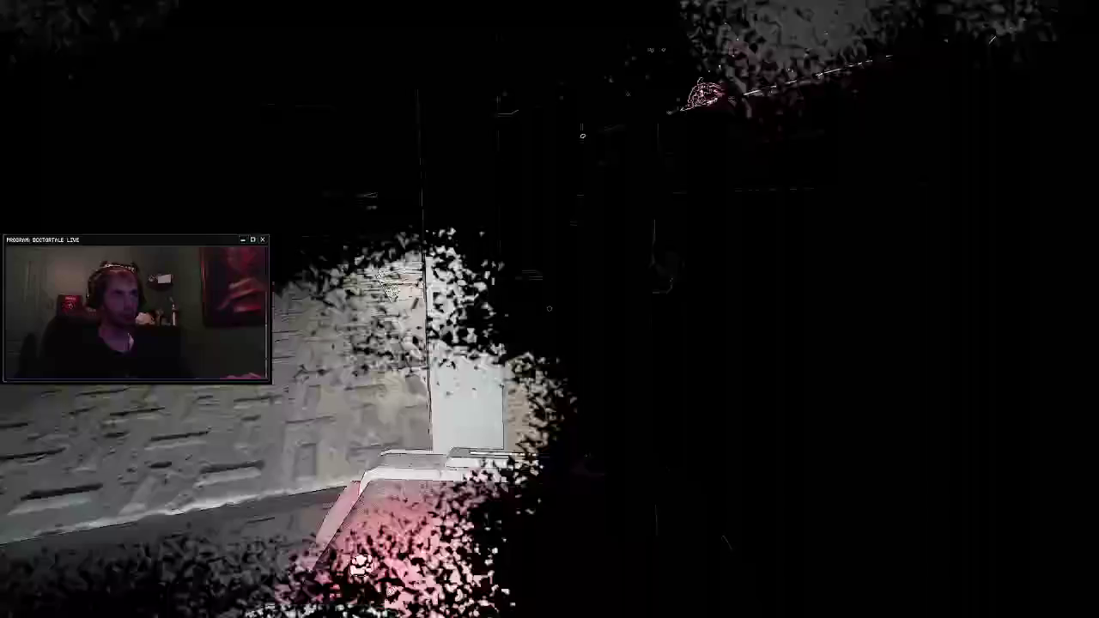
key("w")
key("w")
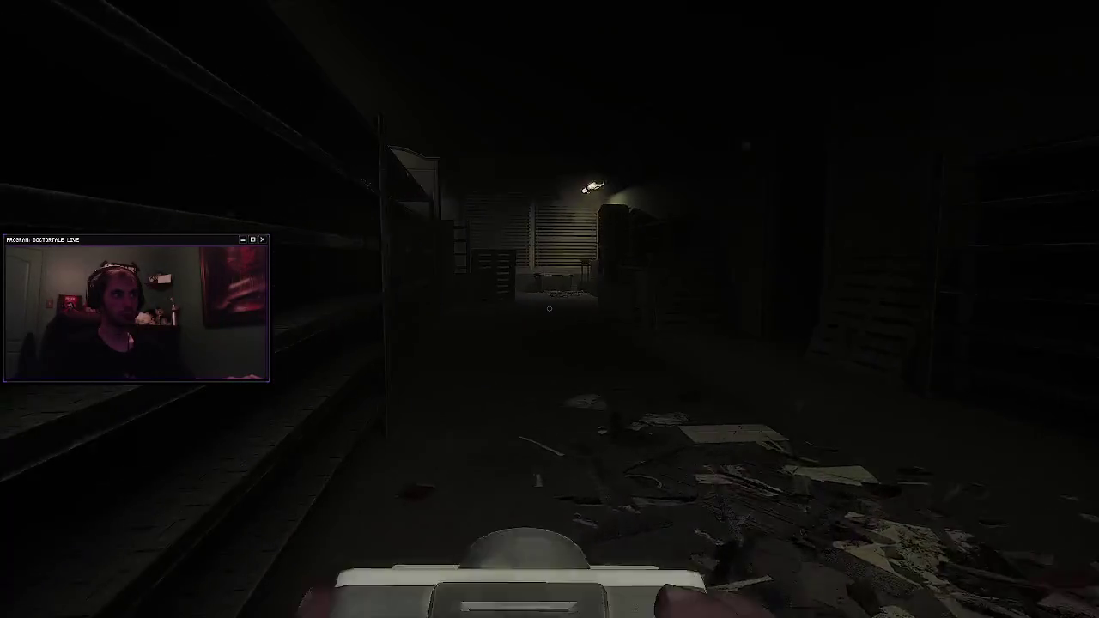
Step: Swap the scanner for the flashlight and head past the pallet toward the lit double doors
key("w")
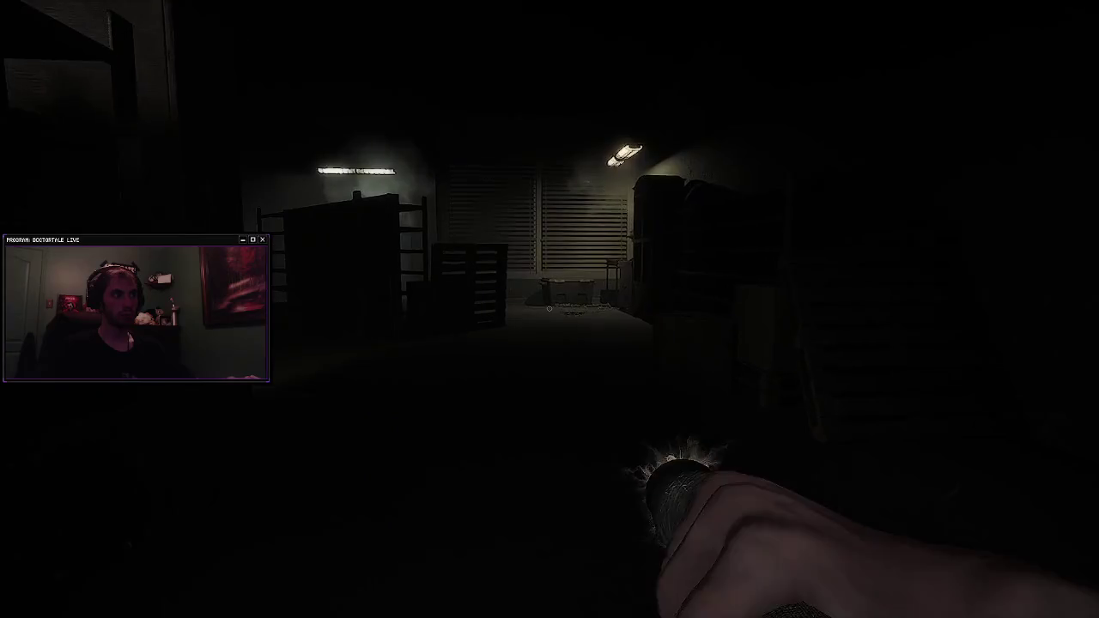
key("w")
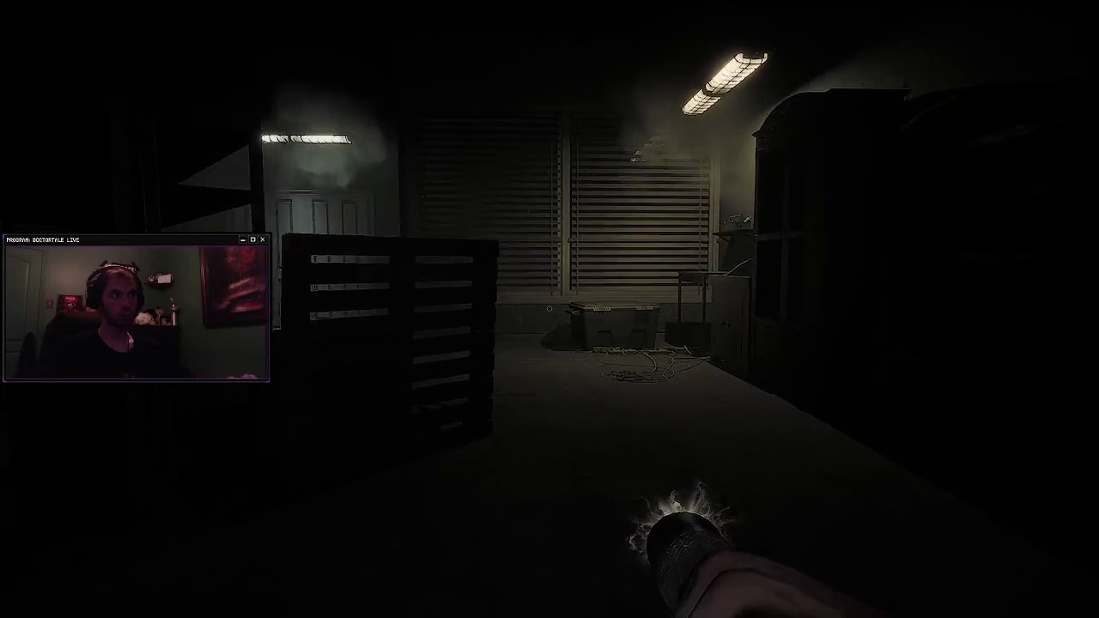
key("w")
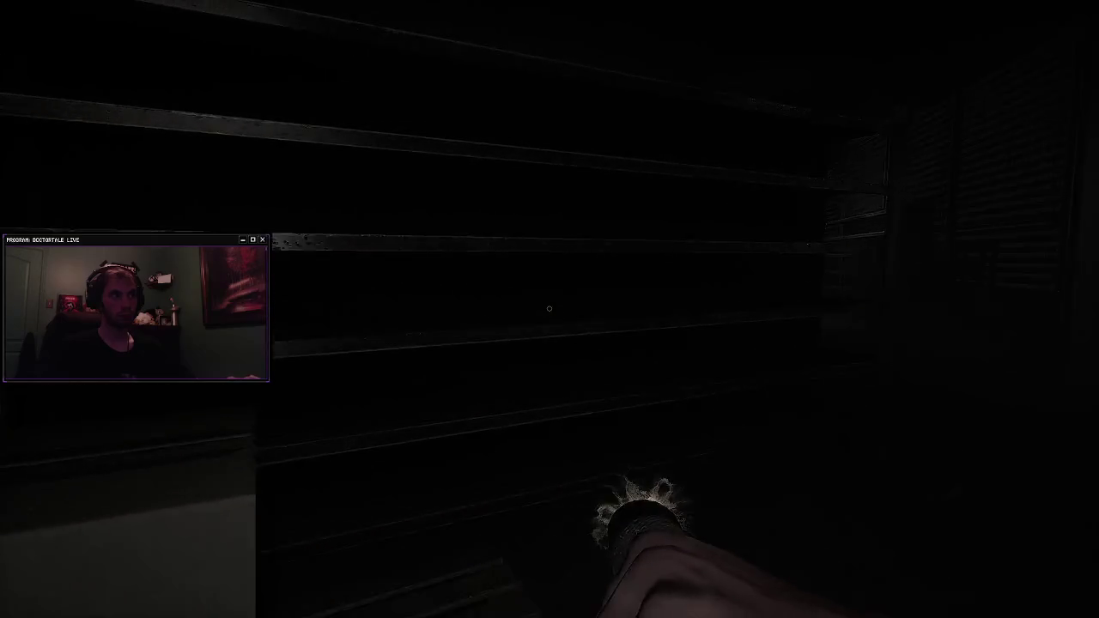
key("w")
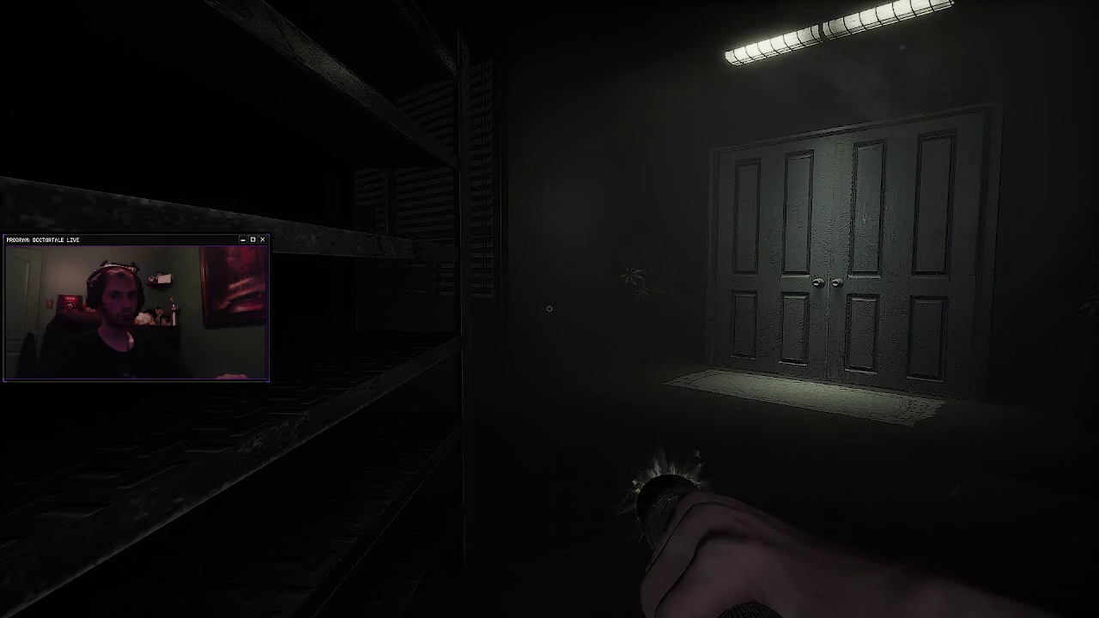
mouse_move(549, 307)
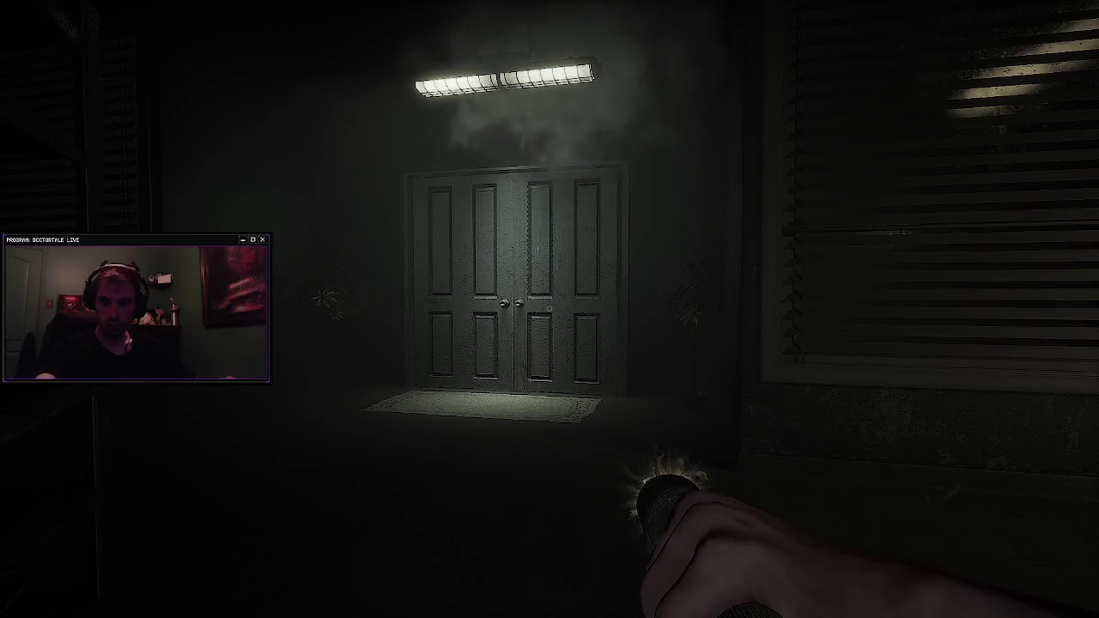
Step: Walk forward and left away from the double doors into the long shelf room
key("w")
key("a")
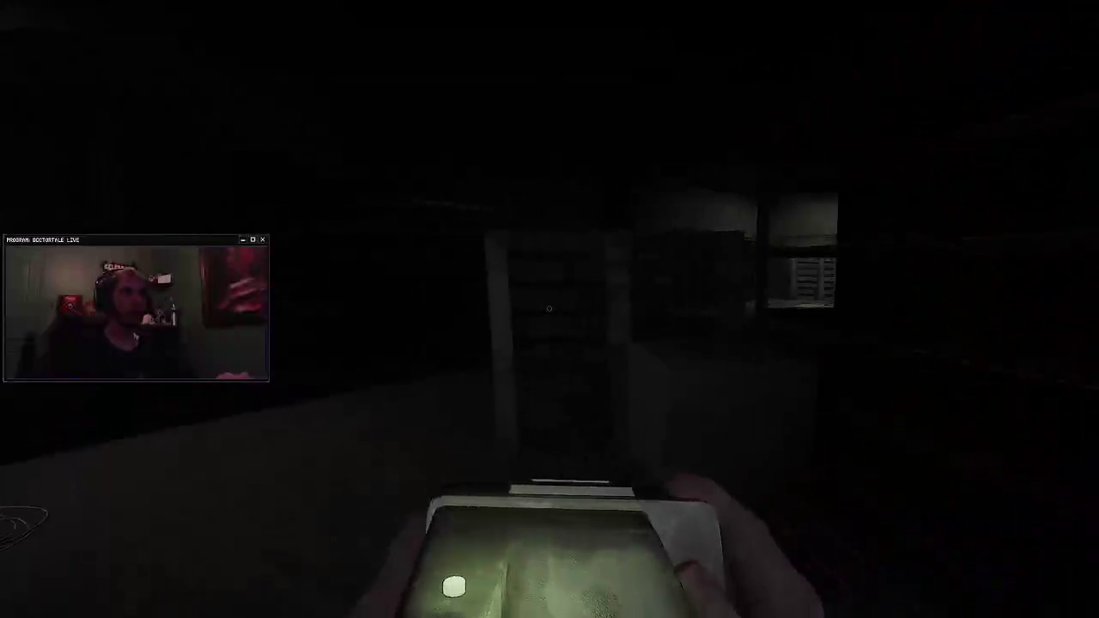
key("w")
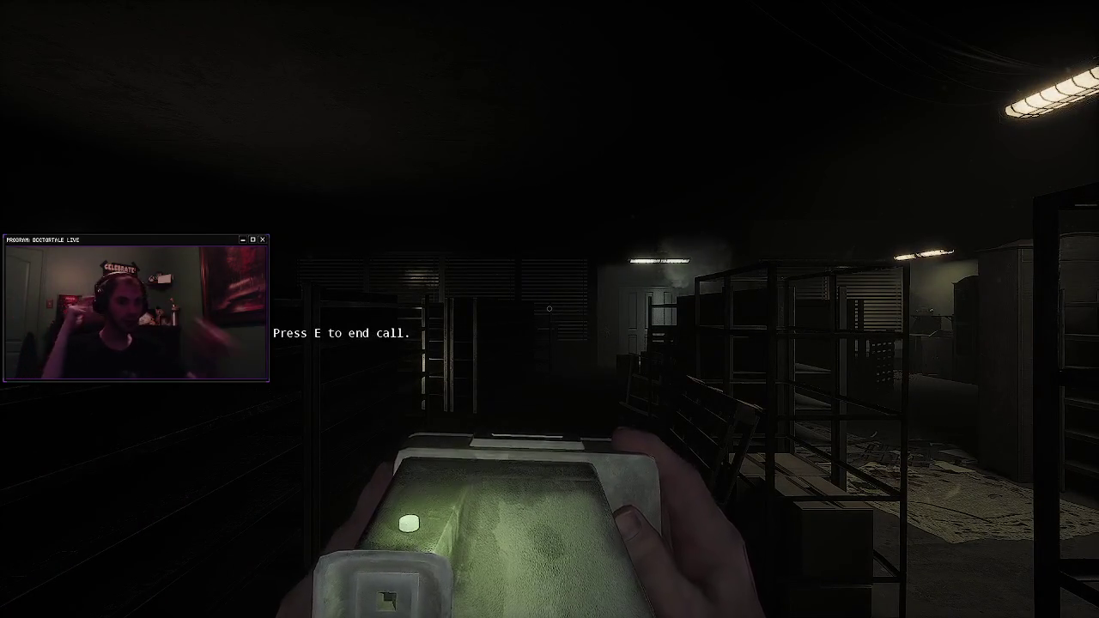
Step: Walk past the shelves to the desk phone and end the call with E
key("w")
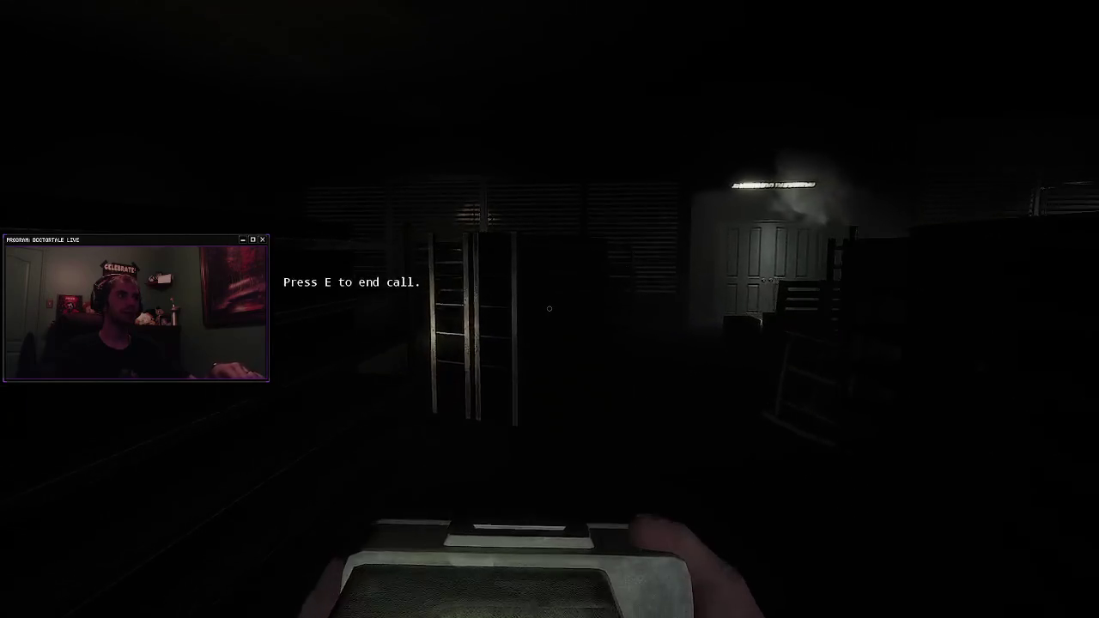
key("w")
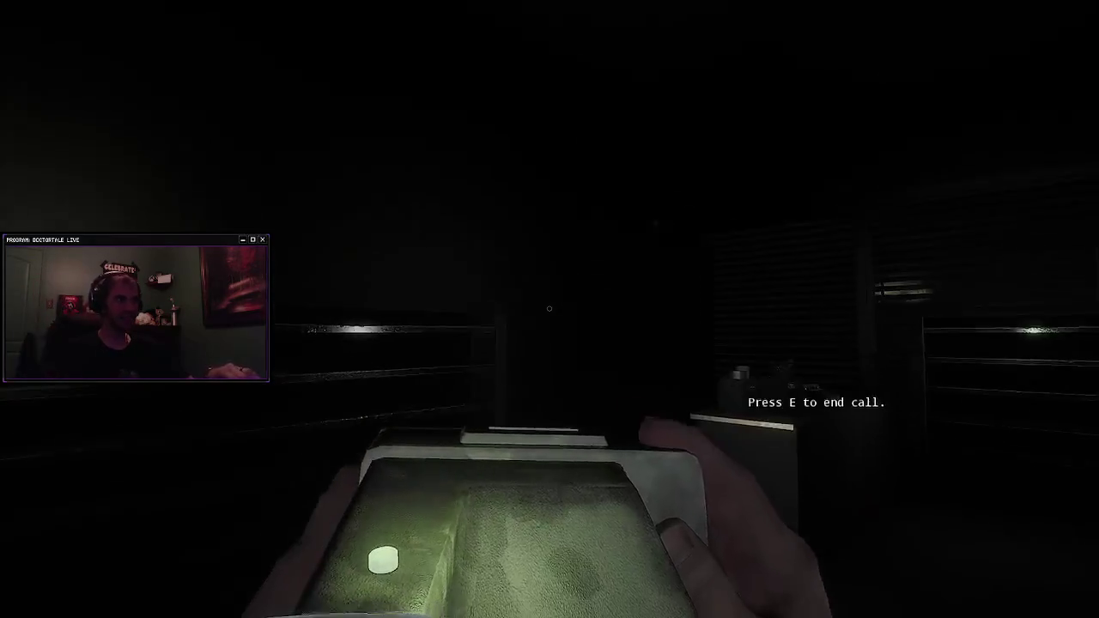
key("w")
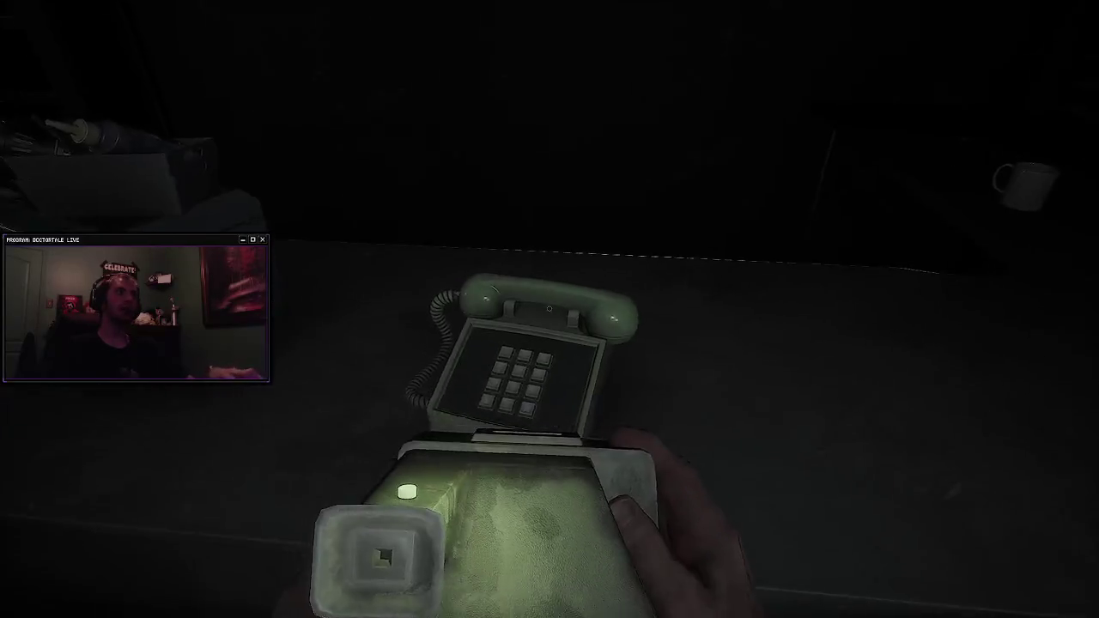
Step: Turn from the phone and walk down the foggy shelf corridor past the pallets
key("w")
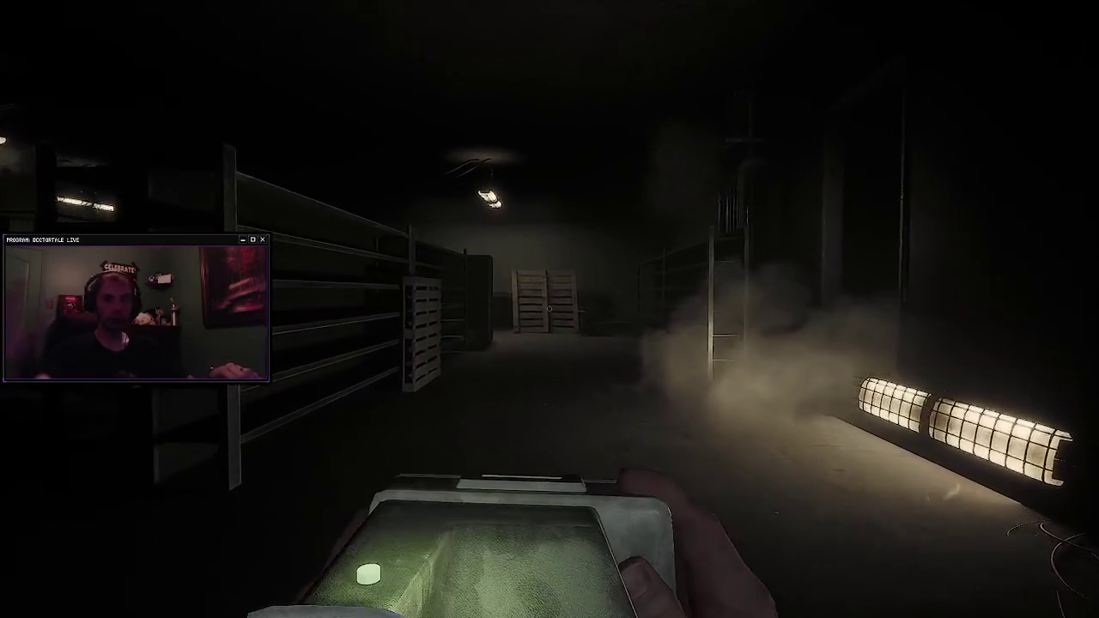
key("w")
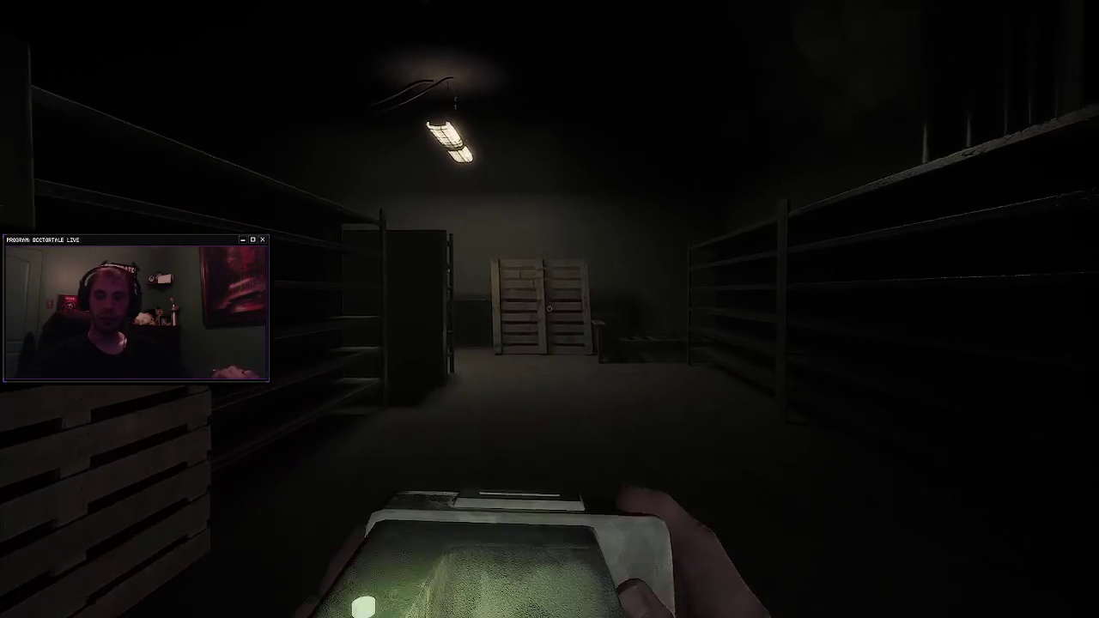
key("w")
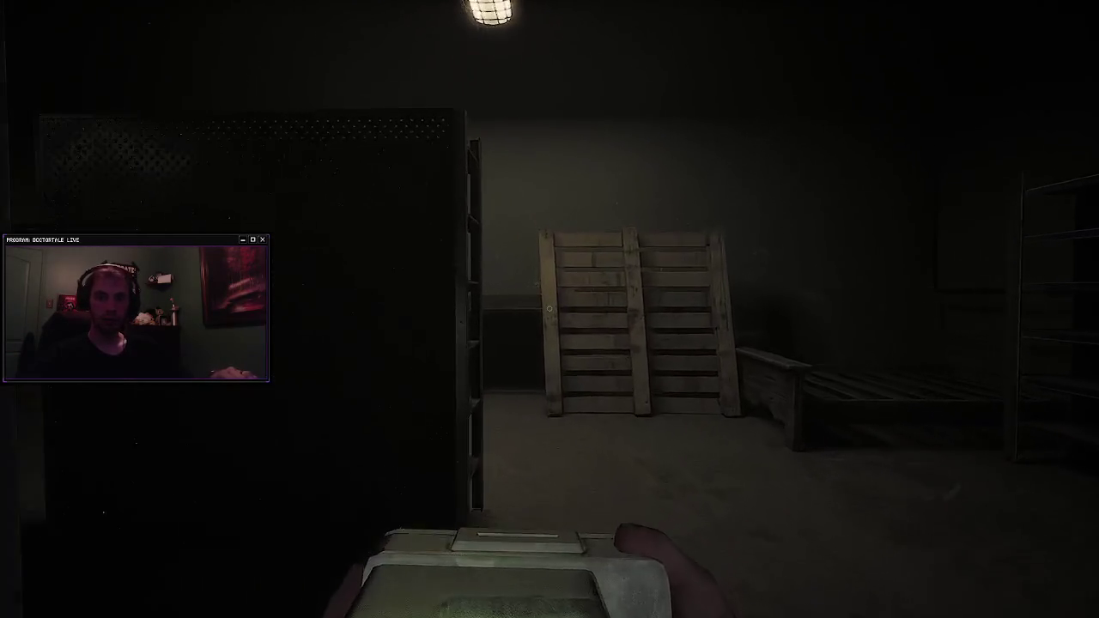
key("w")
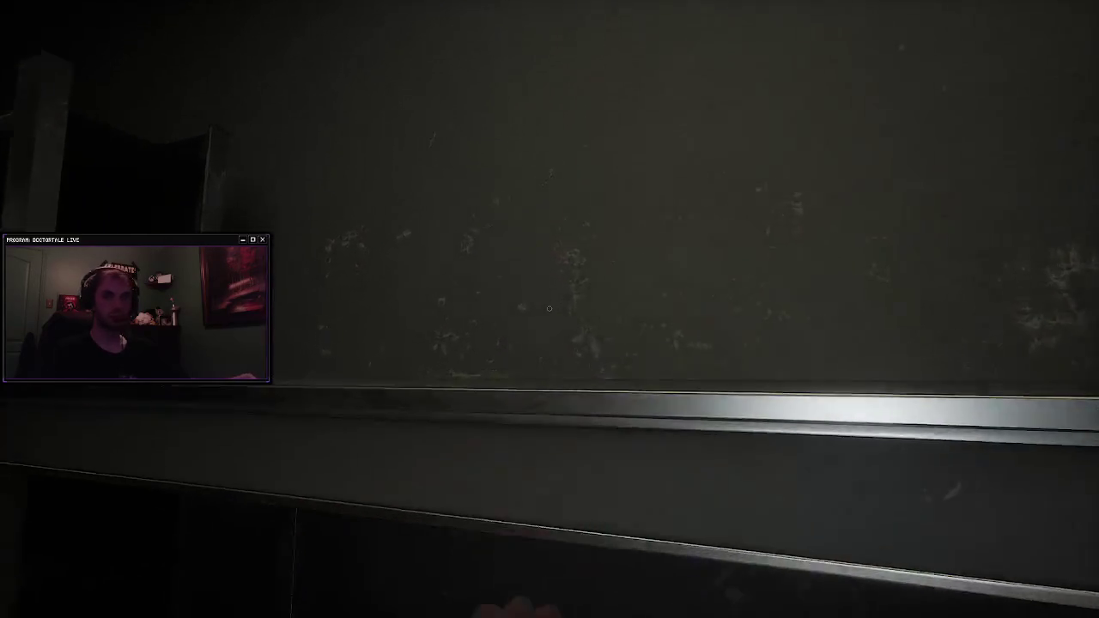
Step: Bring out the flashlight and advance into the dark room of tall shelving units
key("w")
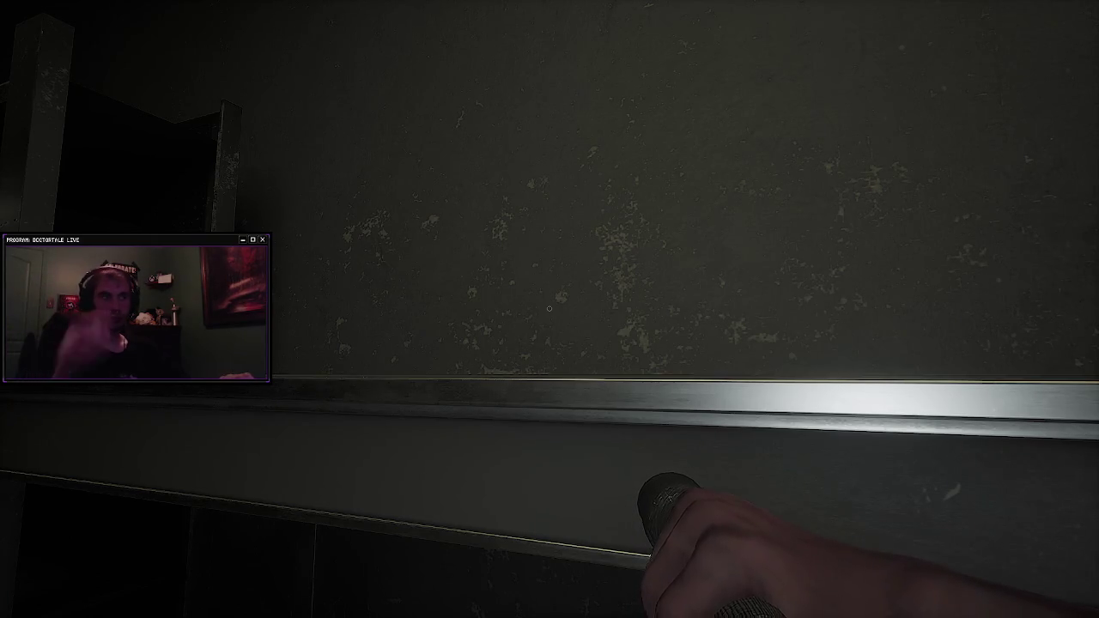
mouse_move(549, 308)
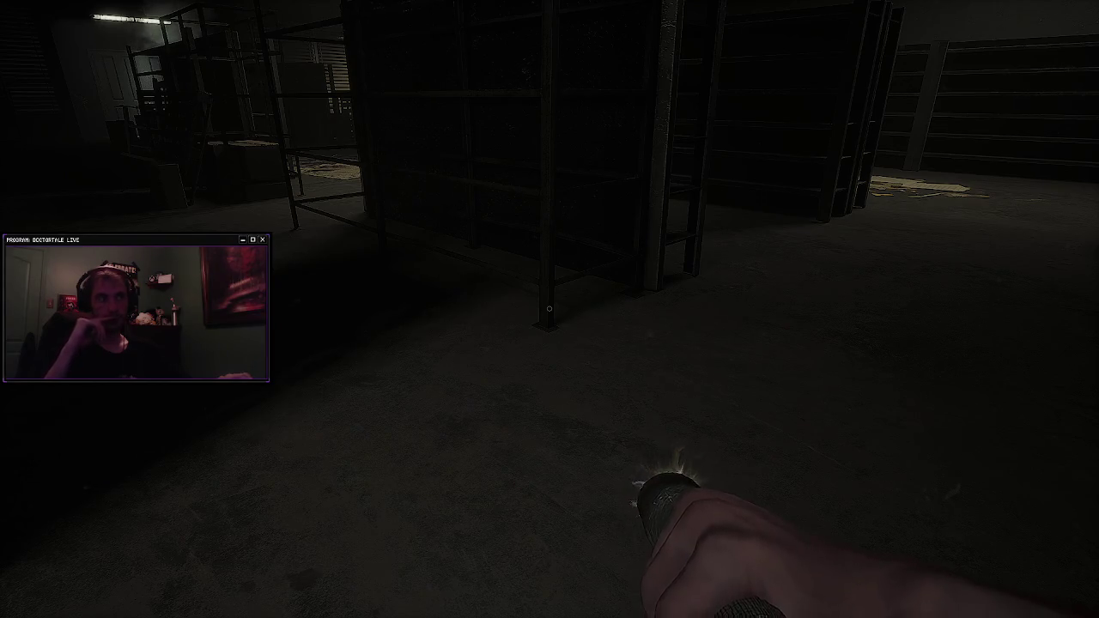
key("w")
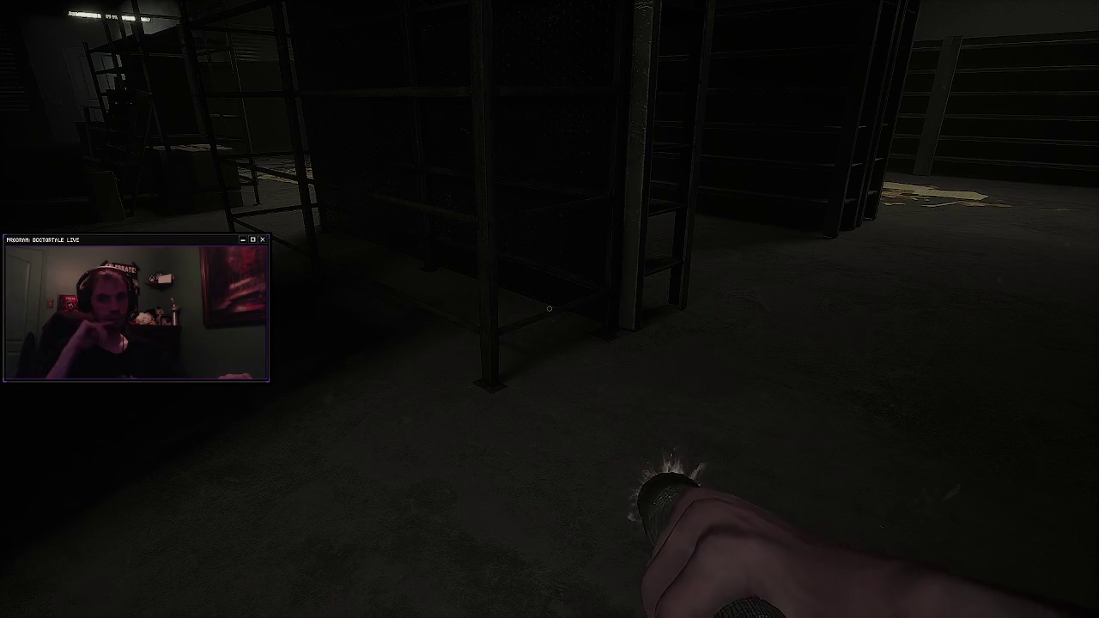
key("w")
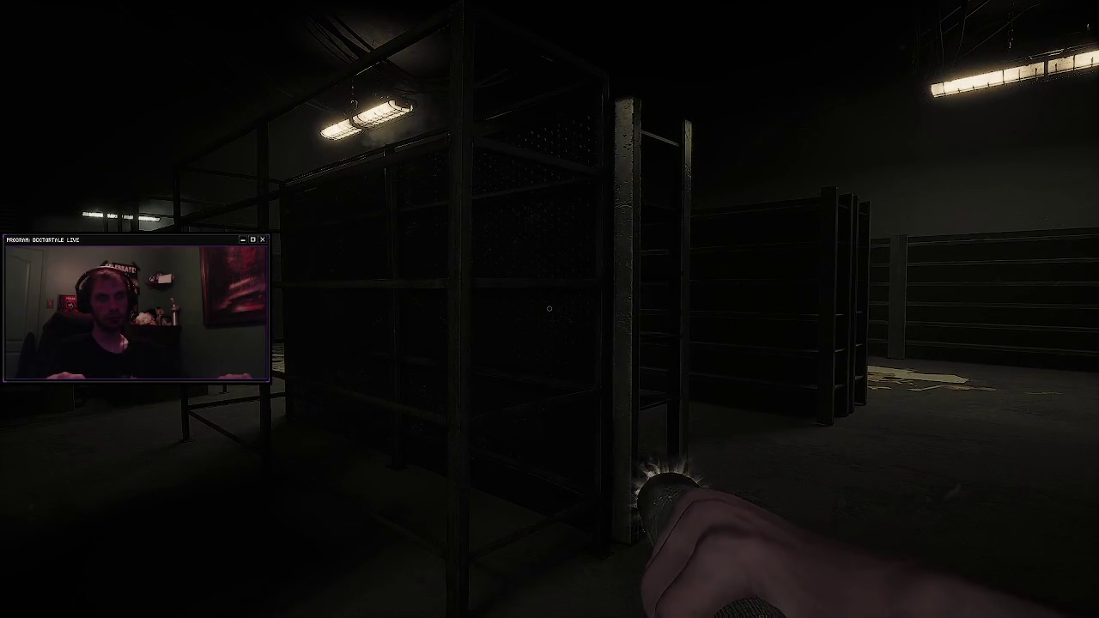
Step: Raise the scanner and walk along the shelving aisle to the glowing object
key("w")
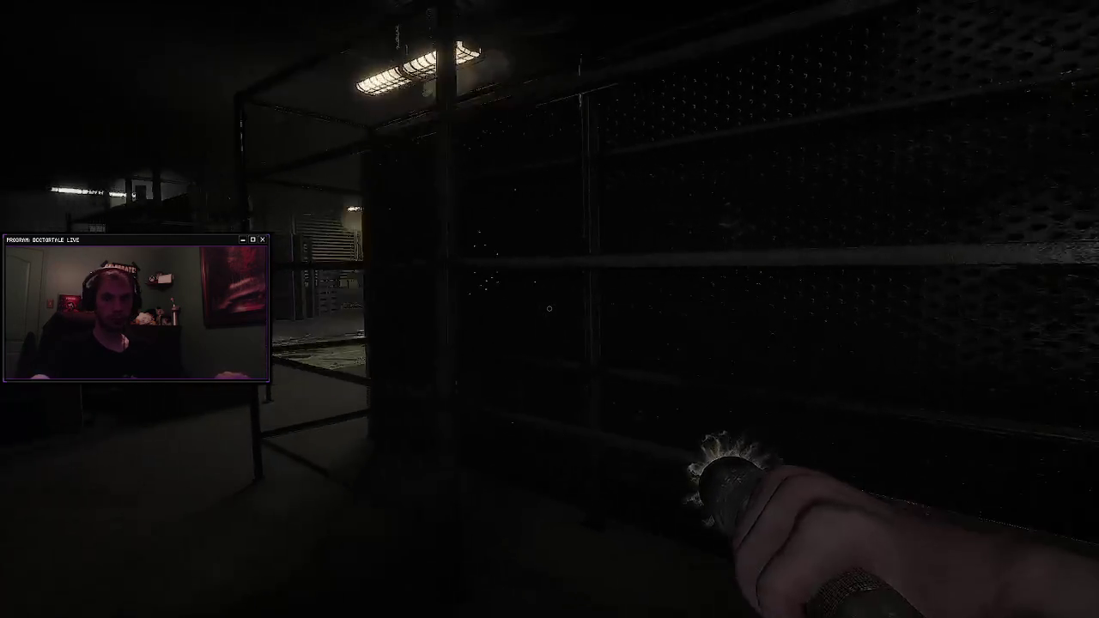
key("w")
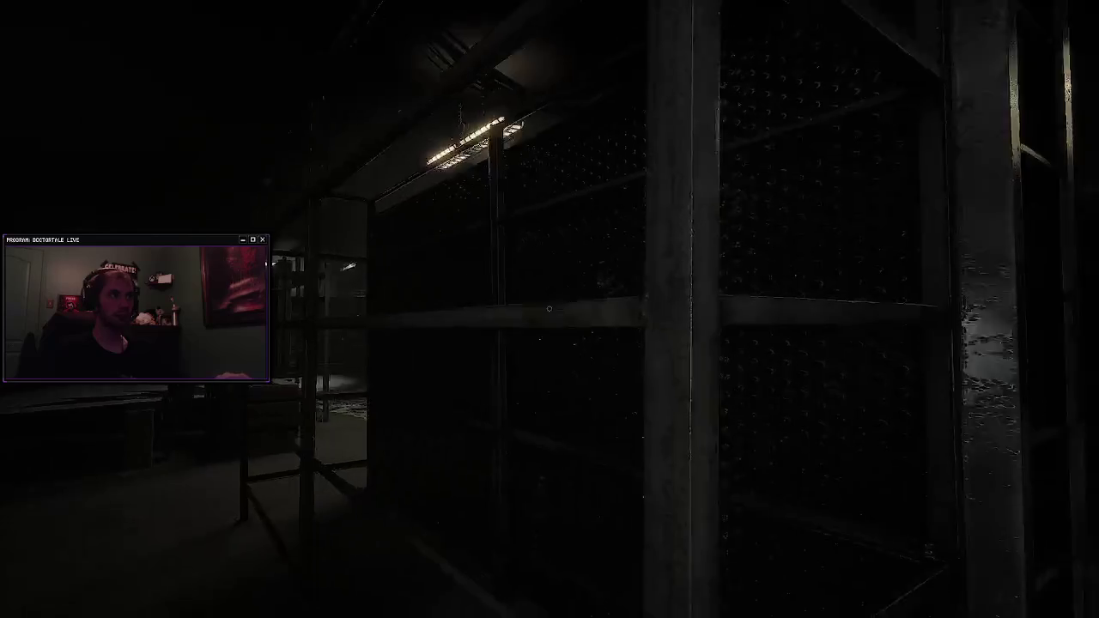
key("w")
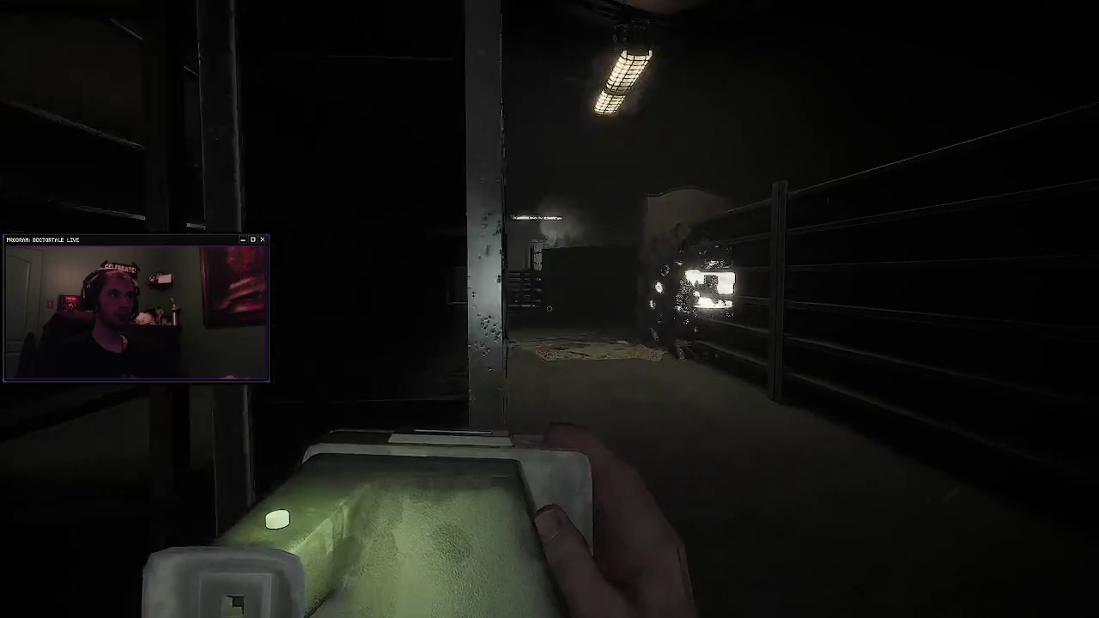
key("w")
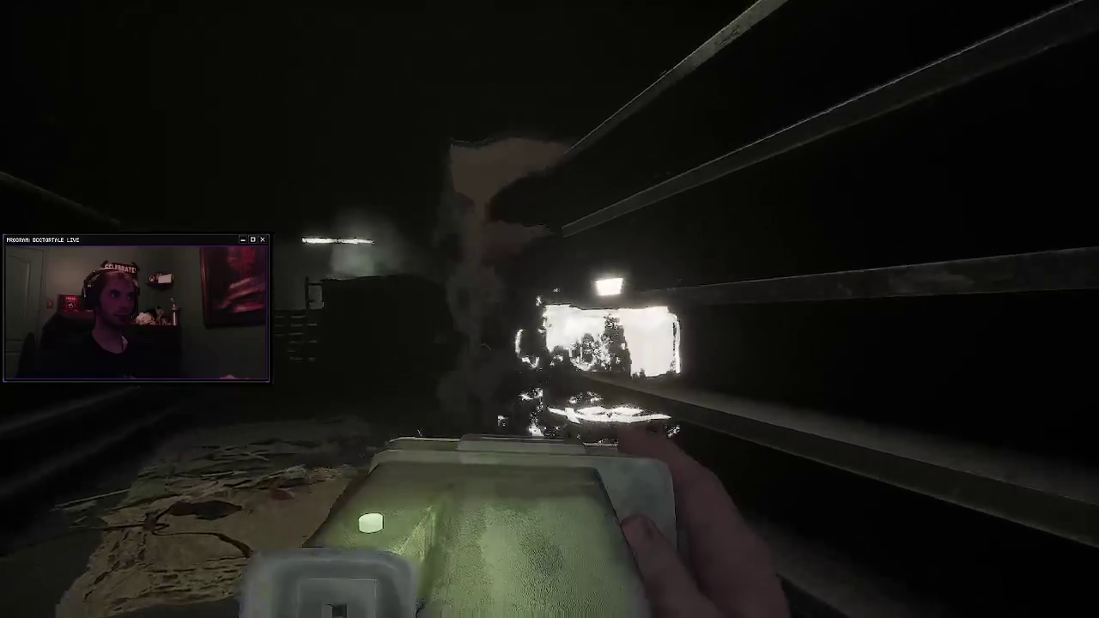
Step: Switch back to the flashlight and walk past the pallet wall to the lit double doors
key("w")
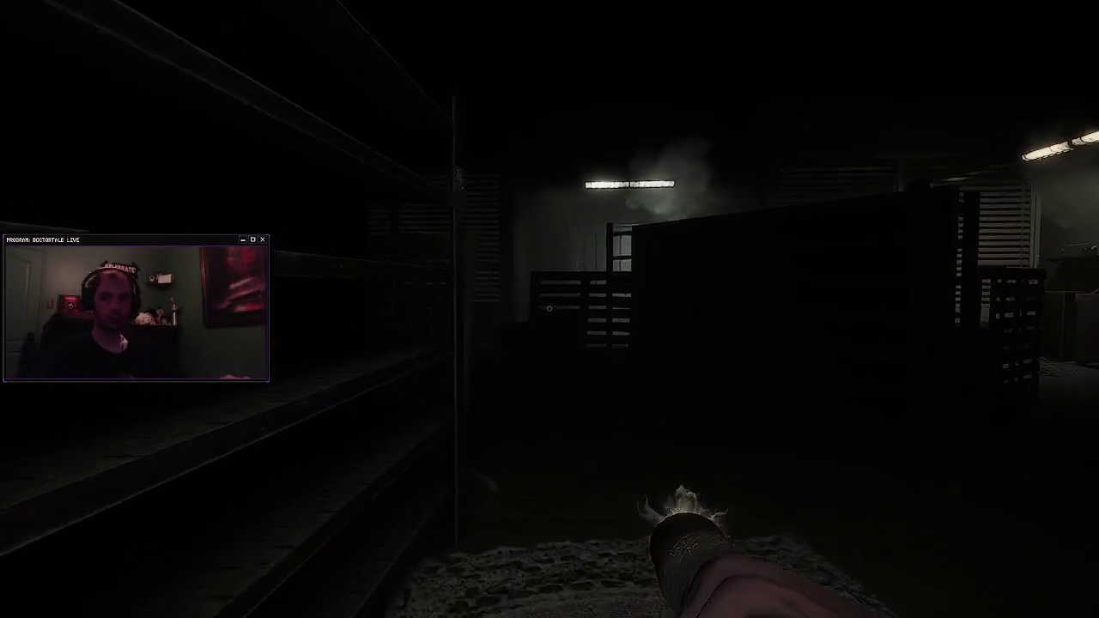
key("w")
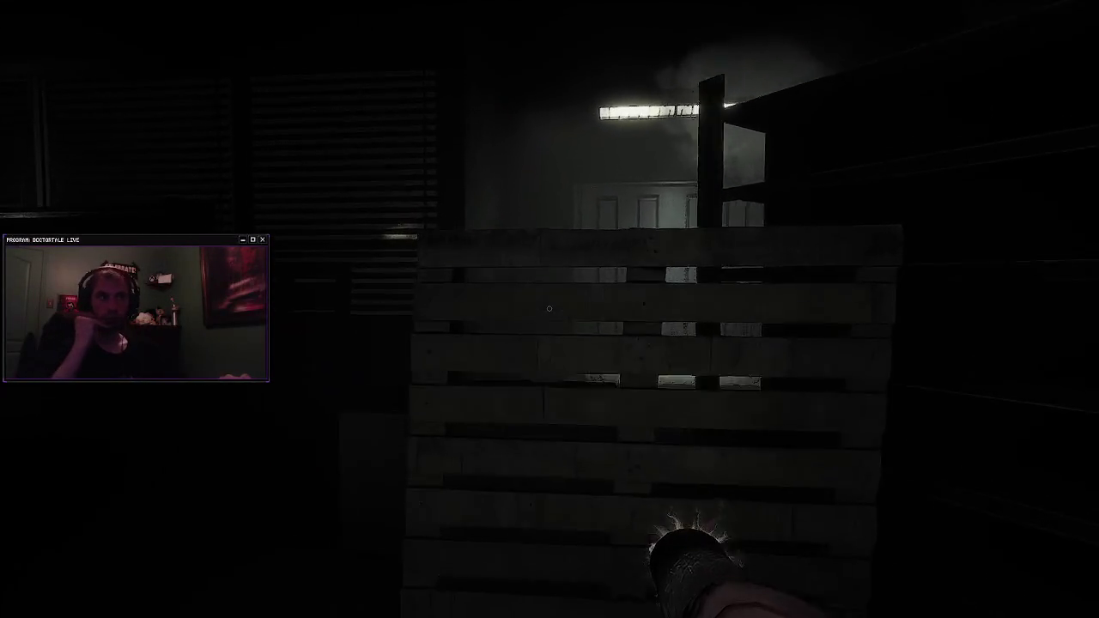
key("w")
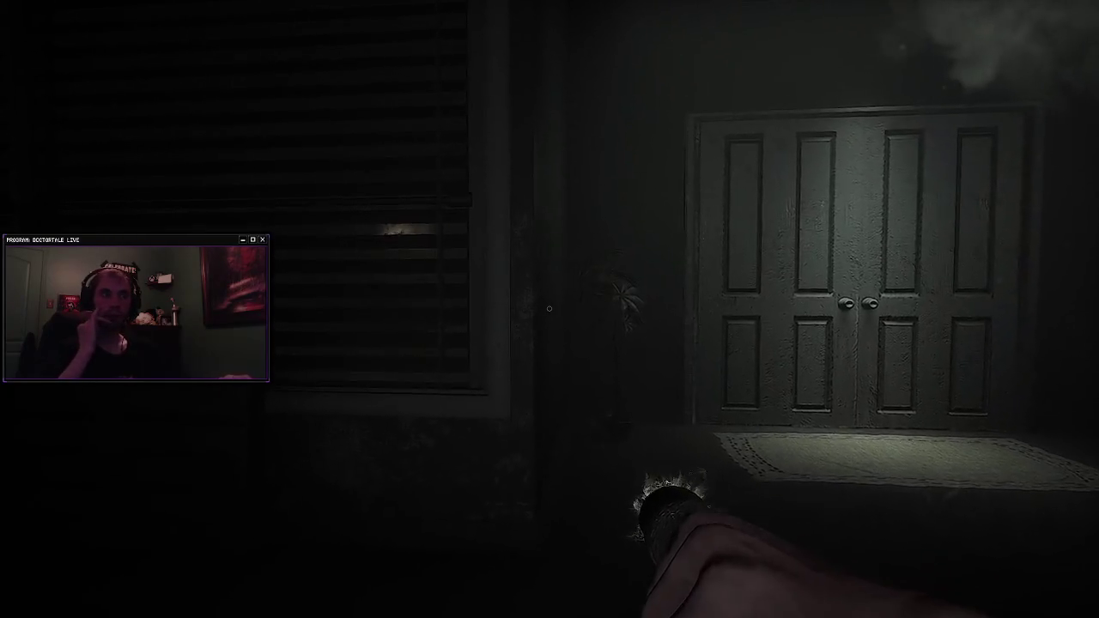
key("w")
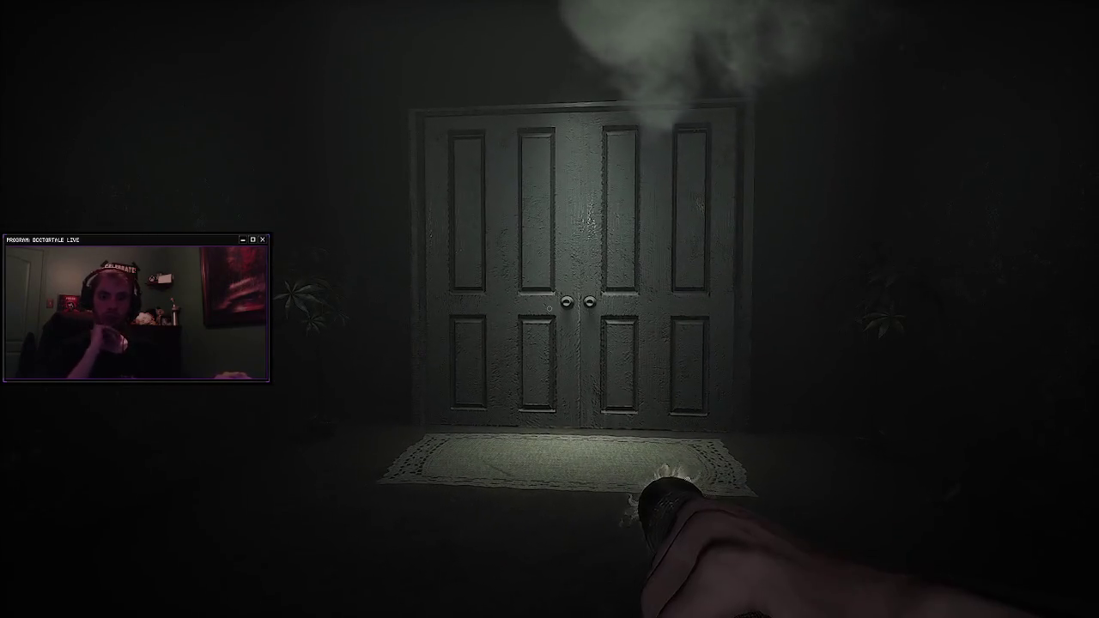
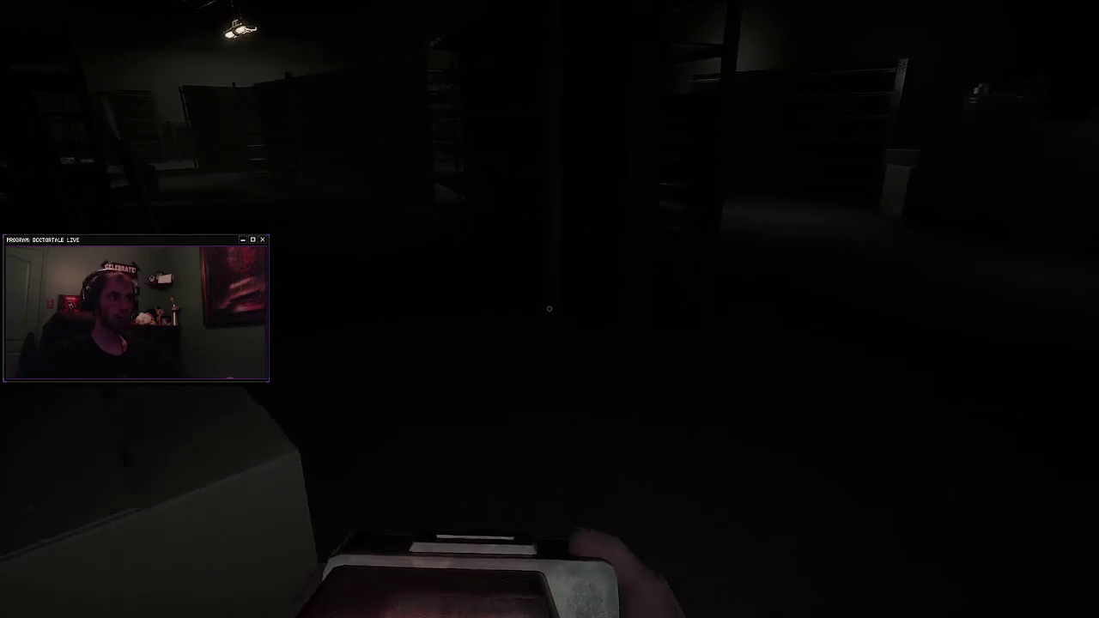
Step: Walk through the storage room to the wall and pick up the flashlight there
key("w")
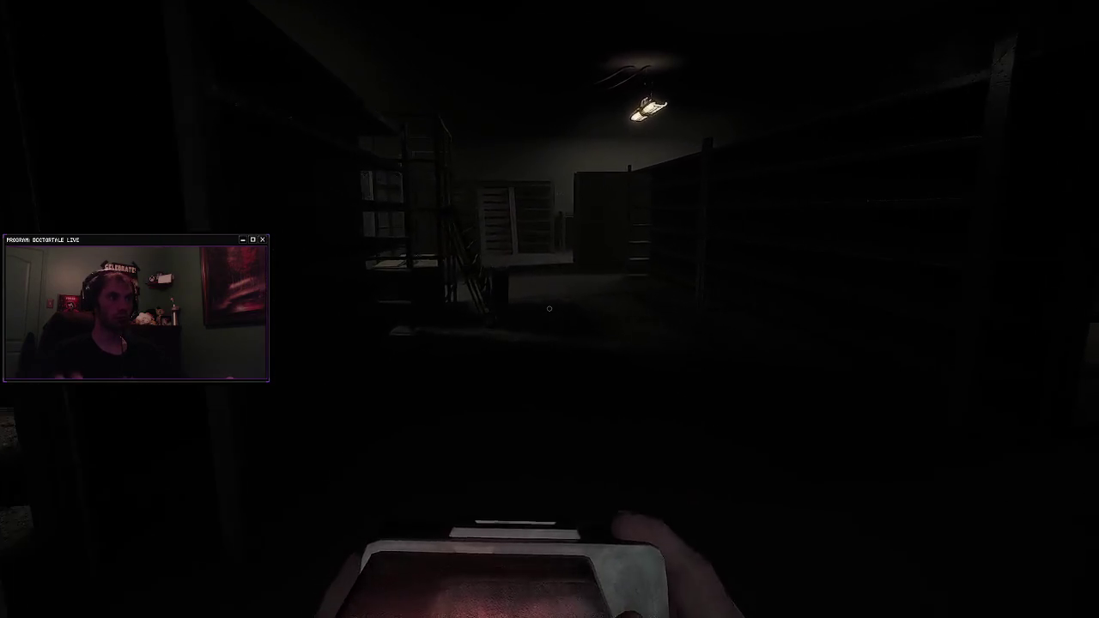
key("w")
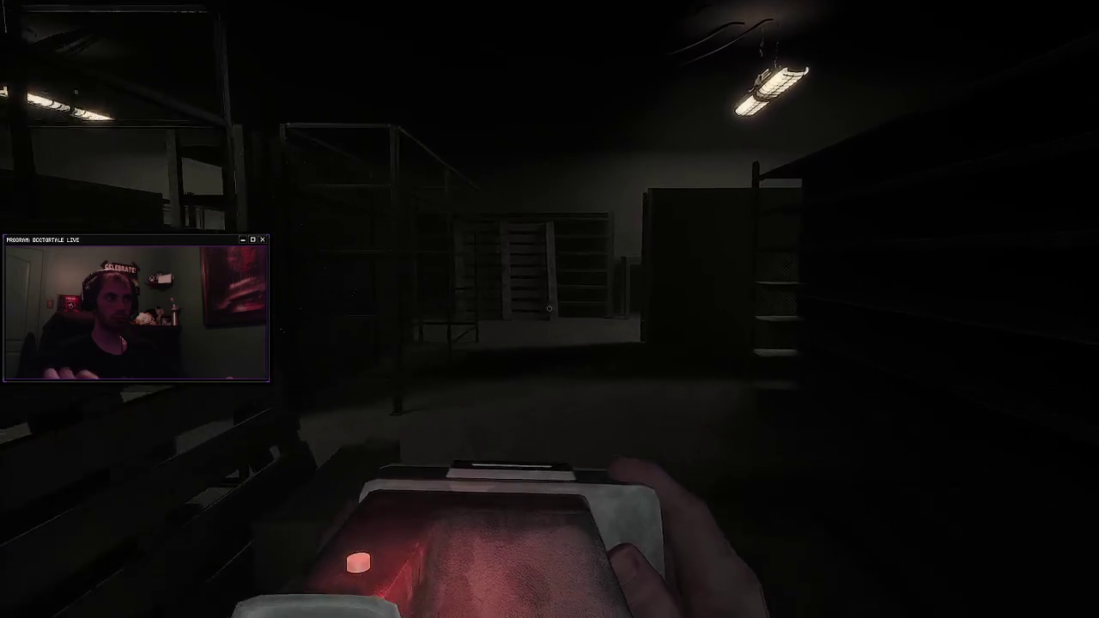
key("w")
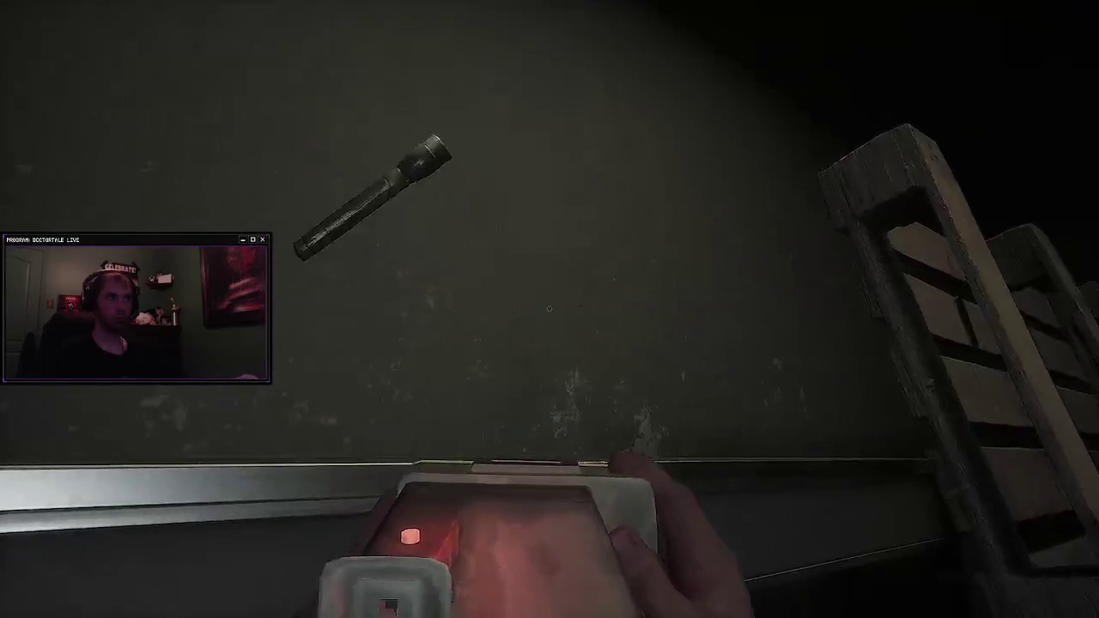
key("e")
mouse_move(548, 308)
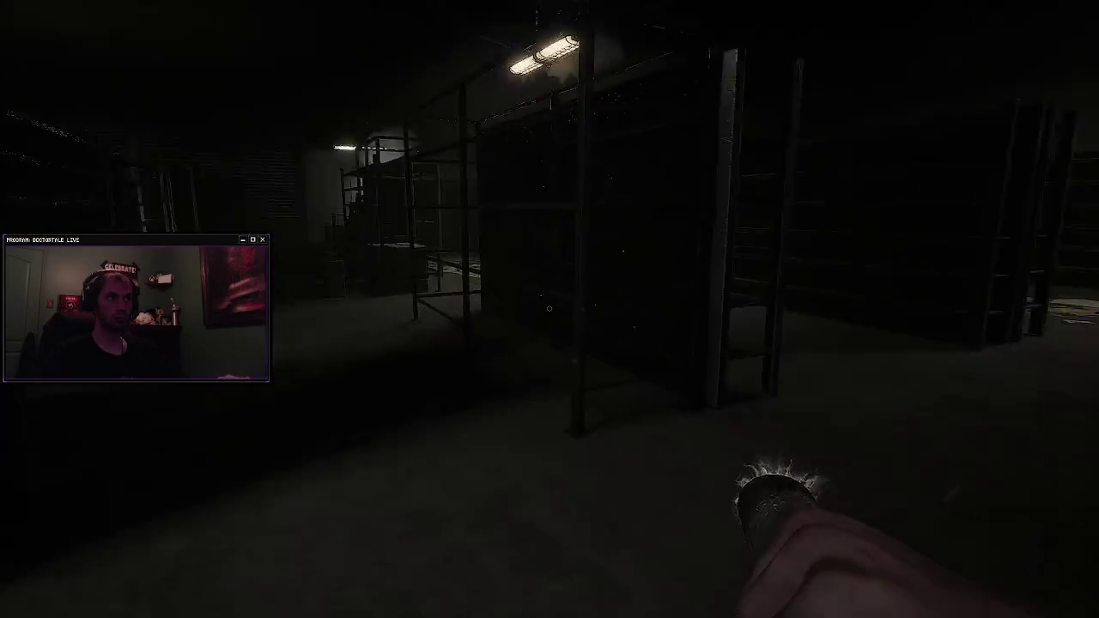
Step: Follow the shelved corridor toward the glowing marked object
key("w")
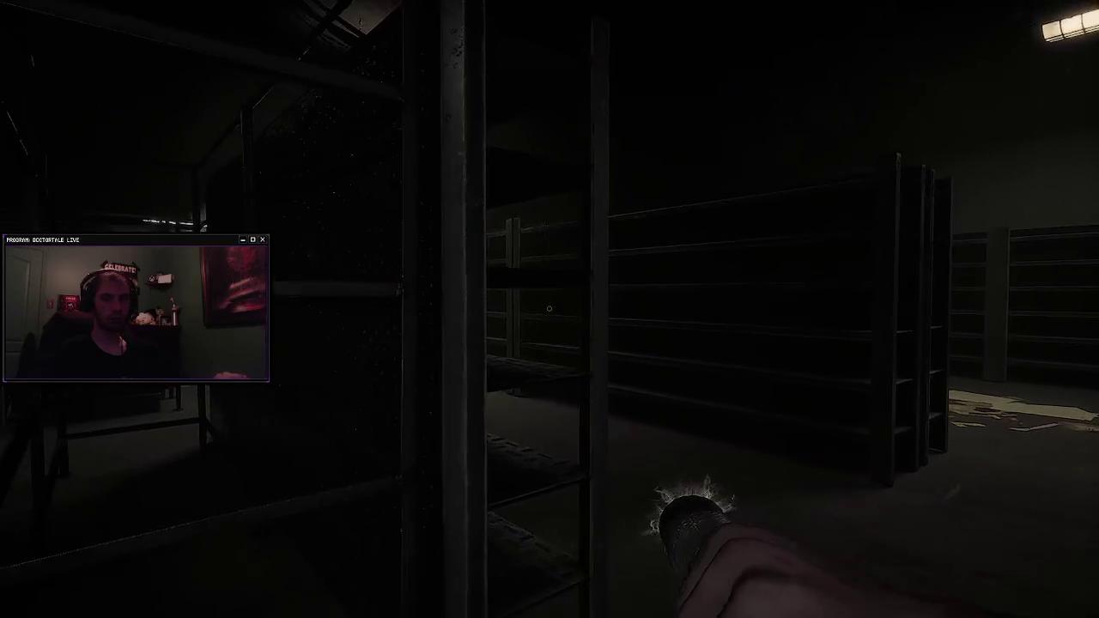
key("w")
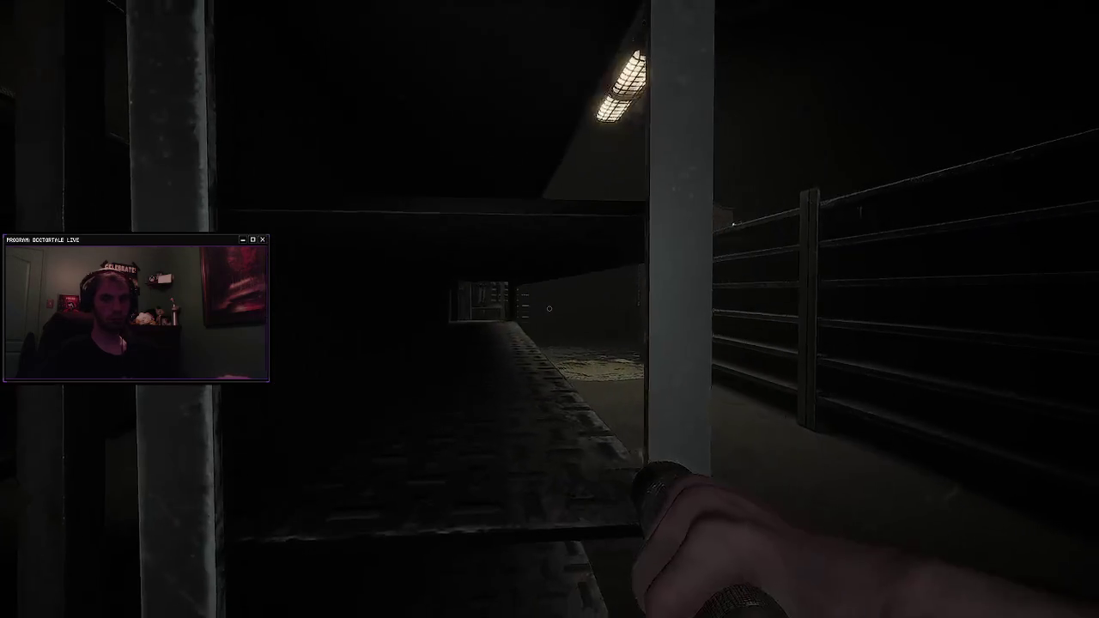
key("w")
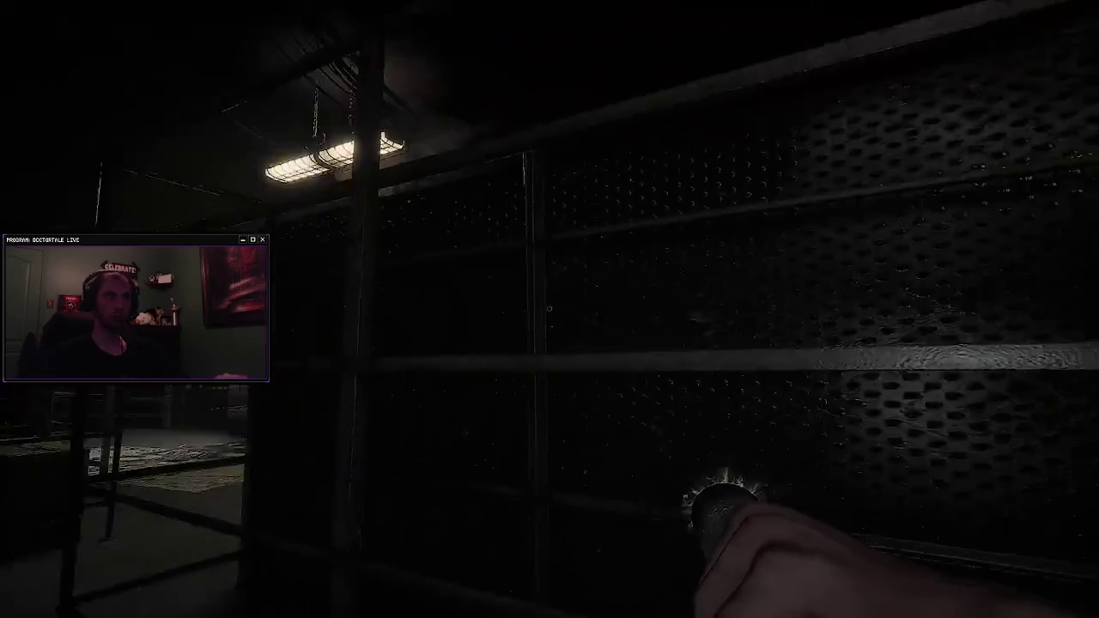
key("w")
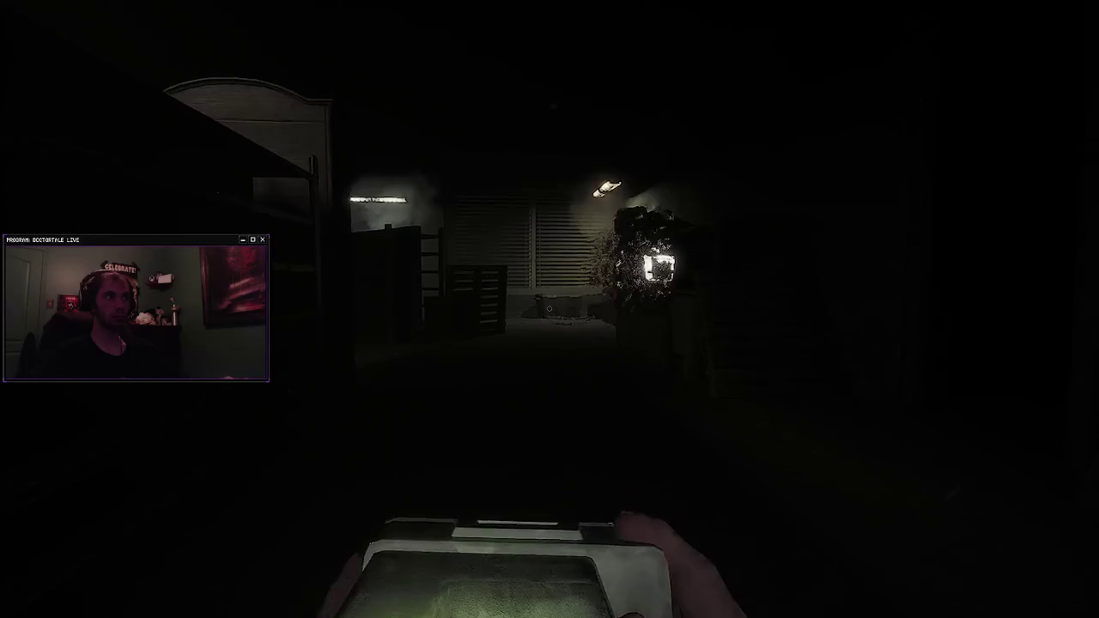
key("w")
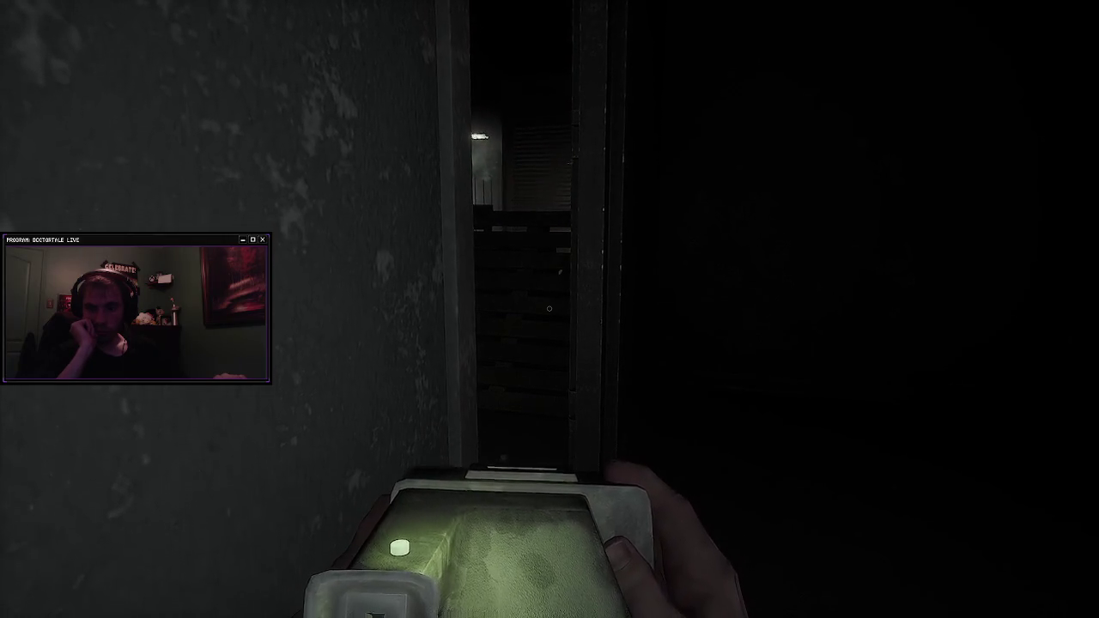
Step: Pass through the dark doorway to the wall by the ladders and switch to the flashlight
key("w")
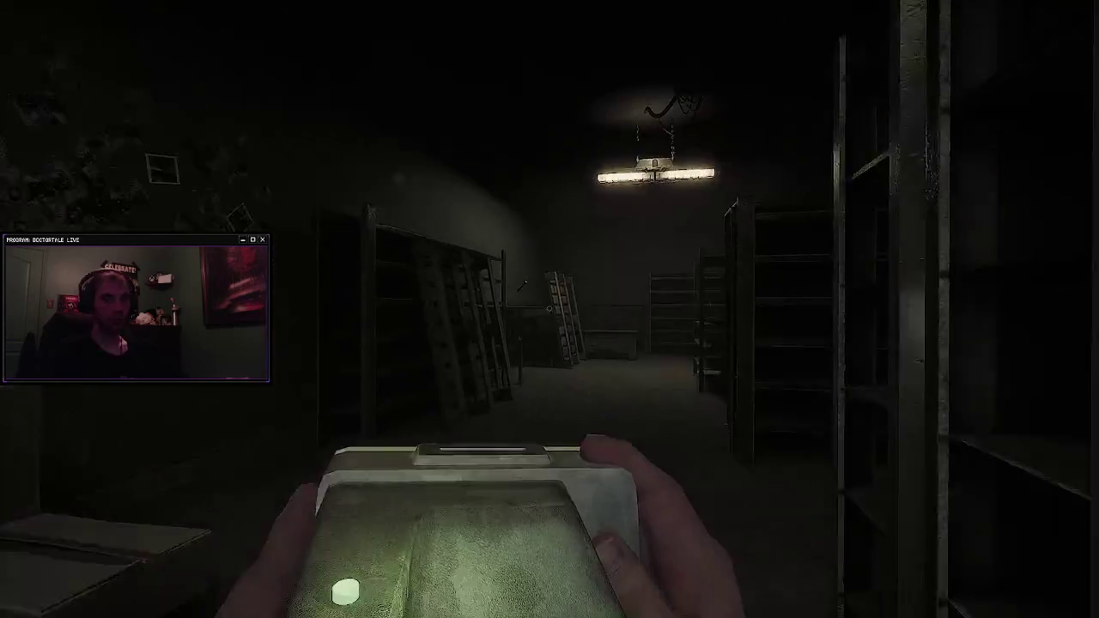
key("w")
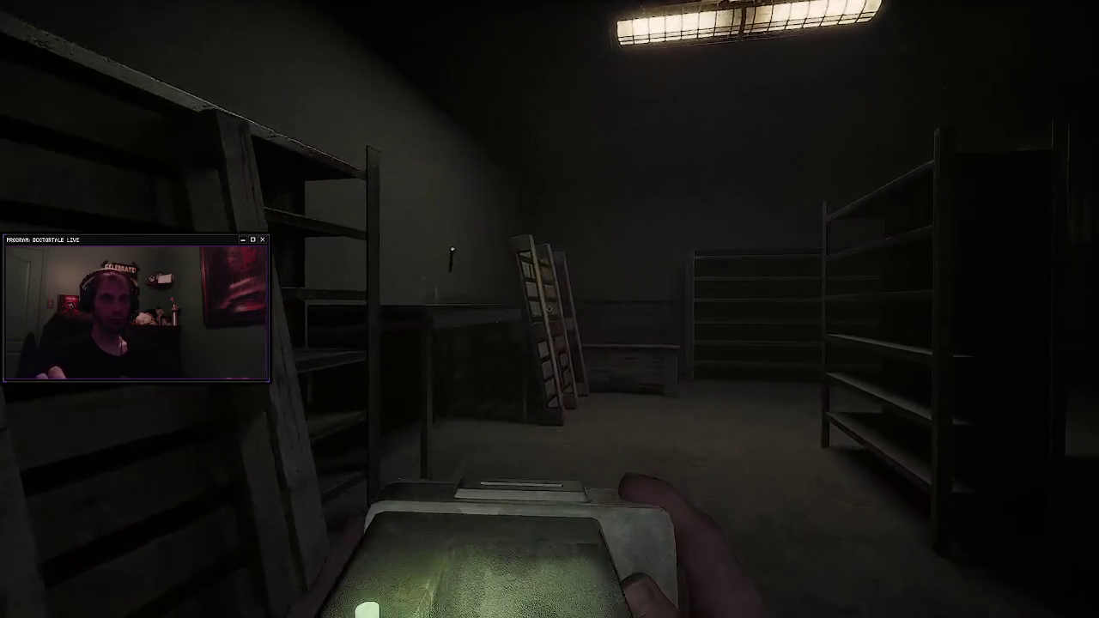
key("w")
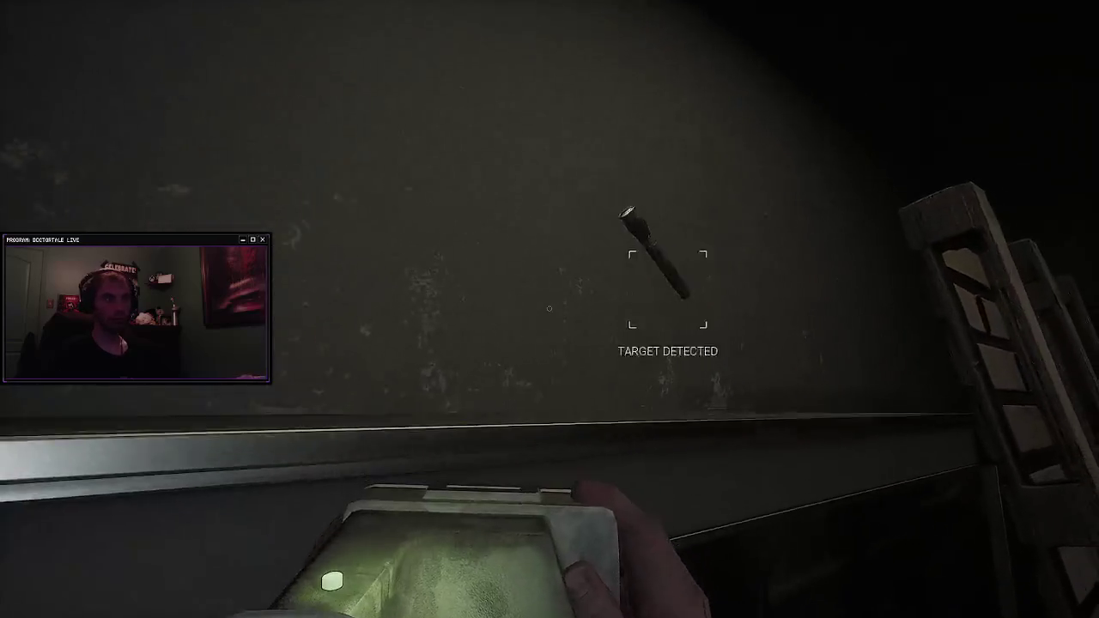
left_click(549, 308)
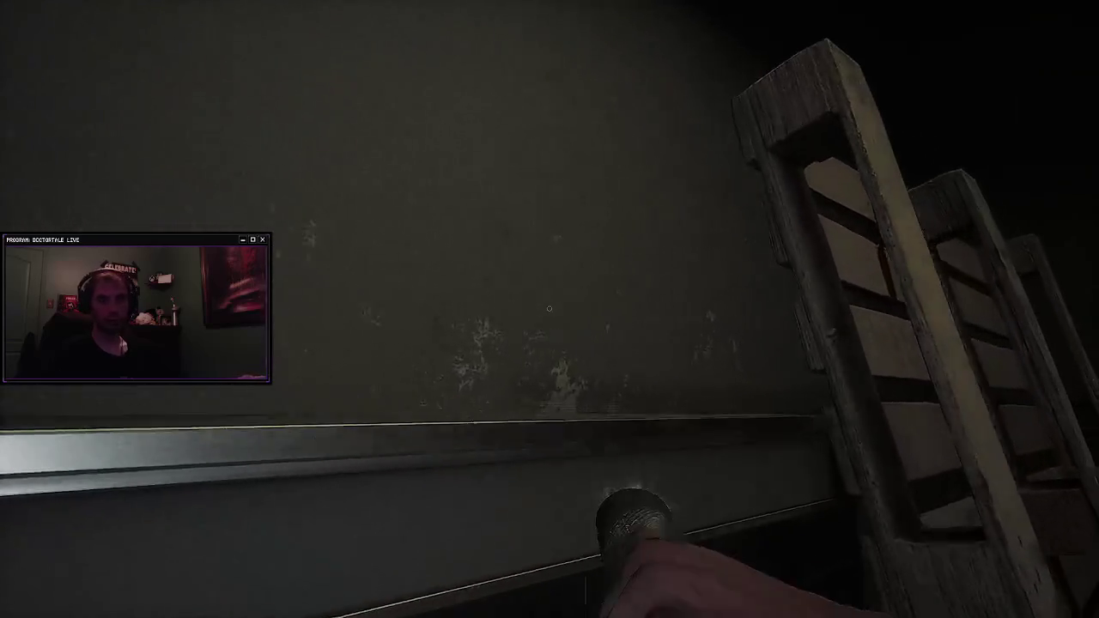
mouse_move(549, 307)
Step: Head back along the shelf aisle, slipping around the post and pillar toward the crates
key("w")
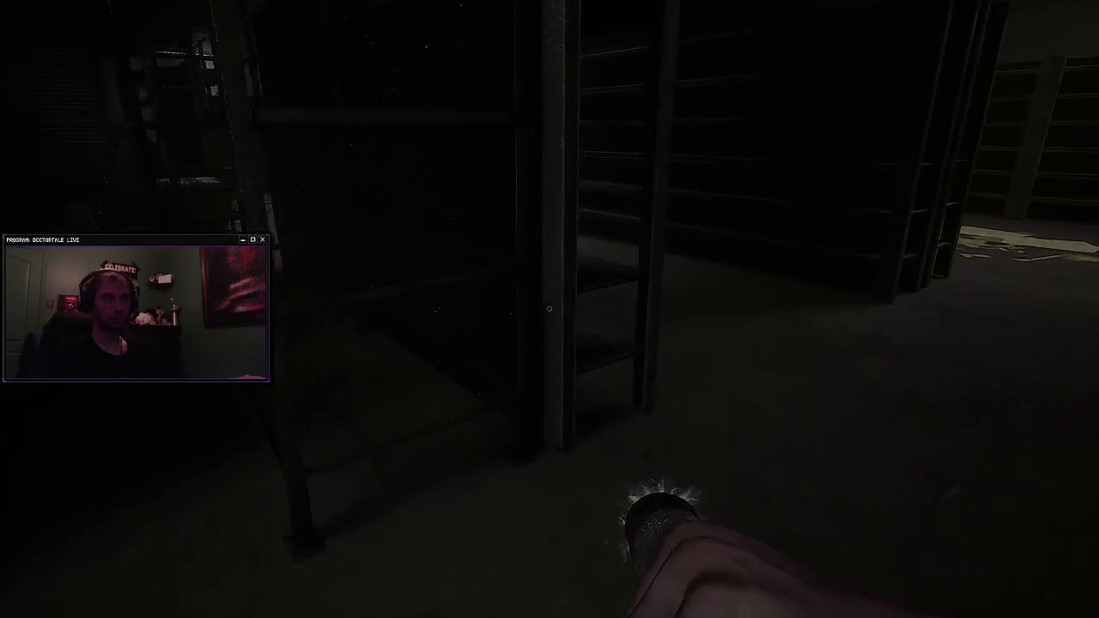
key("w")
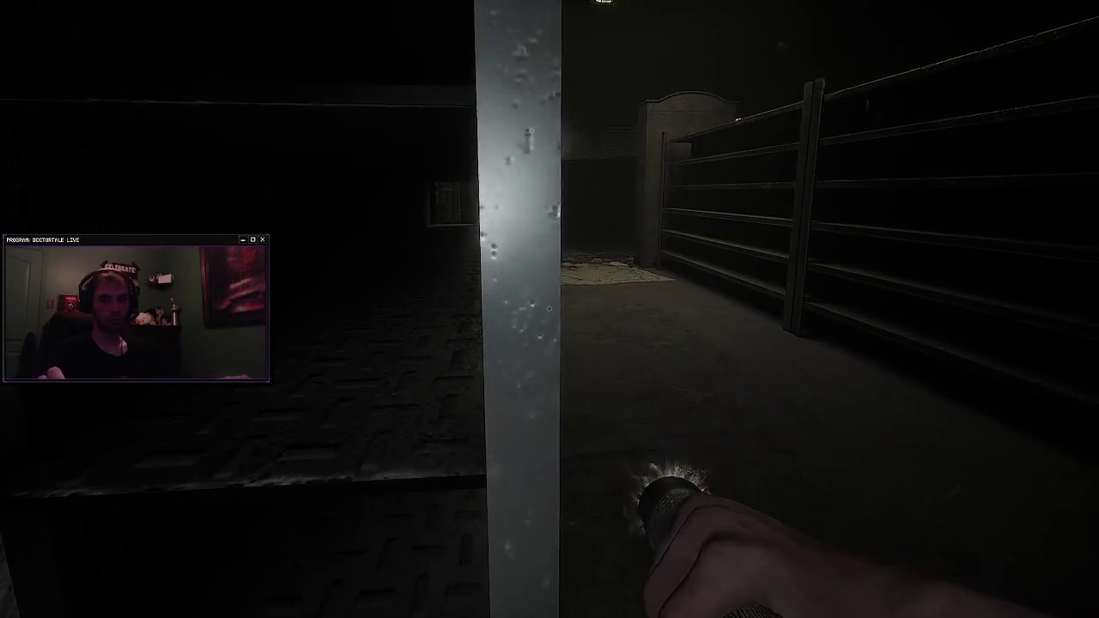
key("a")
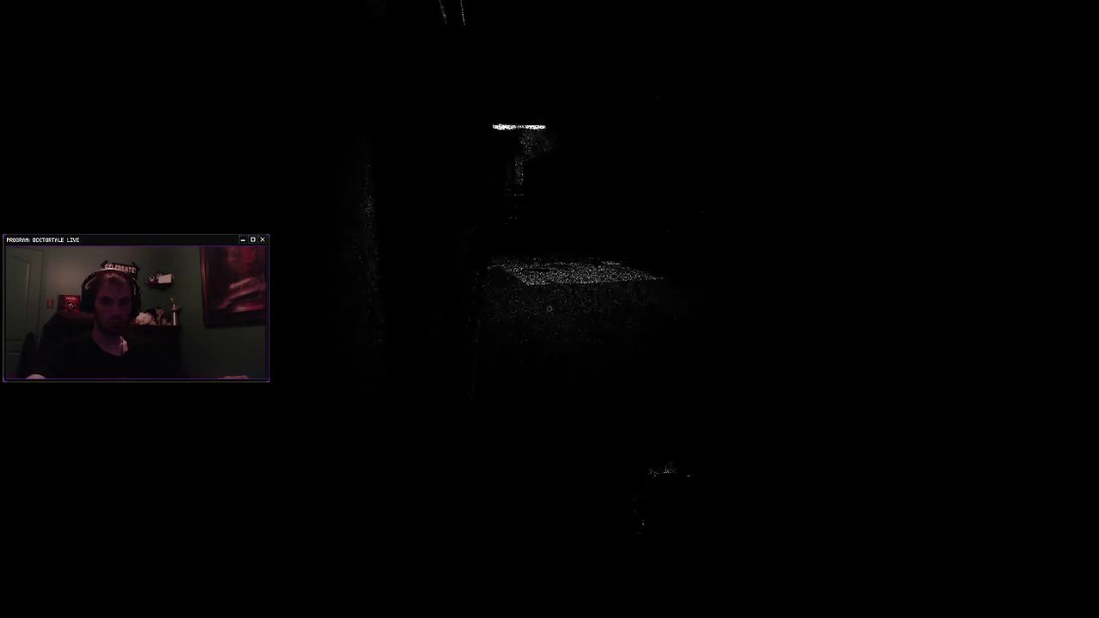
key("w")
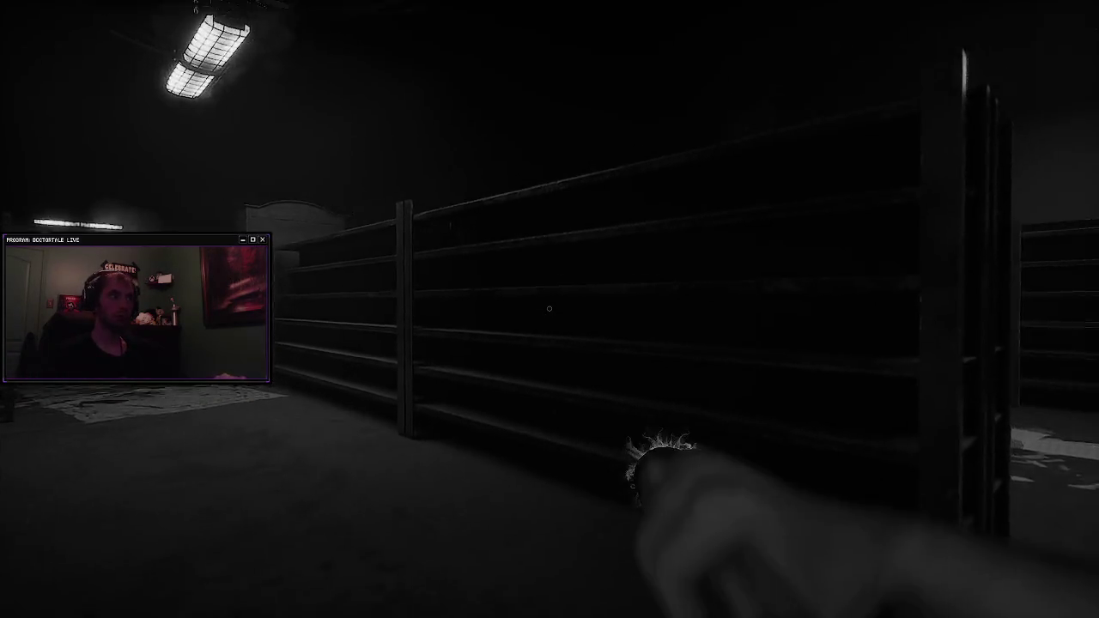
key("s")
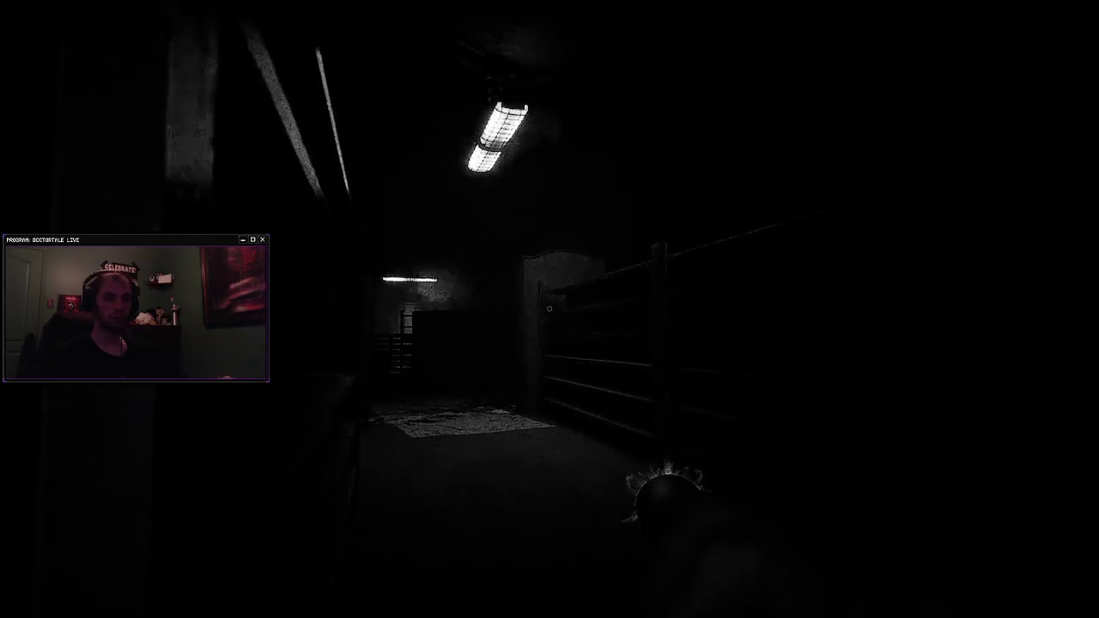
key("a")
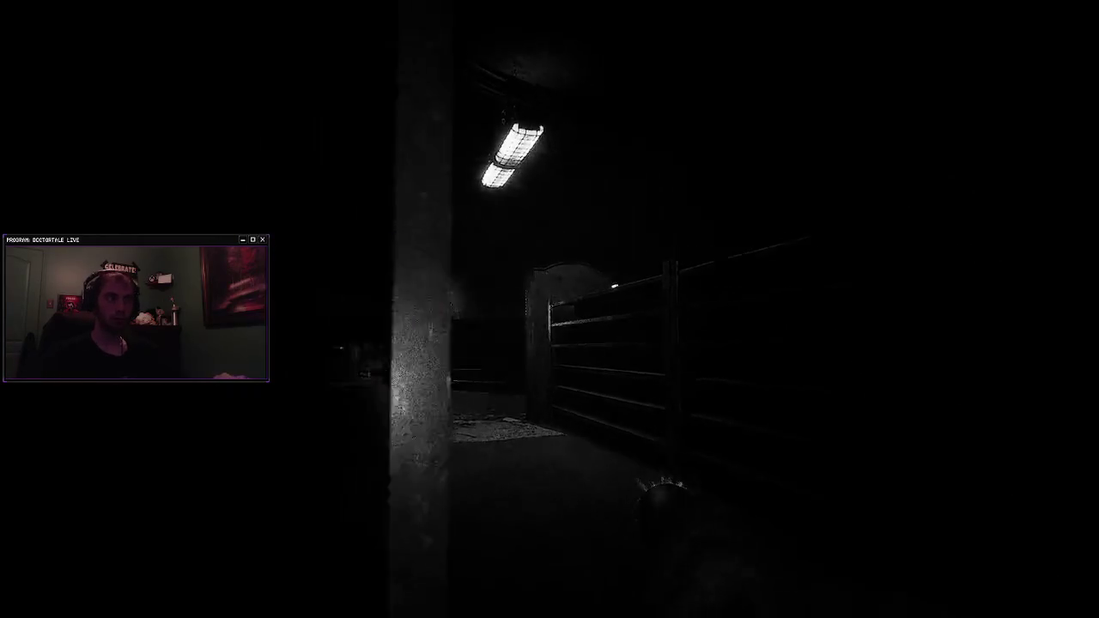
key("w")
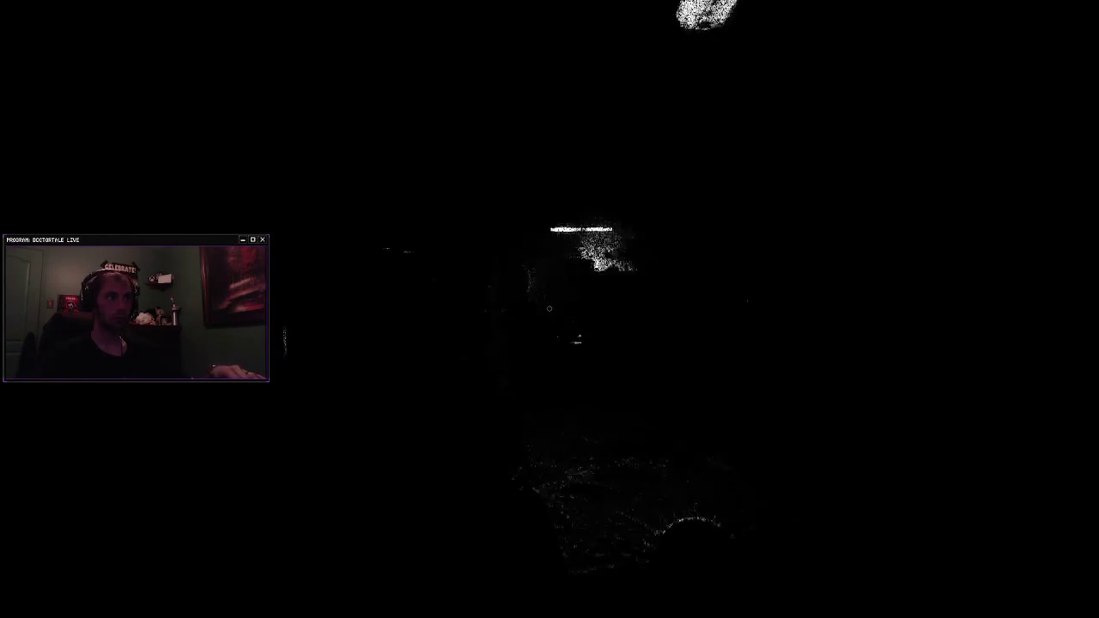
key("w")
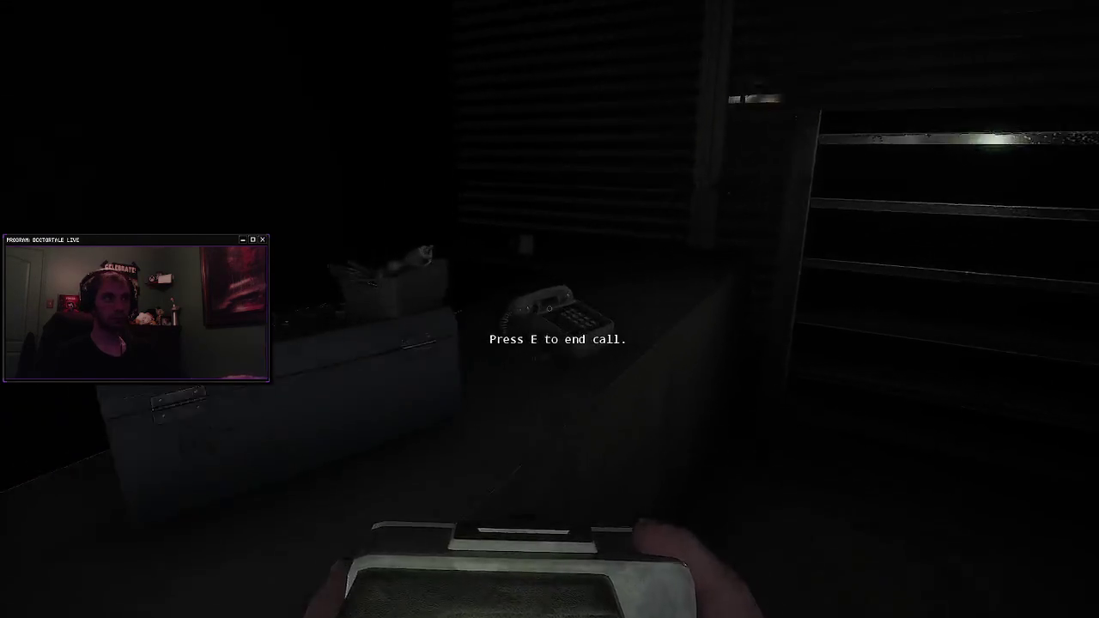
Step: End the phone call, then swap between the scanner and the flashlight
key("e")
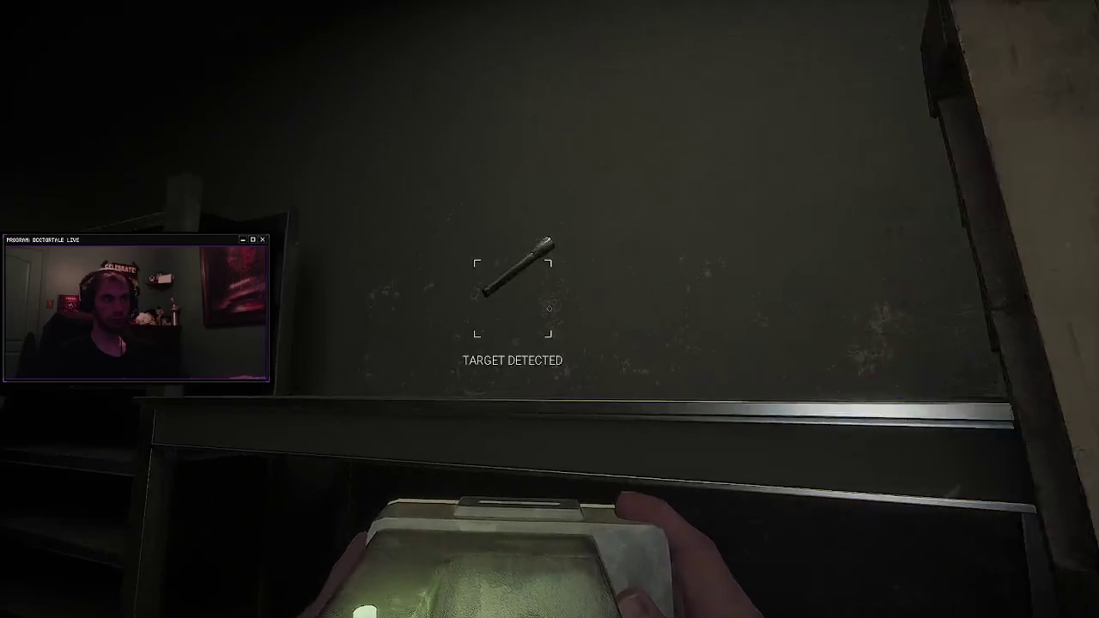
key("1")
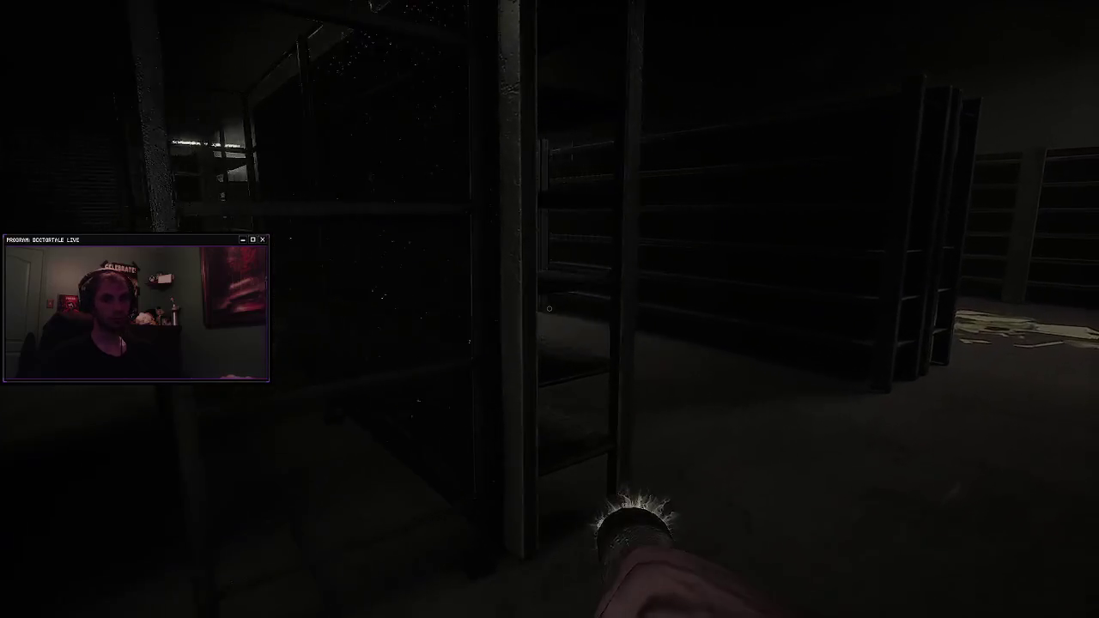
key("2")
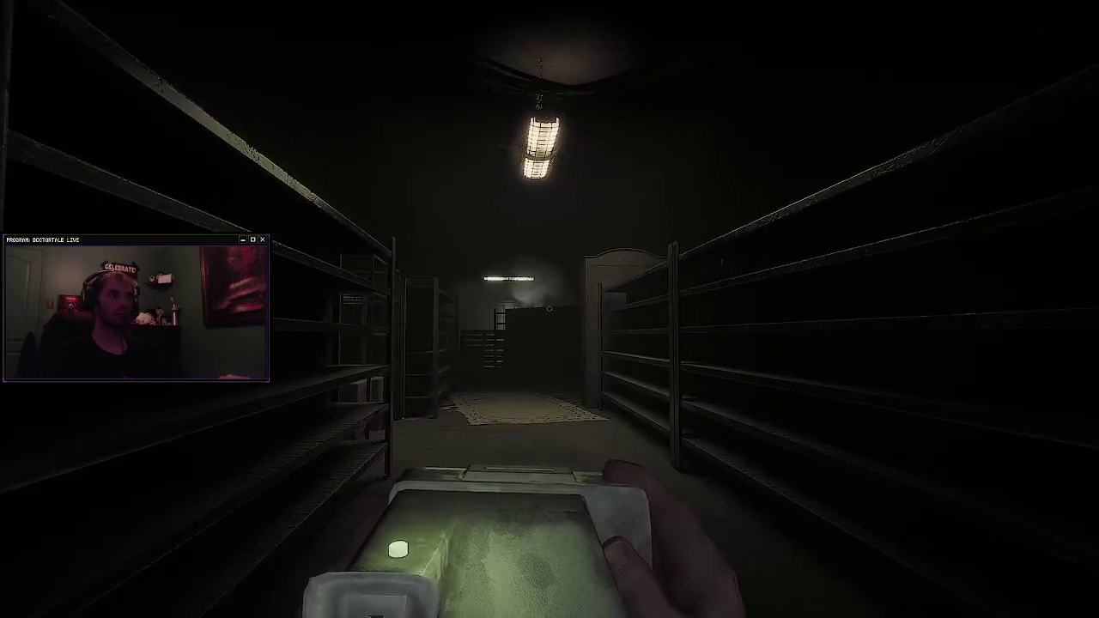
key("2")
mouse_move(549, 308)
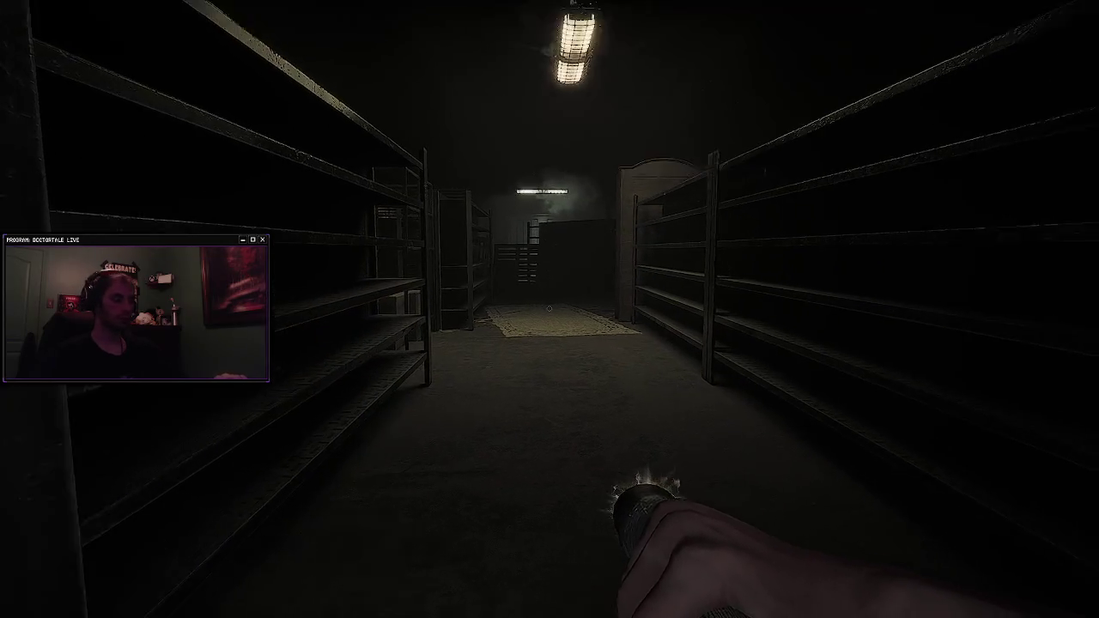
key("1")
Step: Light the lighter, enter the room with the lit doorway and end the call at the desk
key("s")
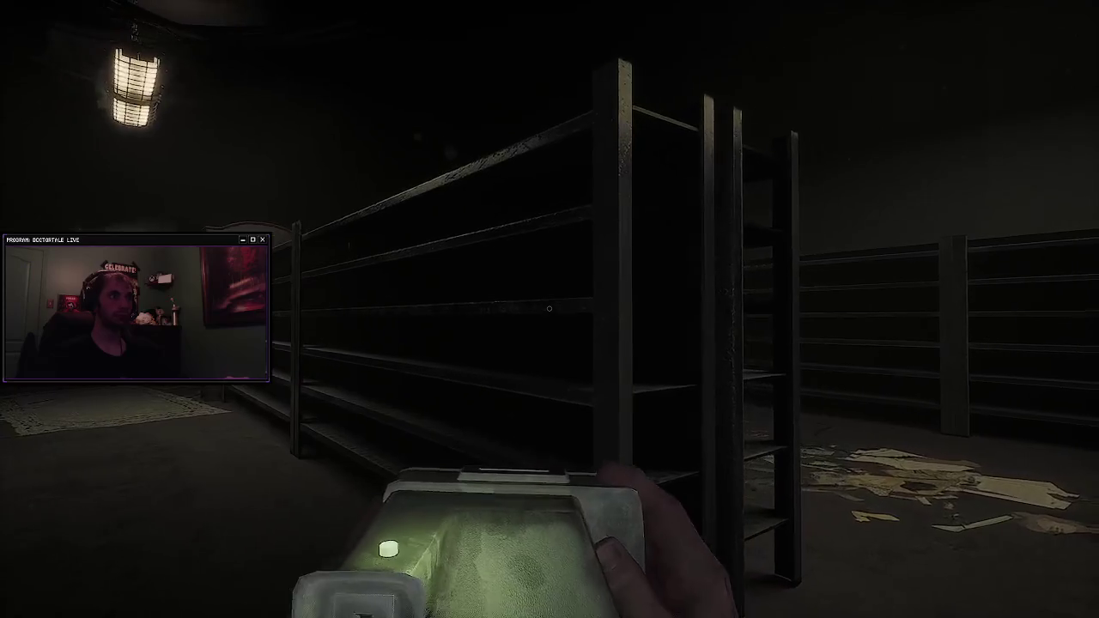
key("2")
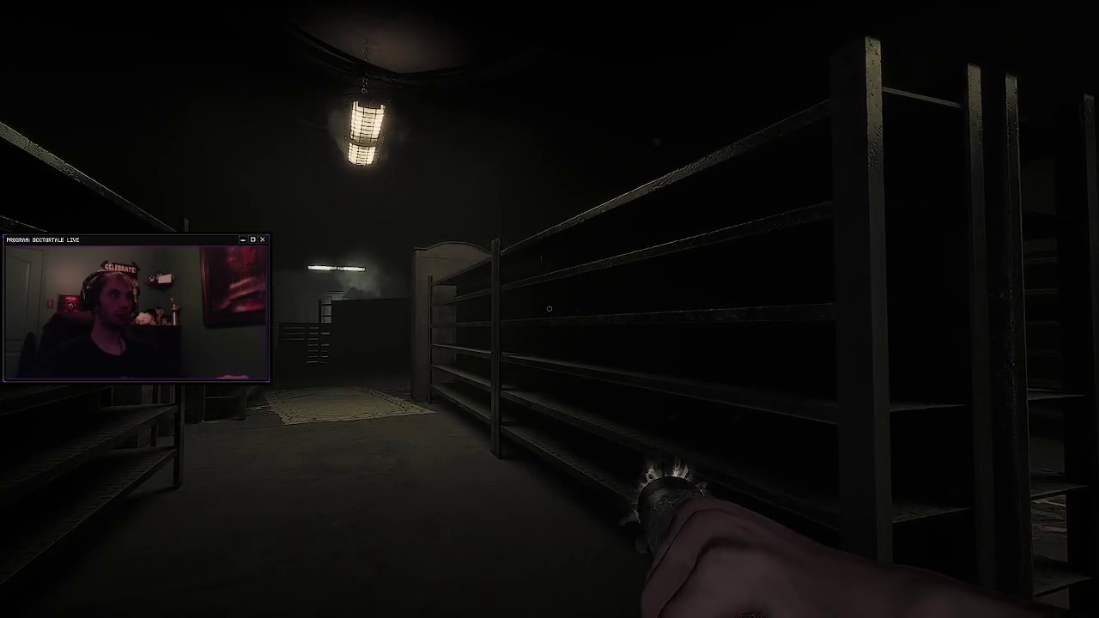
key("w")
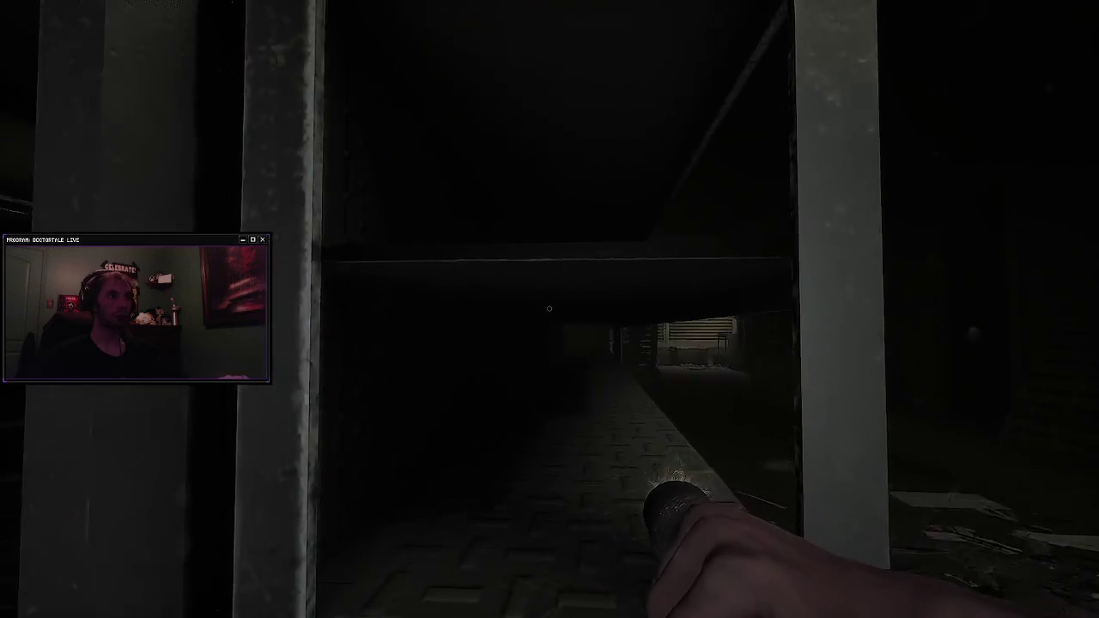
key("w")
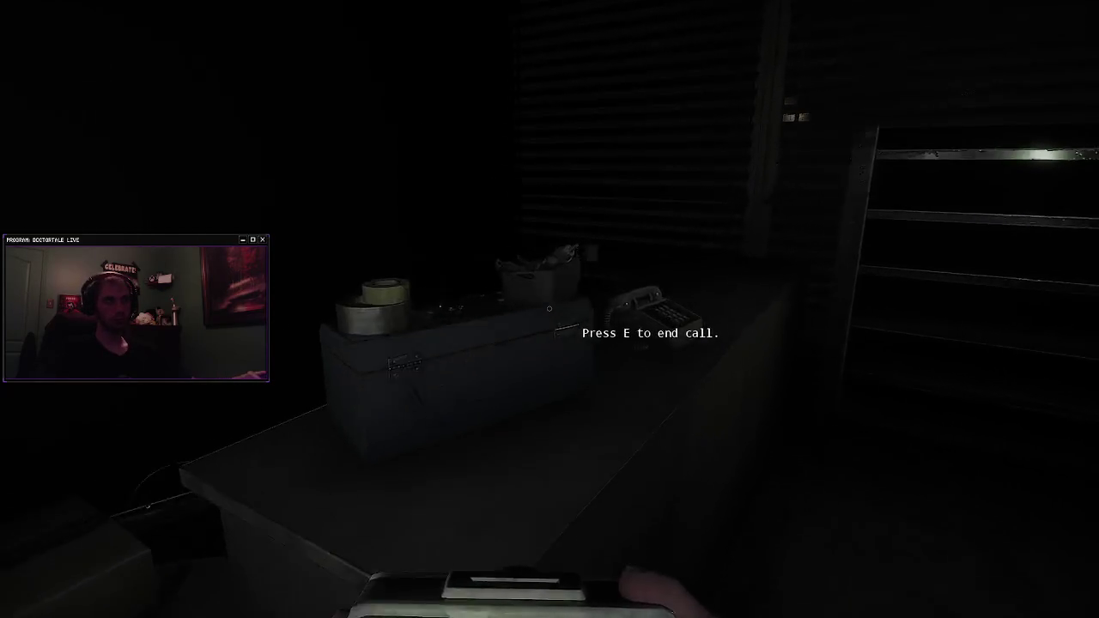
key("e")
Step: Walk toward the workbench by the pallets and put the scanner away
key("w")
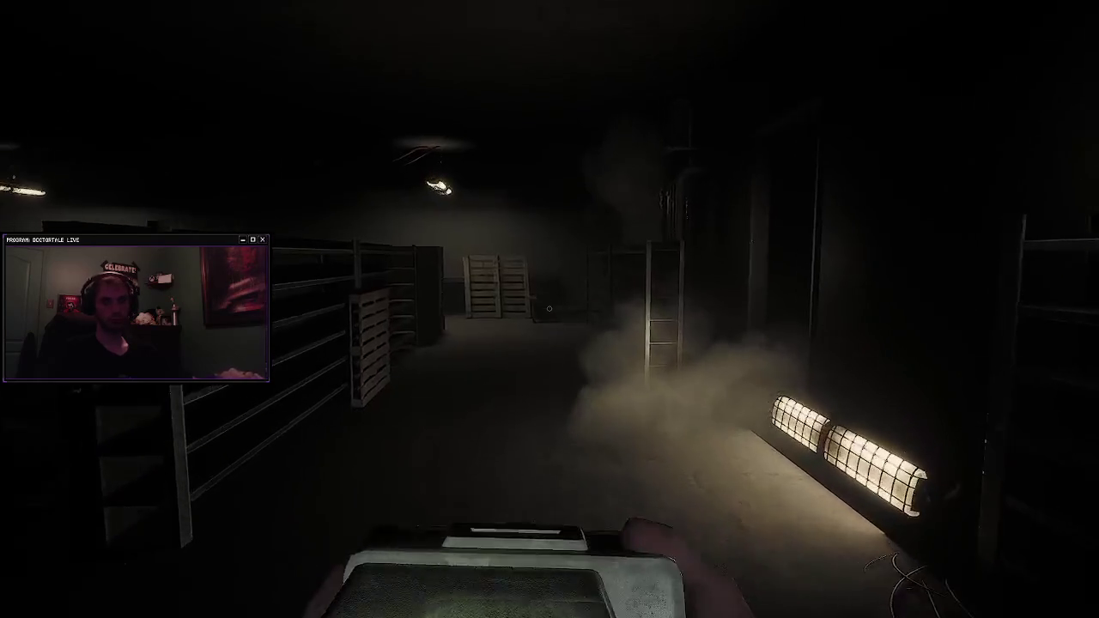
key("w")
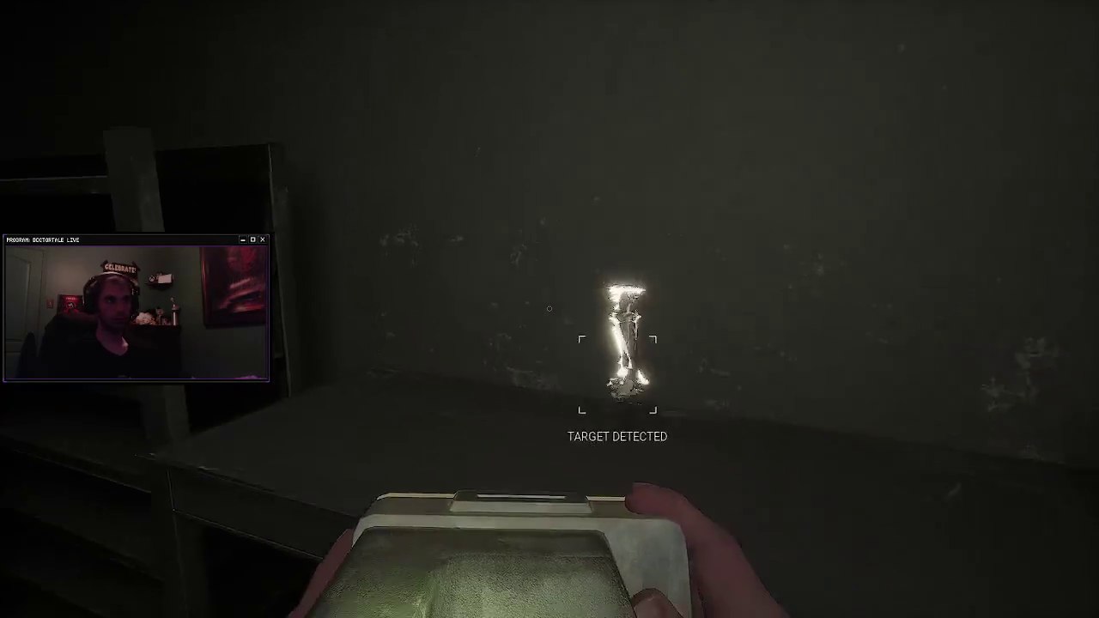
key("1")
key("w")
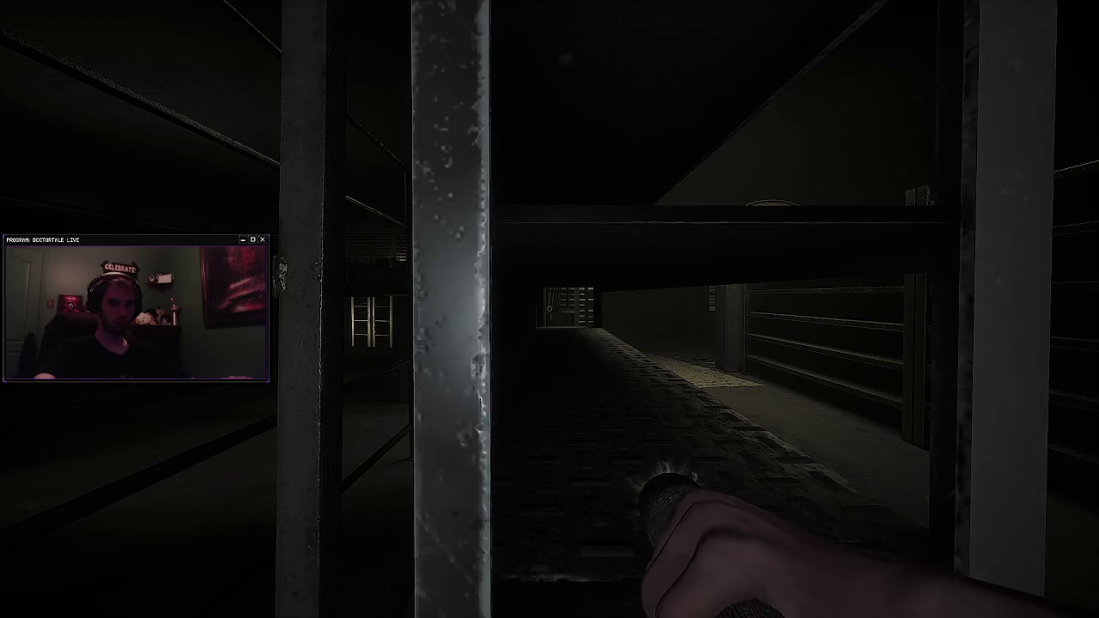
Step: Make your way down the aisle past the wooden pallet and metal rack toward the lit double doors
key("w")
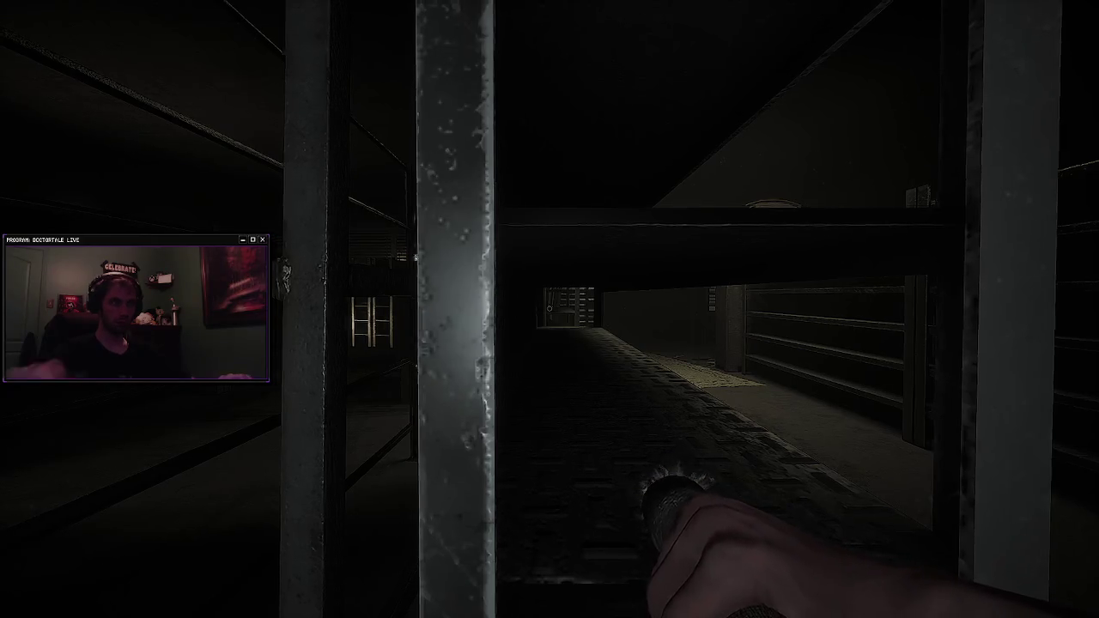
key("w")
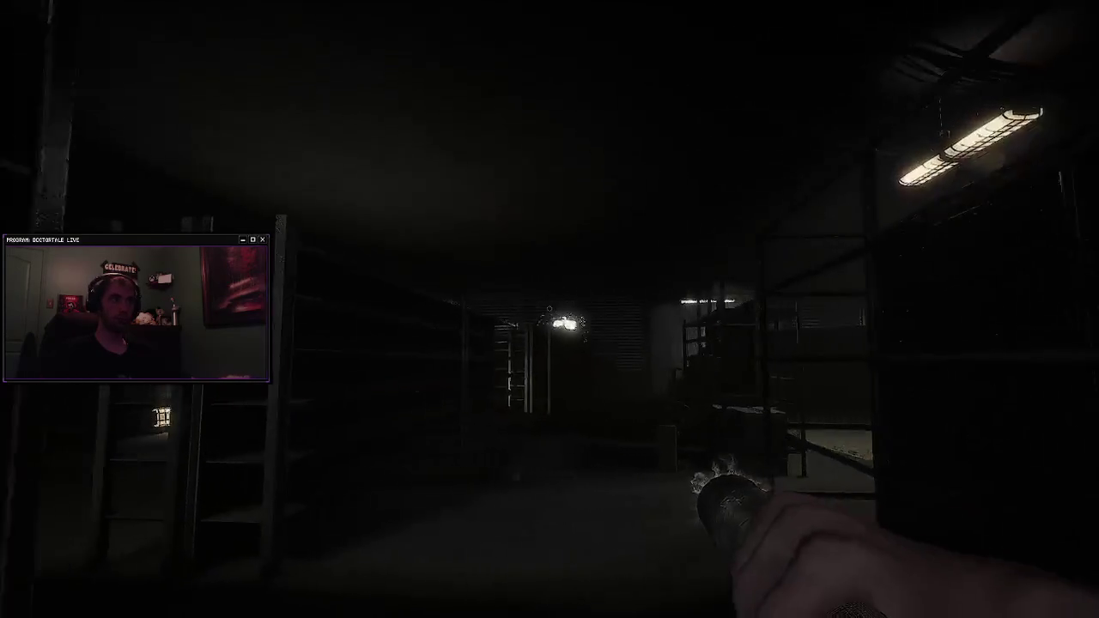
key("w")
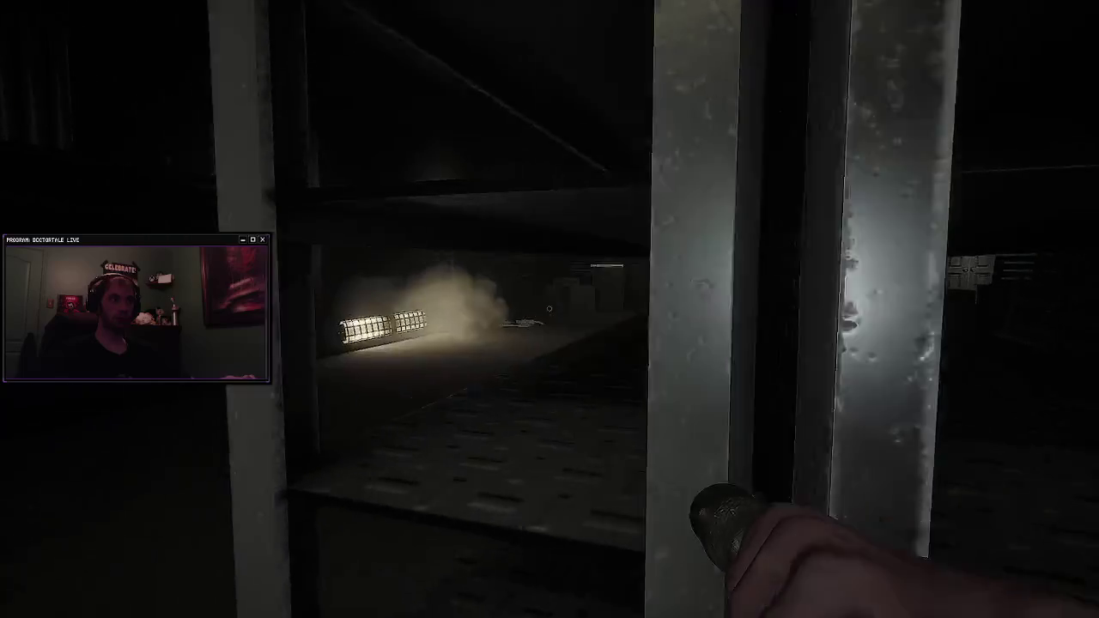
key("w")
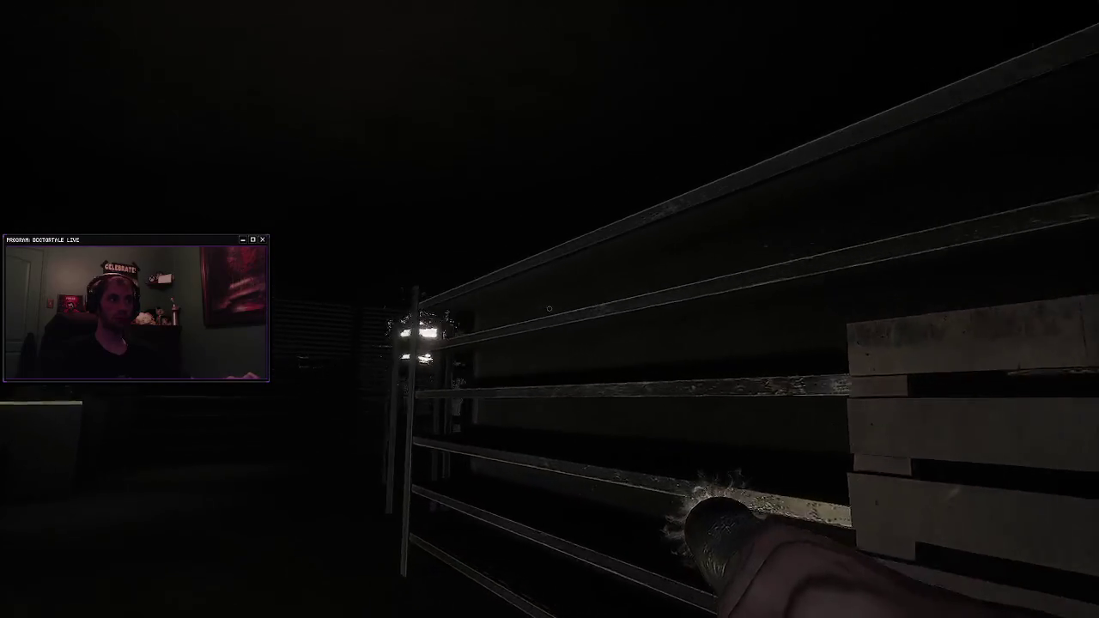
key("s")
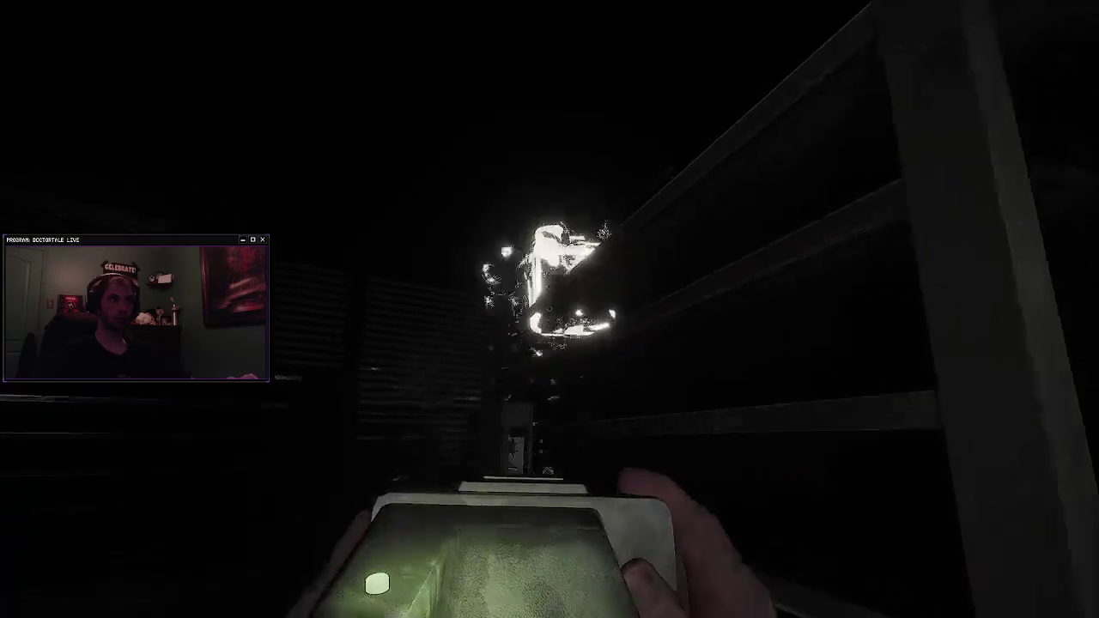
key("w")
key("w")
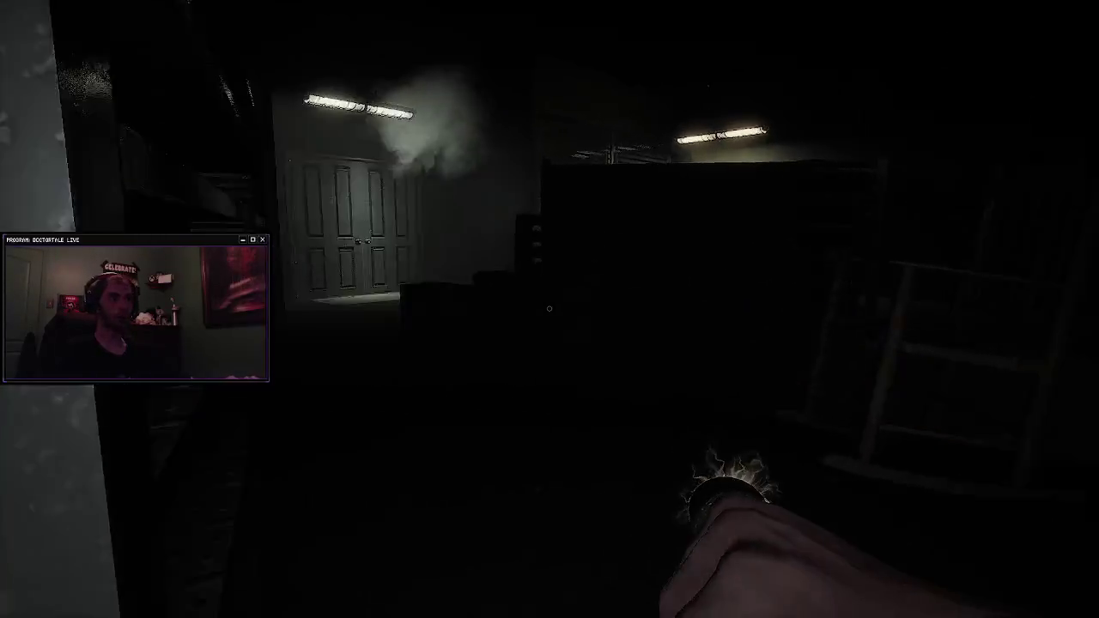
key("w")
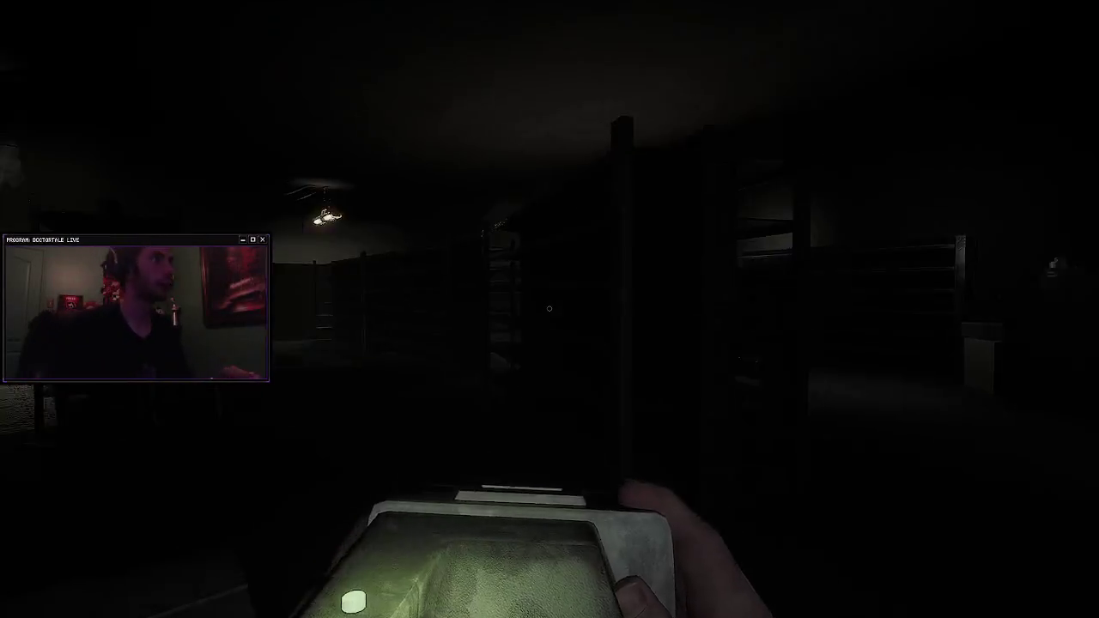
Step: Cross the storage room to the dark locker, then turn toward the shelves and table
key("w")
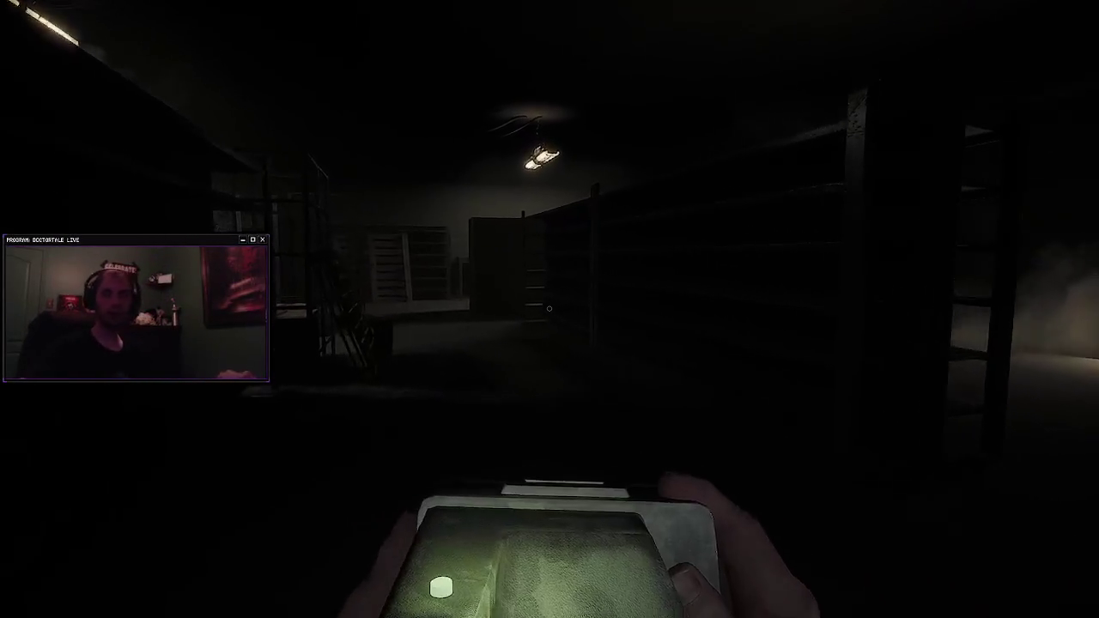
key("w")
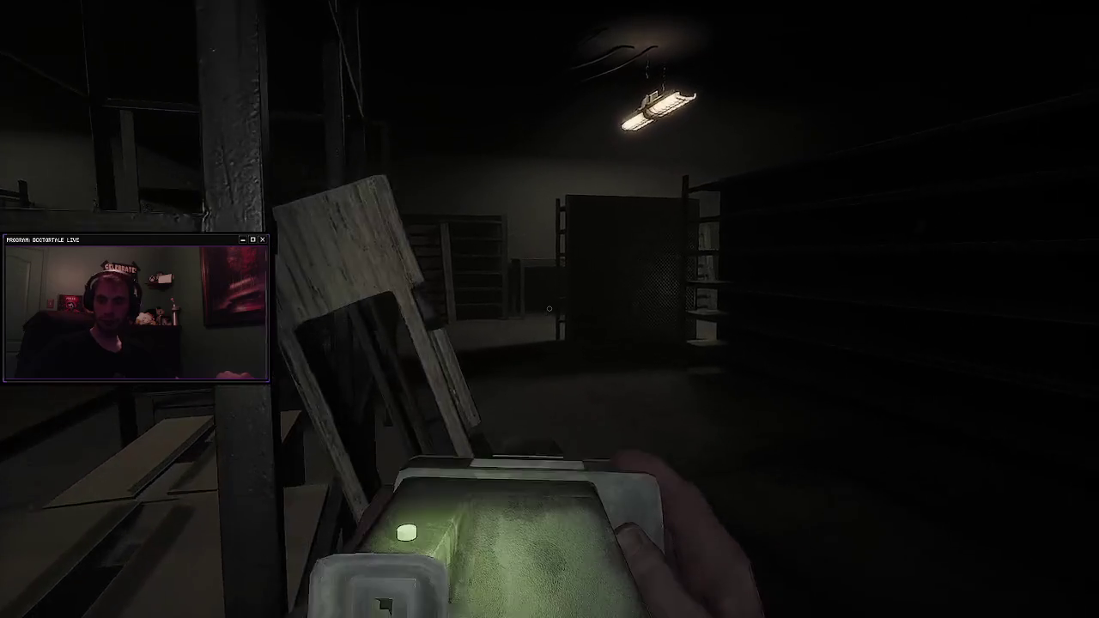
key("w")
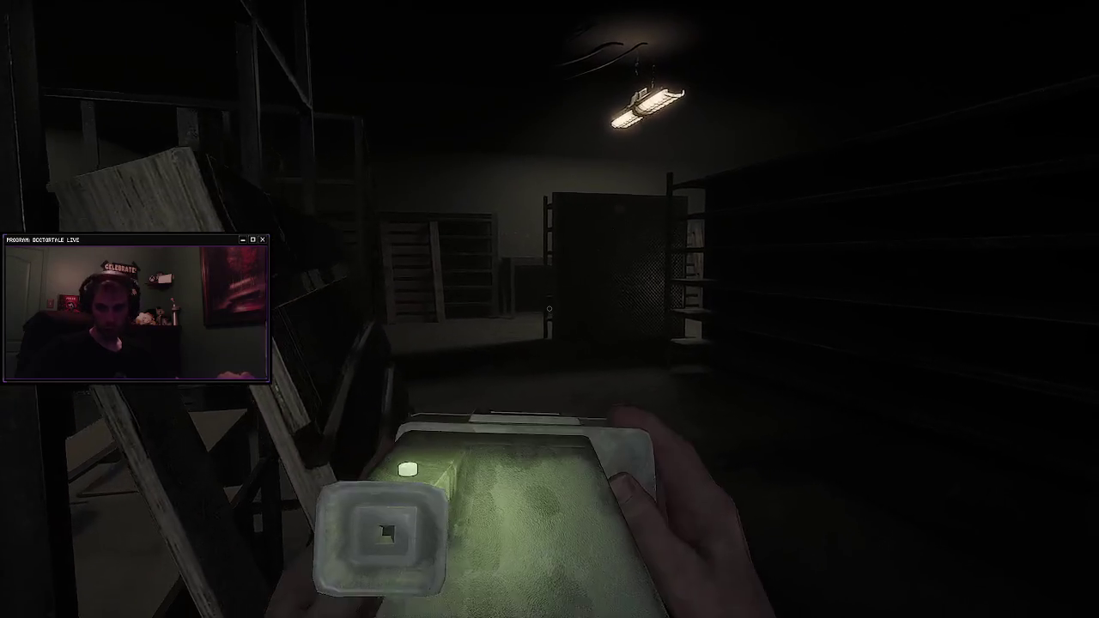
key("w")
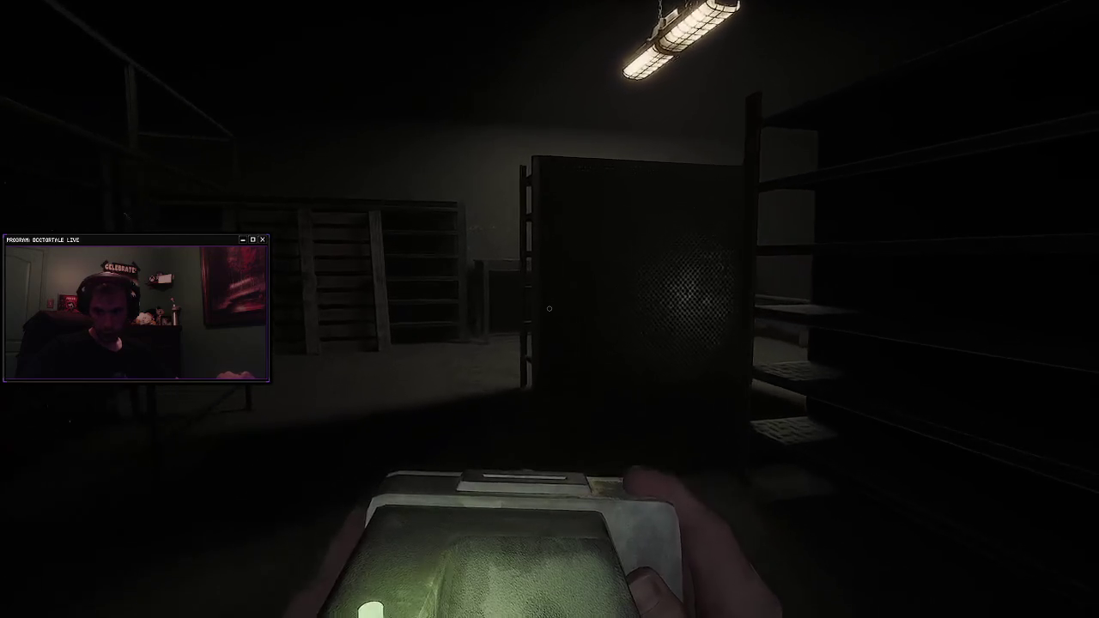
key("w")
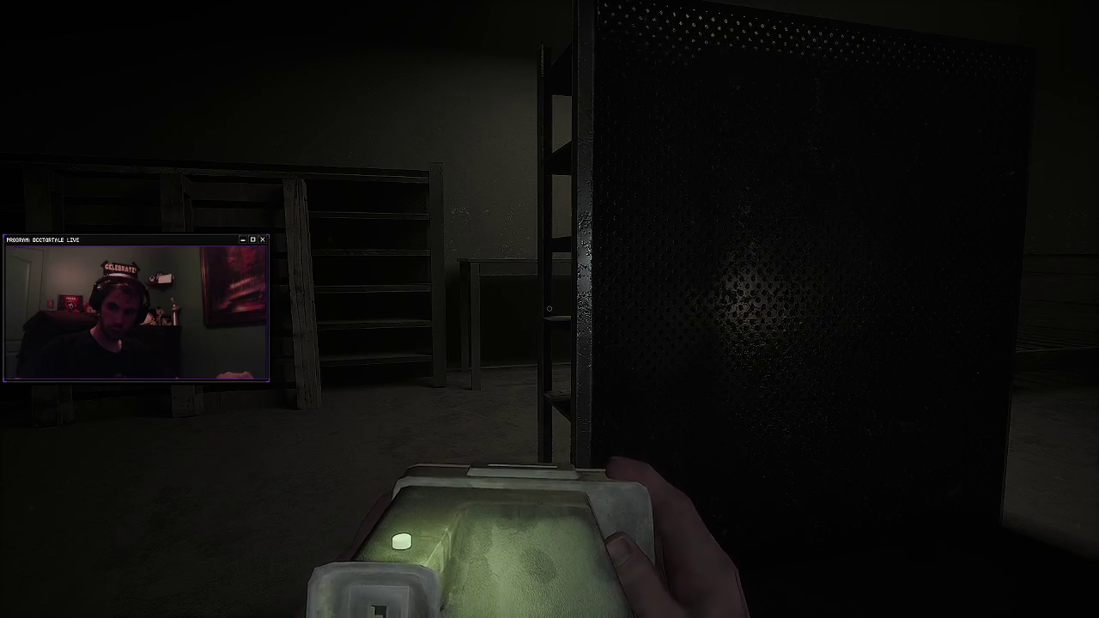
key("w")
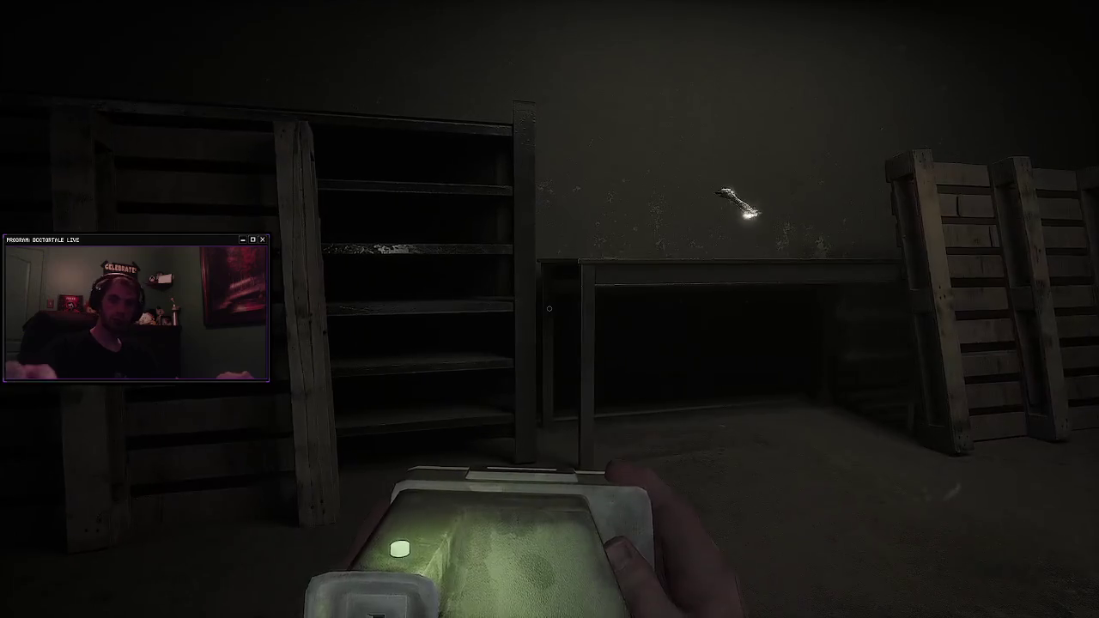
Step: Walk through the shelving aisle, alternating between the light and the scanner
key("2")
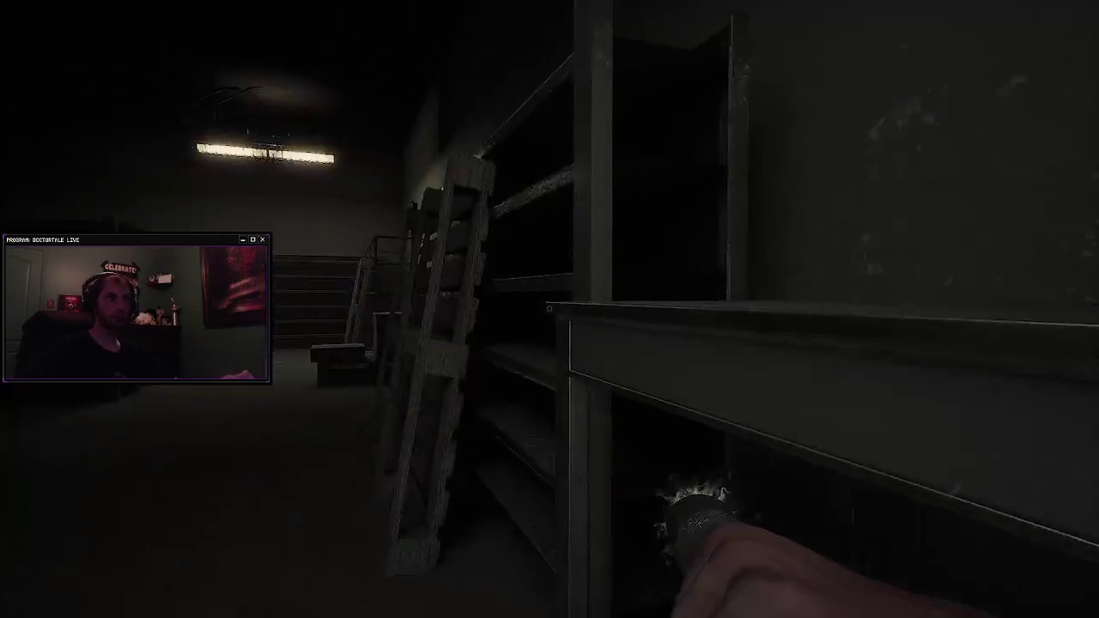
key("w")
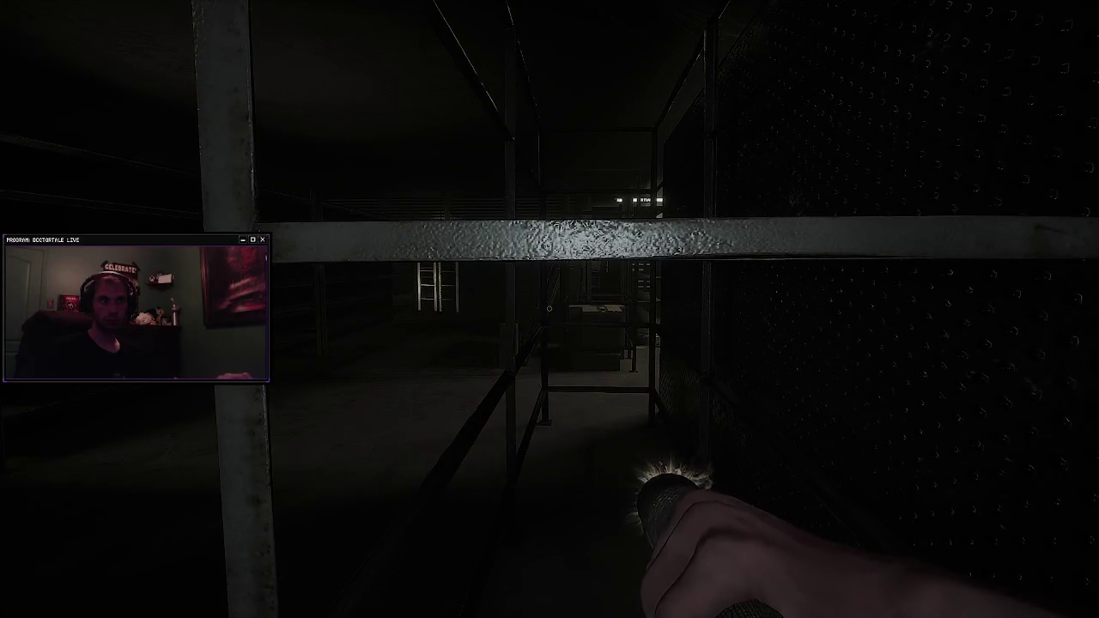
key("w")
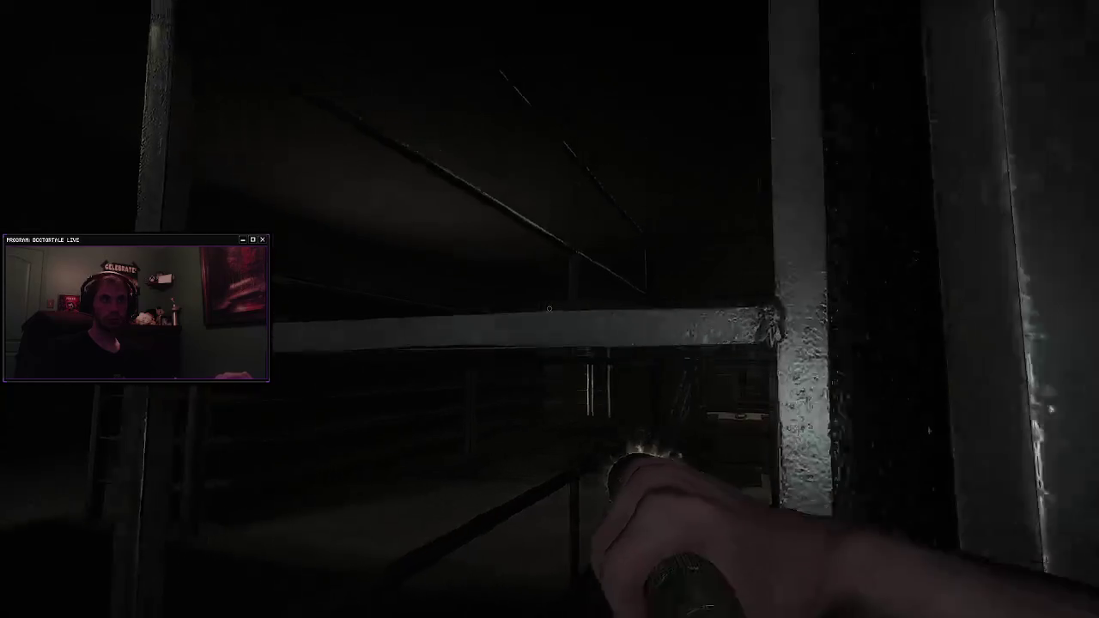
key("1")
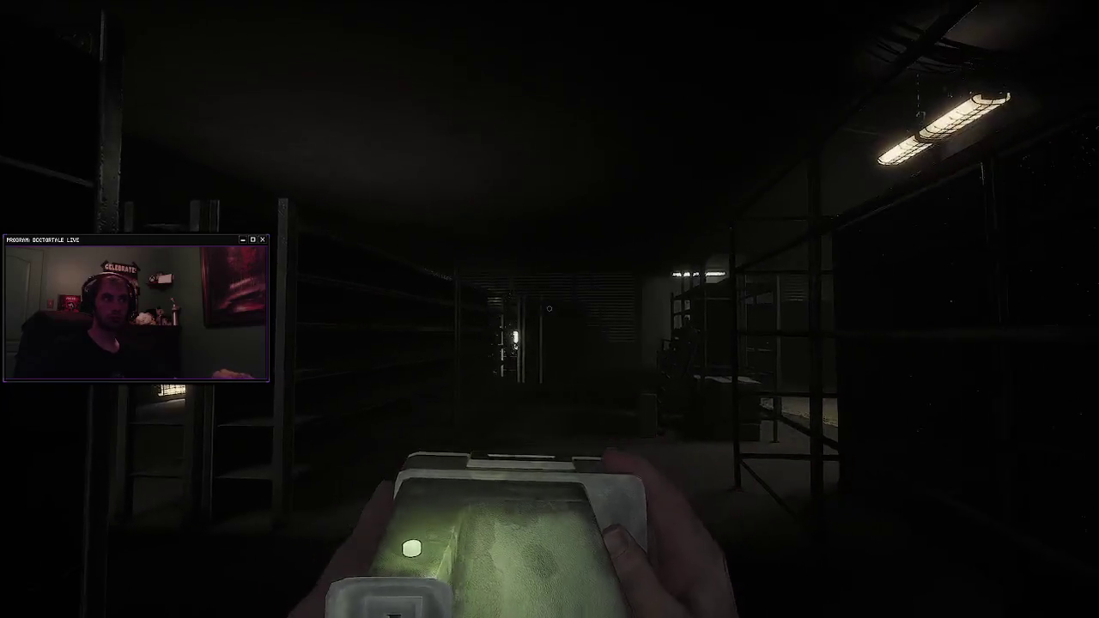
key("2")
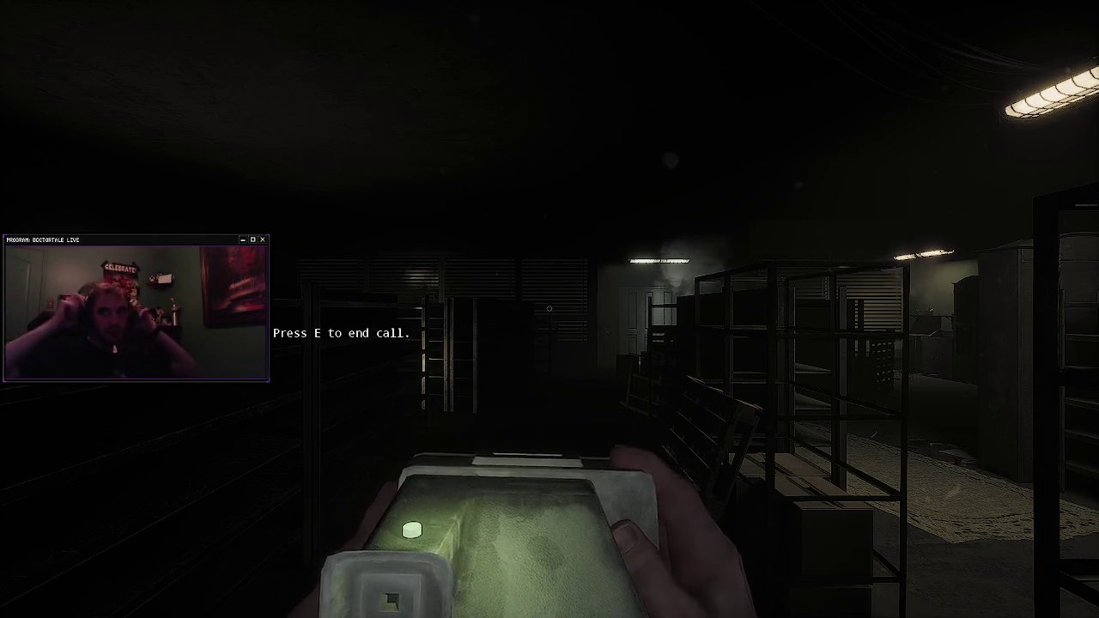
Step: Visit the desk with the phone, then walk down the aisle to the pallets
key("w")
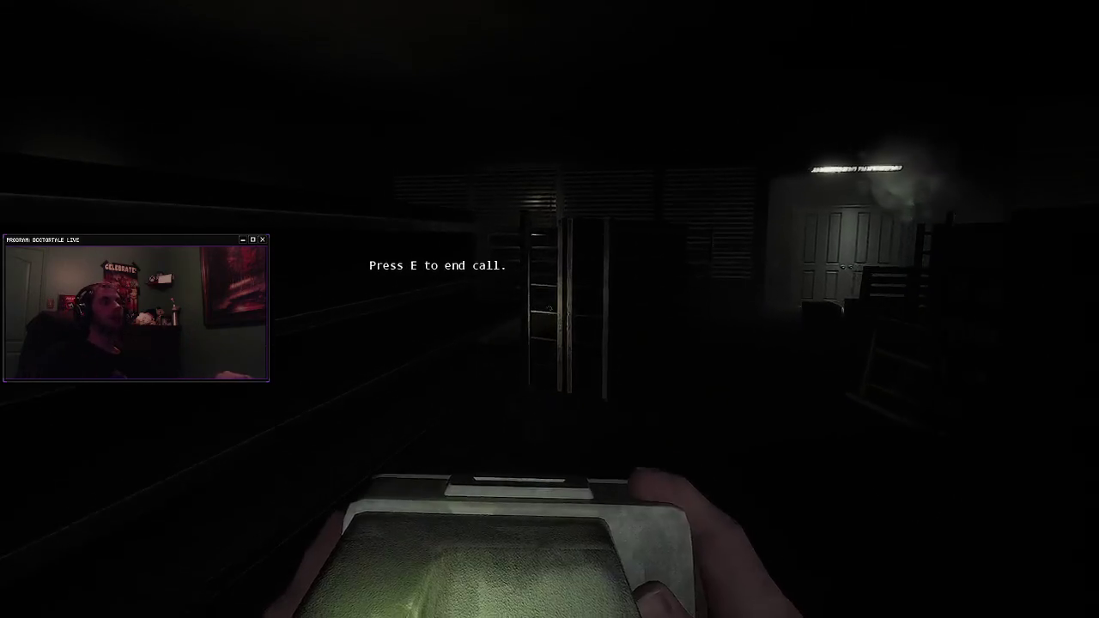
key("w")
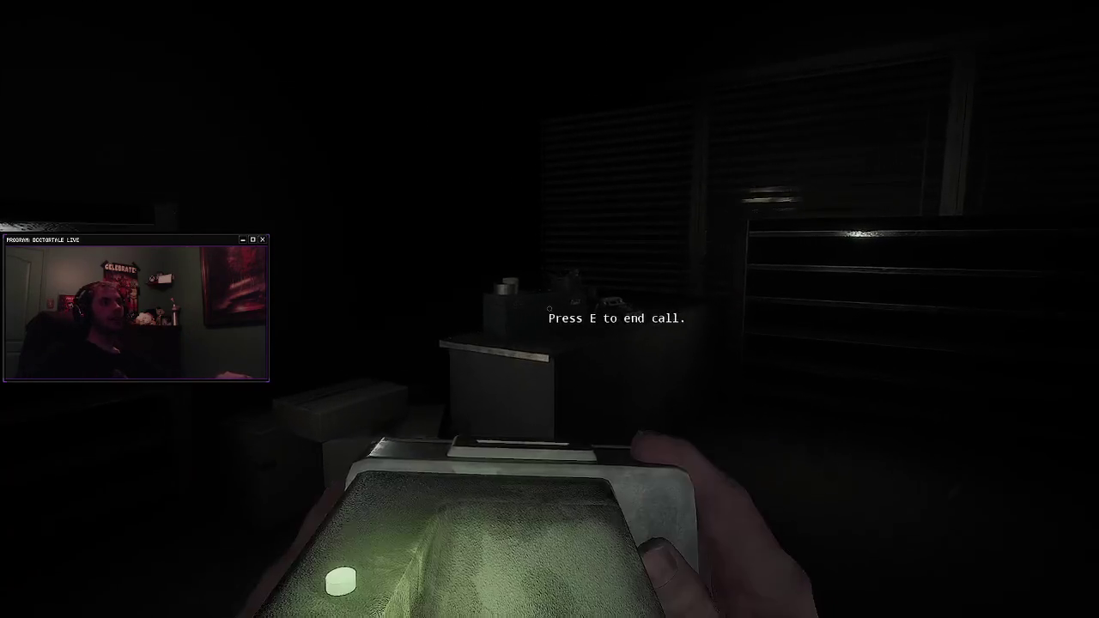
key("w")
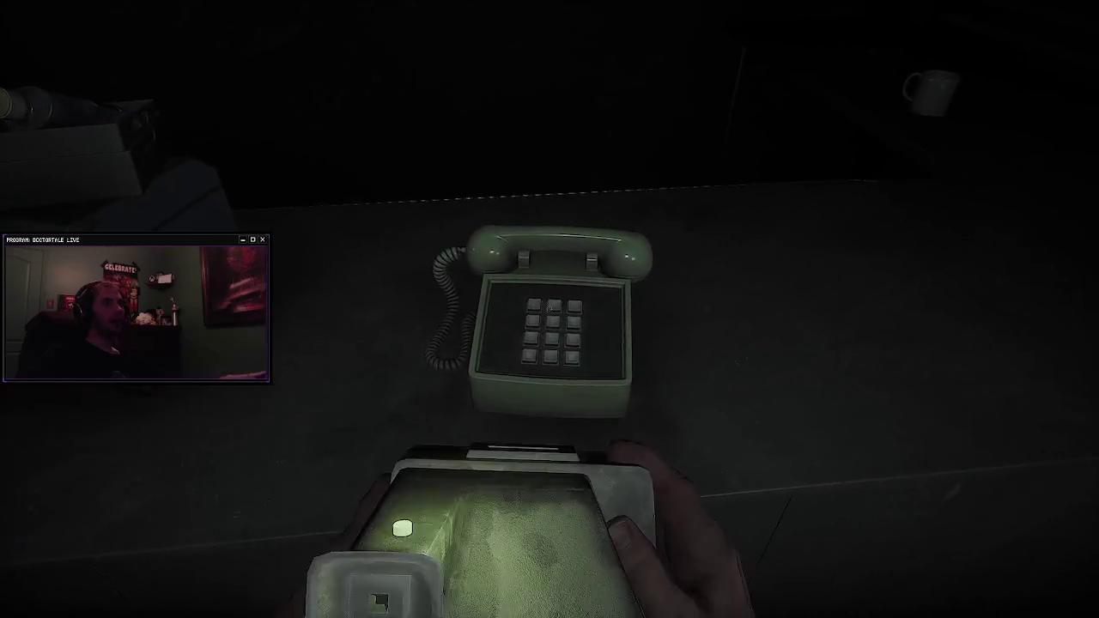
key("w")
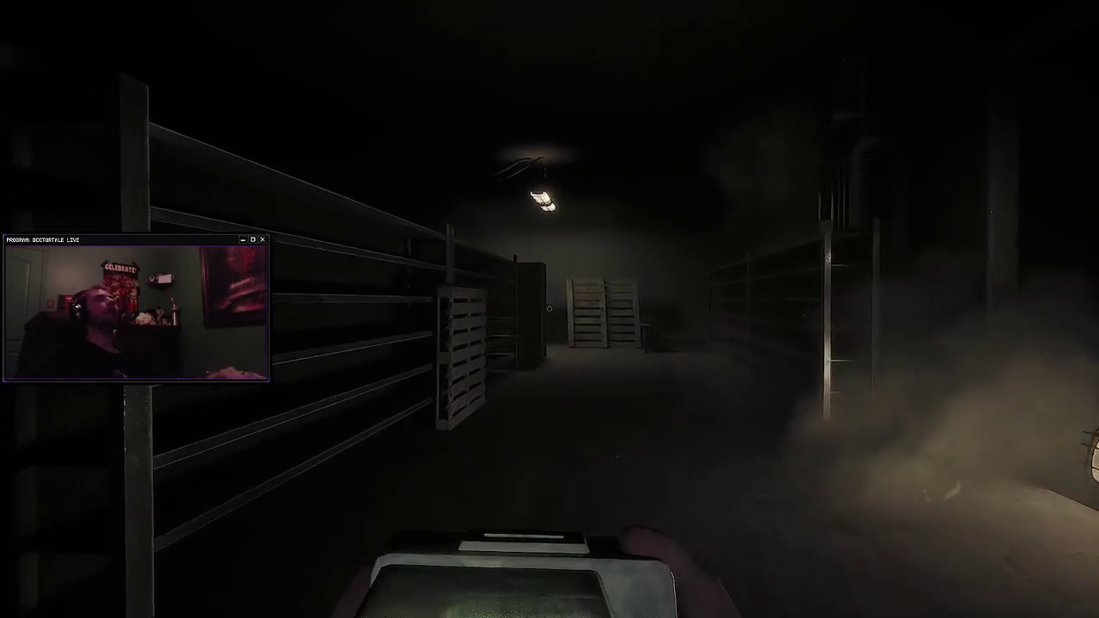
key("w")
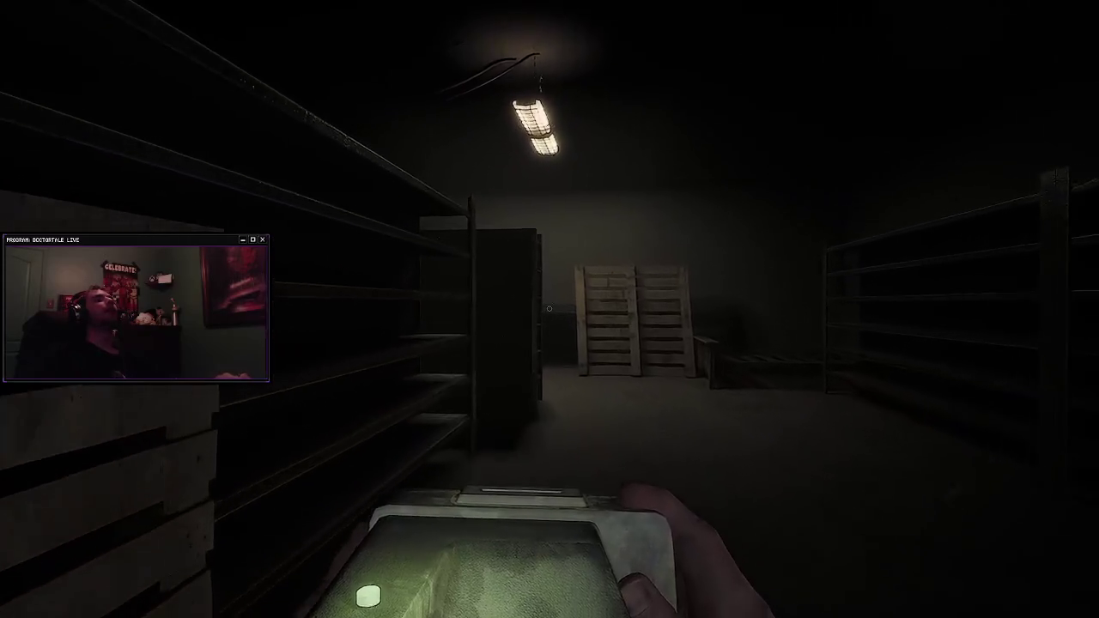
key("w")
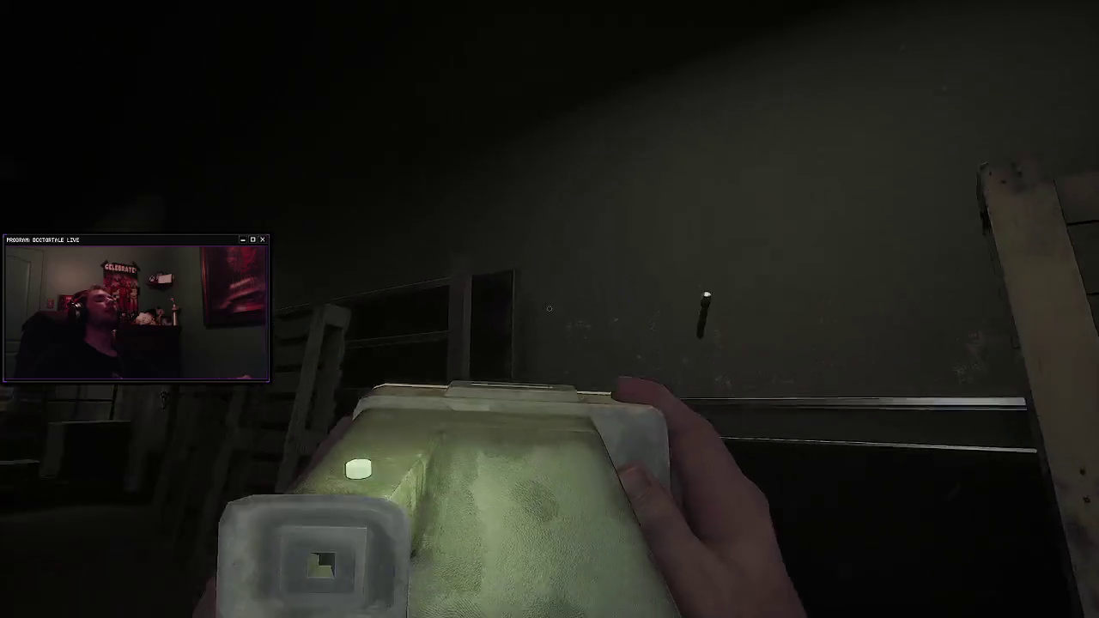
Step: Take out the flashlight and follow the shelving rack to the poster wall
left_click(549, 308)
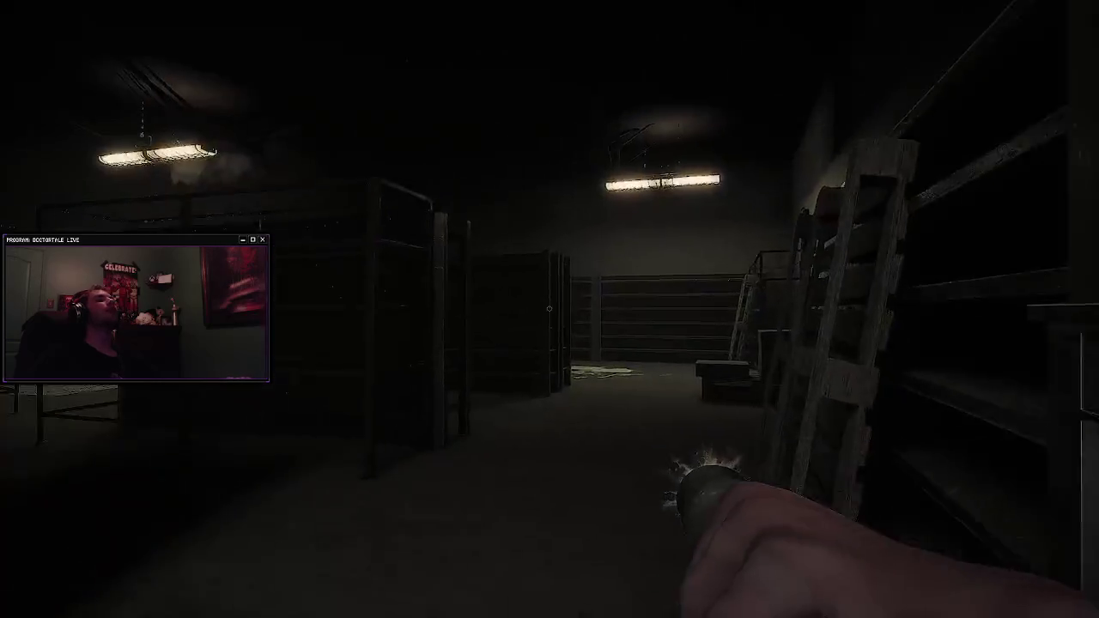
key("w")
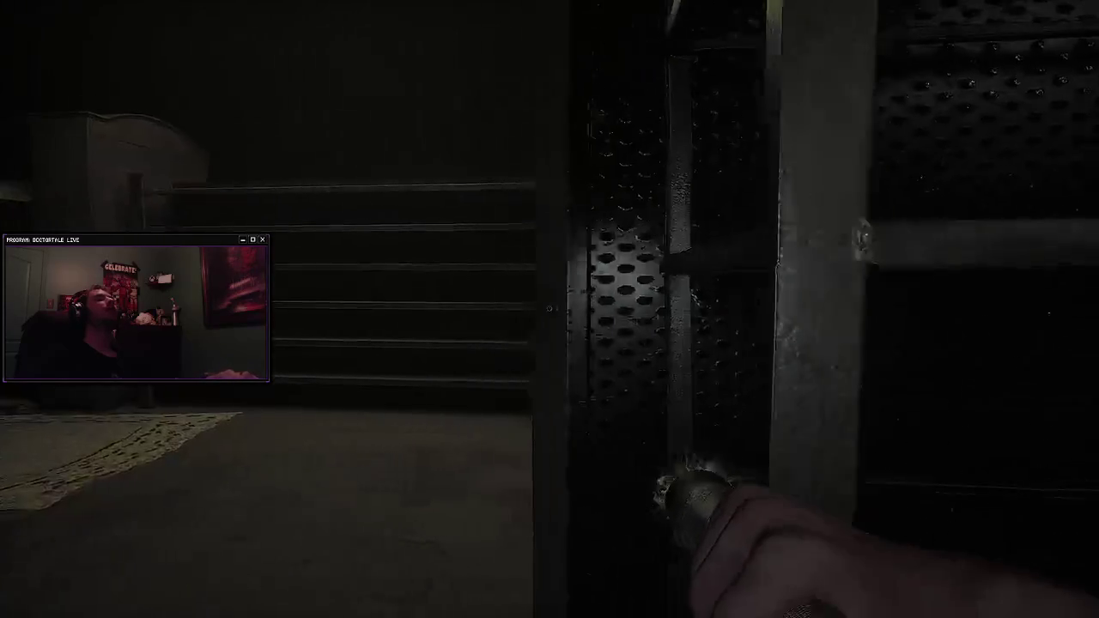
mouse_move(549, 308)
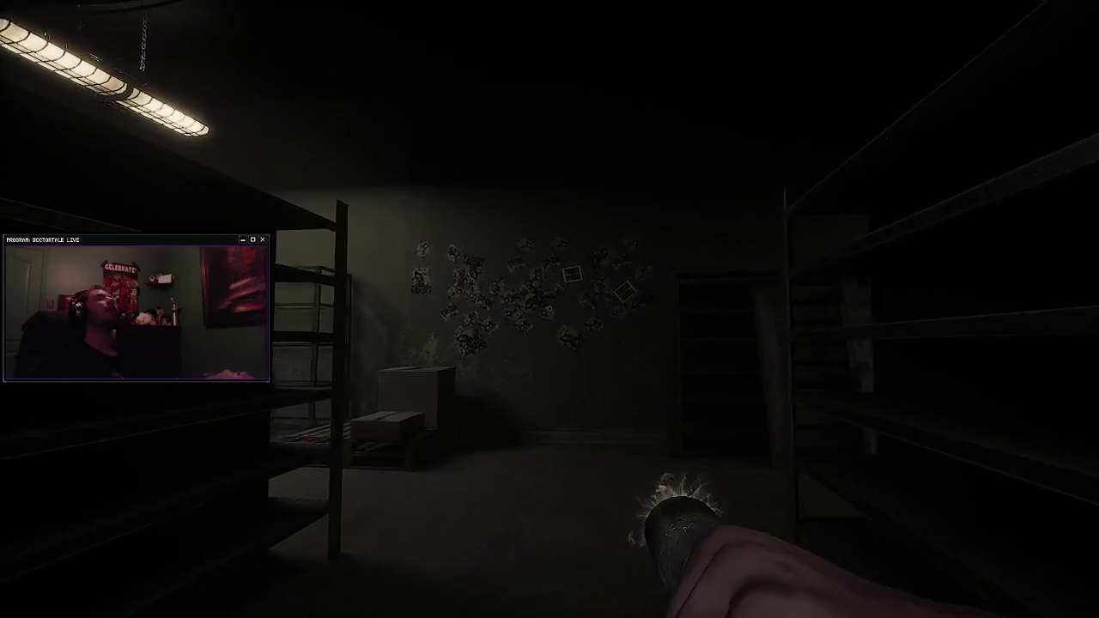
key("w")
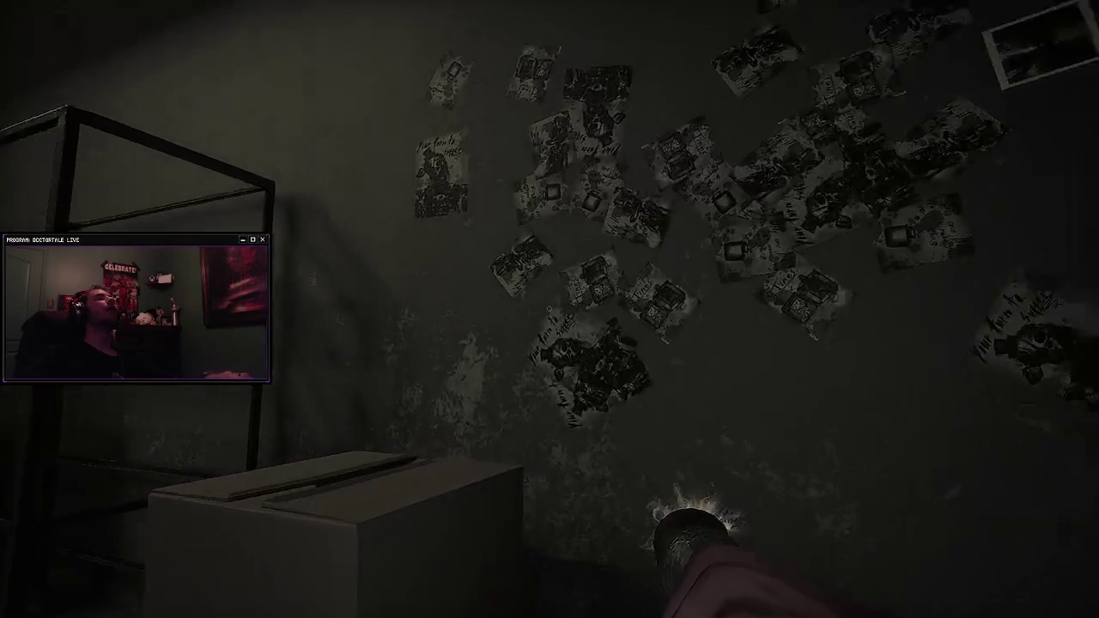
key("w")
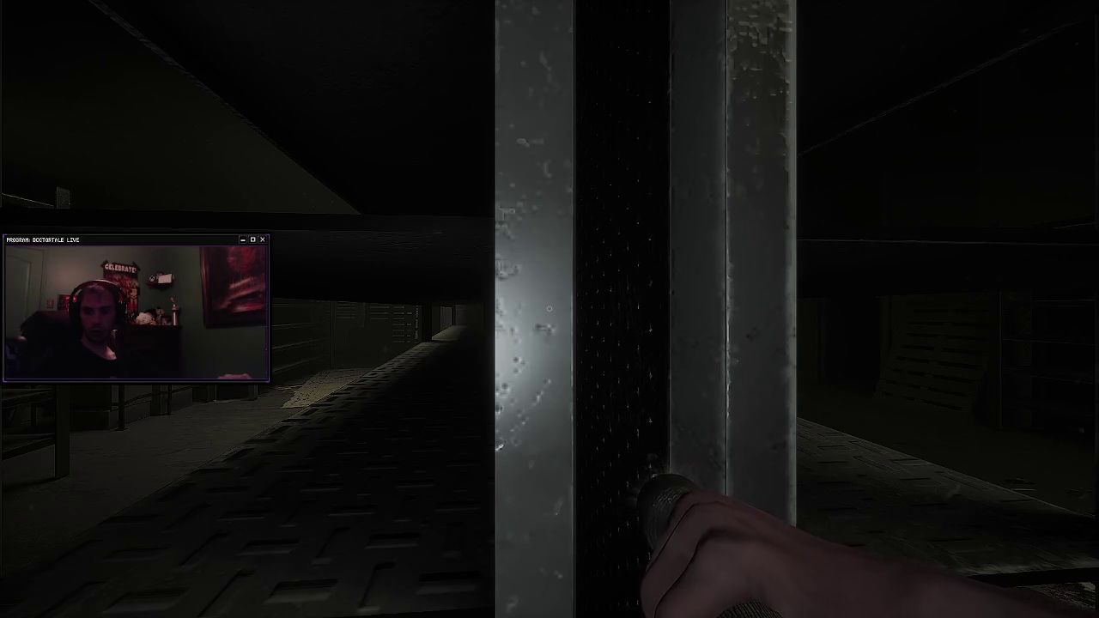
Step: Walk down the shelf corridor past the rug and pallets to the lit double door, briefly raising the camcorder
key("w")
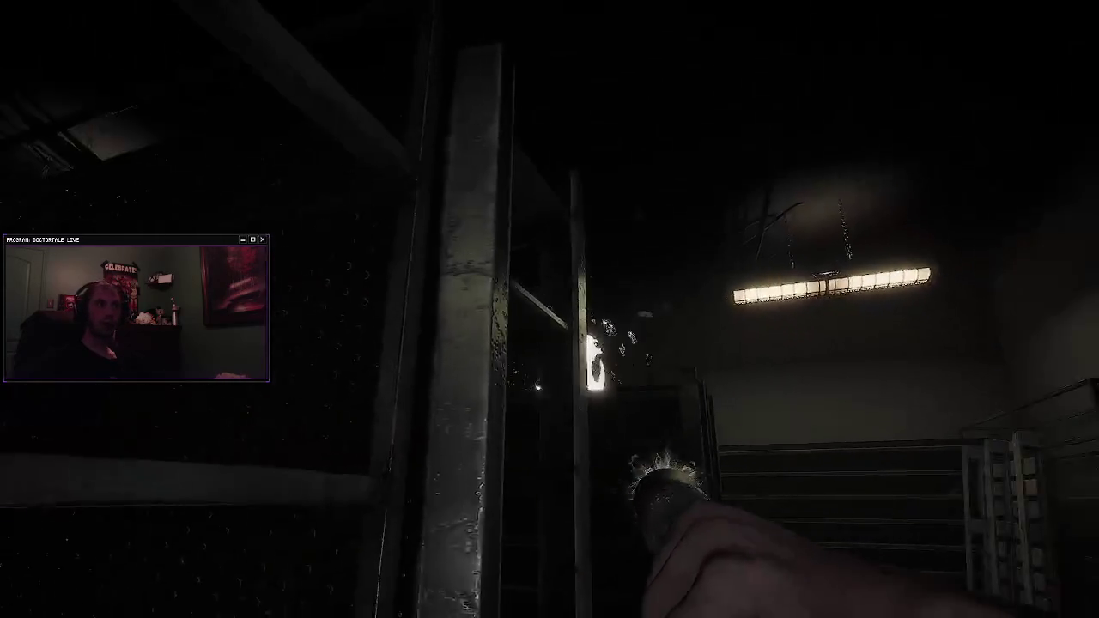
right_click(549, 309)
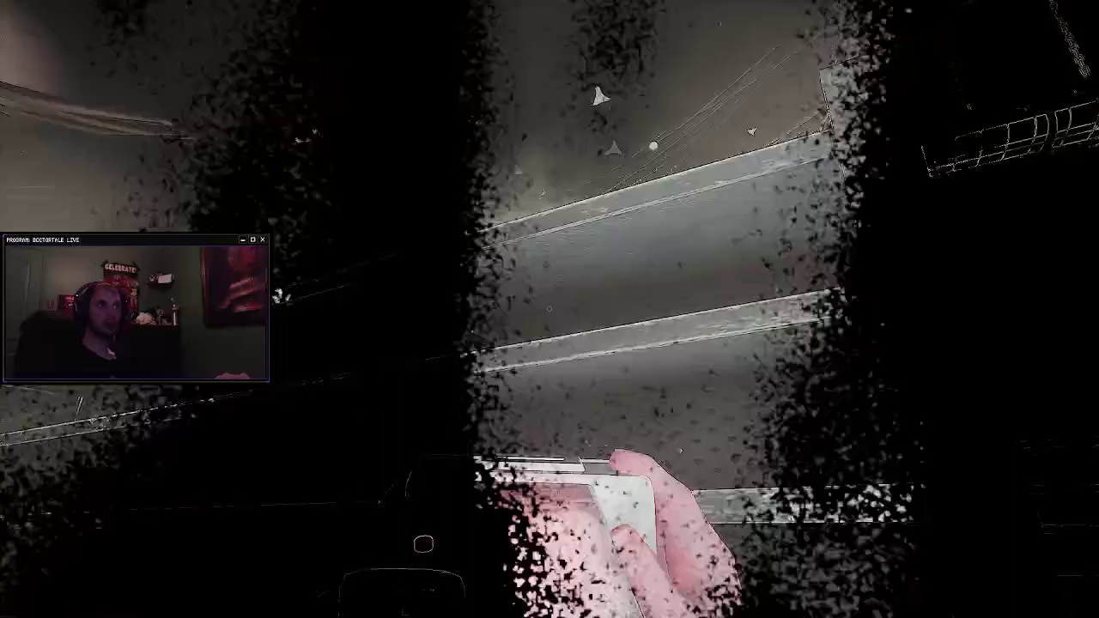
right_click(548, 308)
key("w")
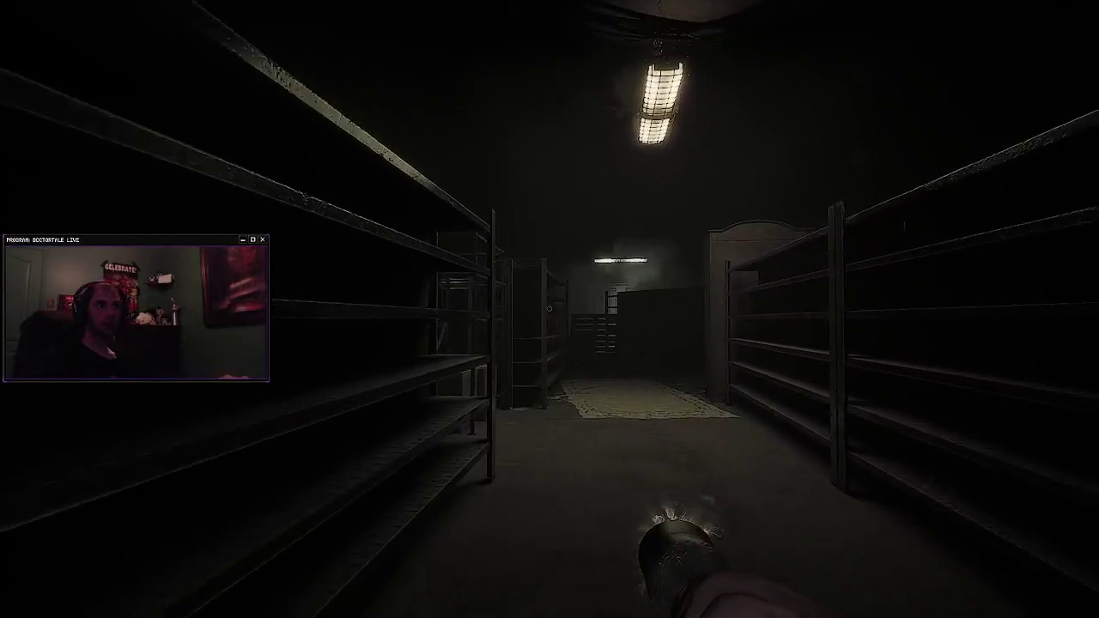
key("w")
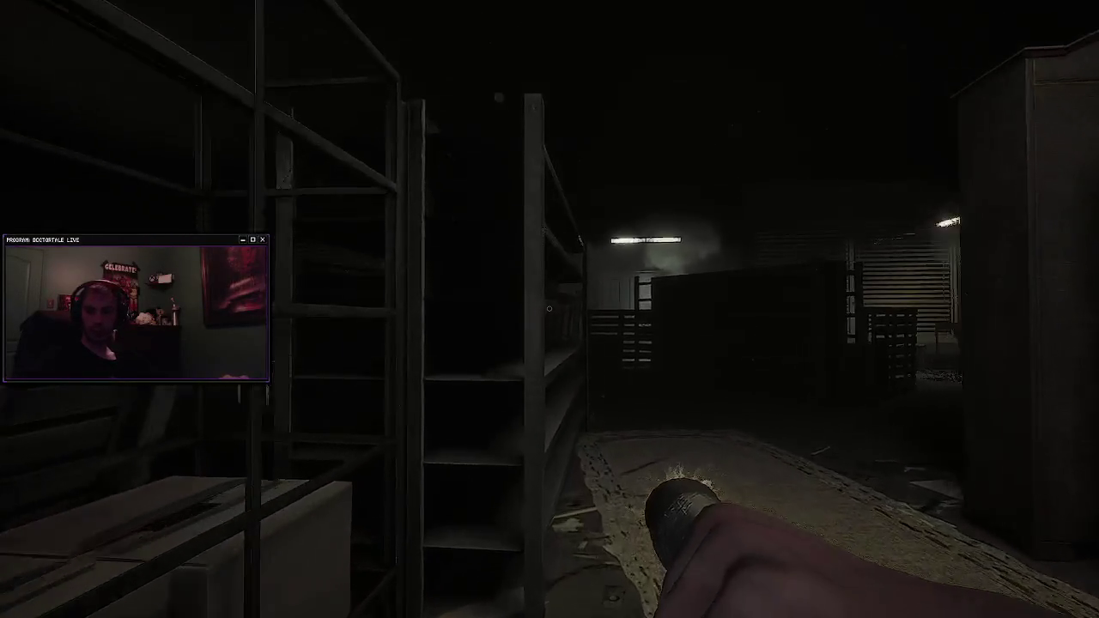
key("w")
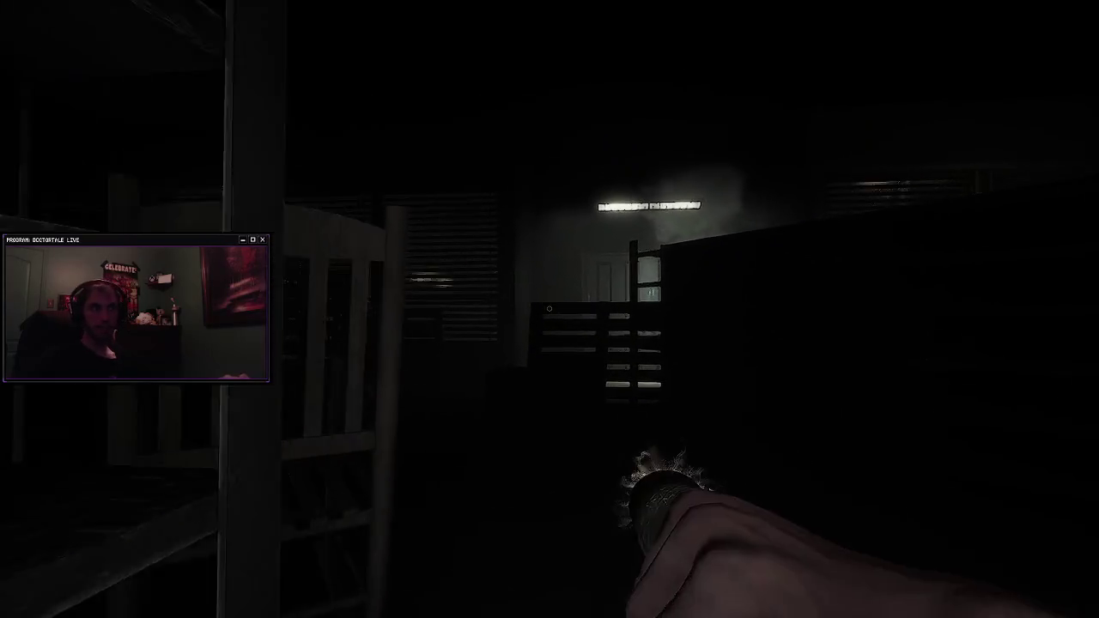
key("w")
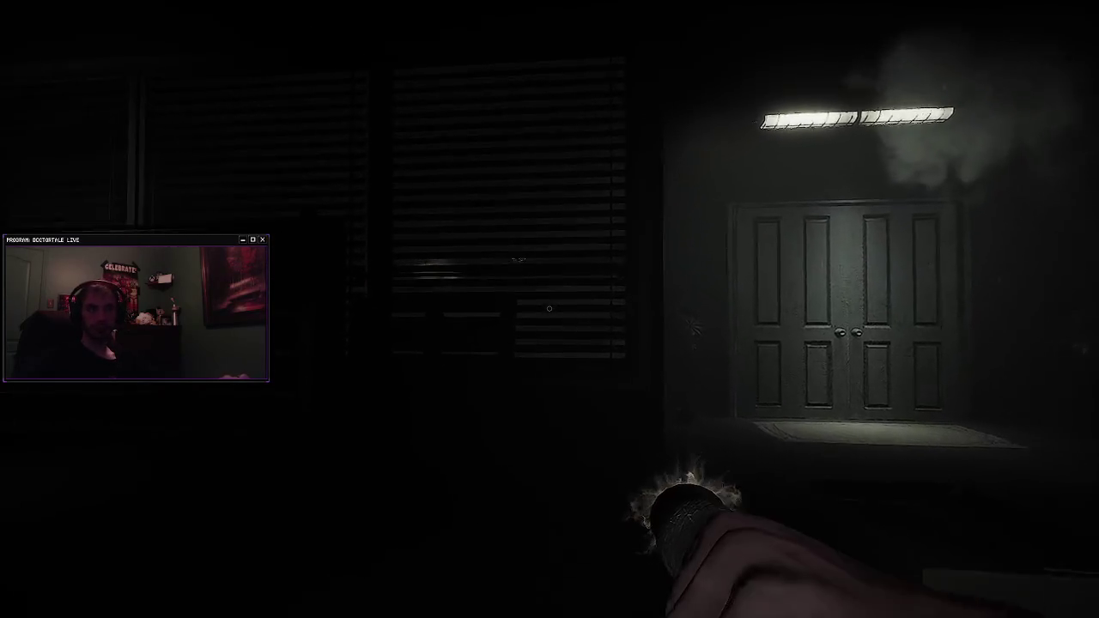
key("w")
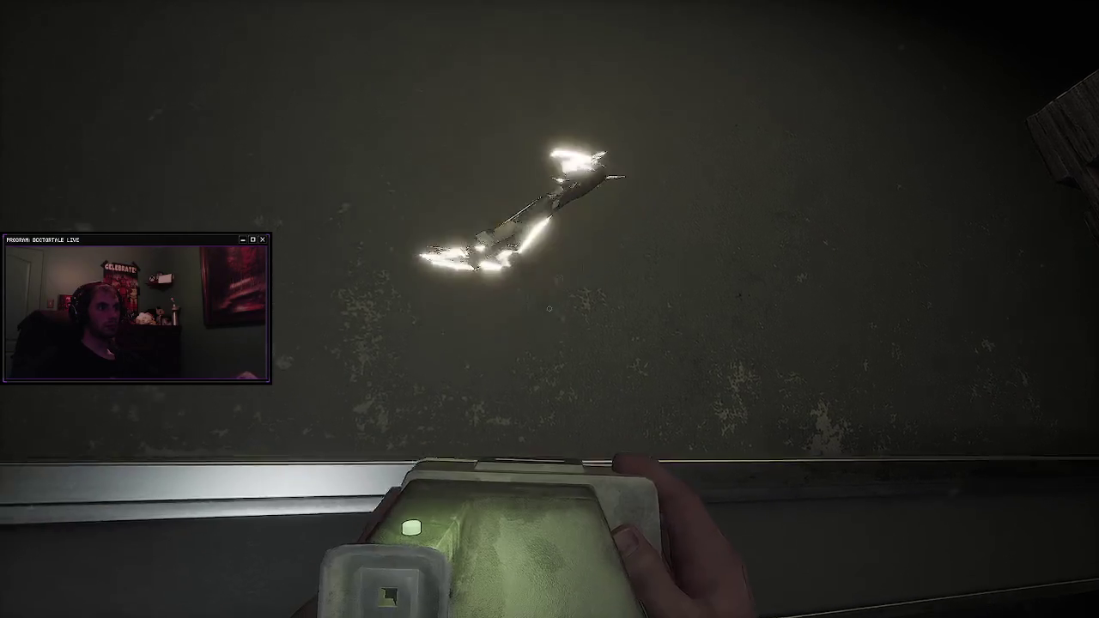
Step: Take the flashlight, film the wooden crate, then pass the strewn papers to the open doorway
key("e")
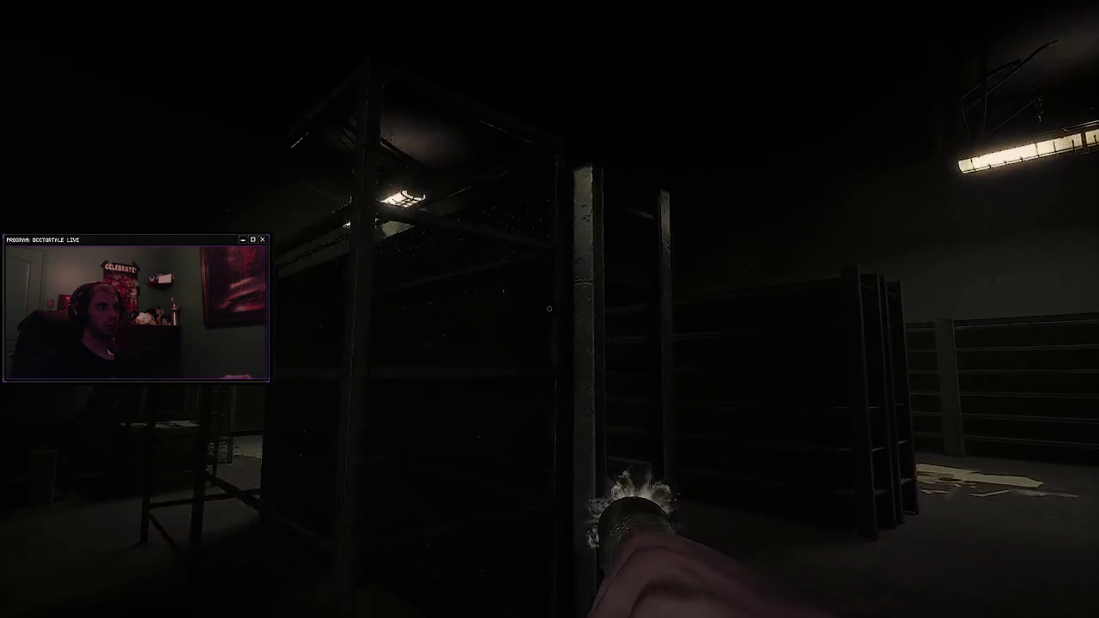
key("w")
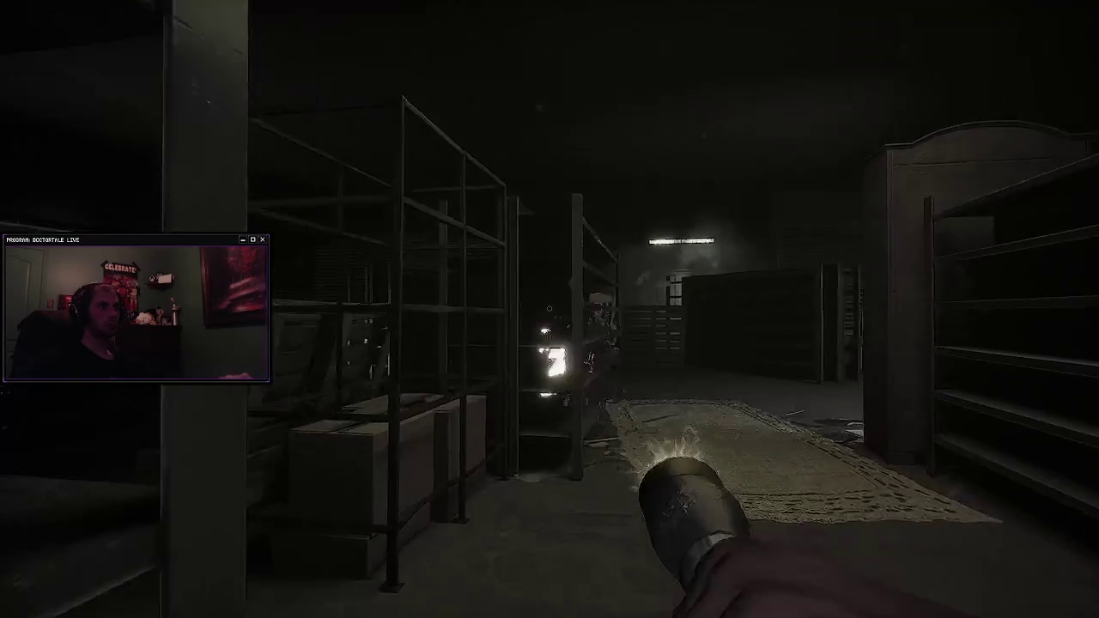
key("c")
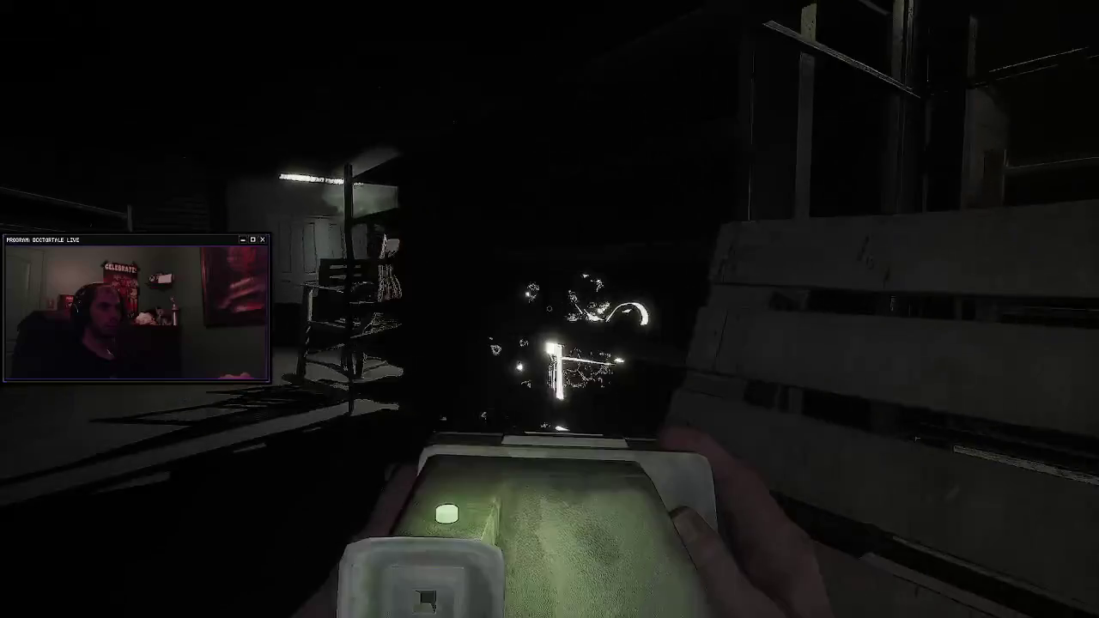
key("c")
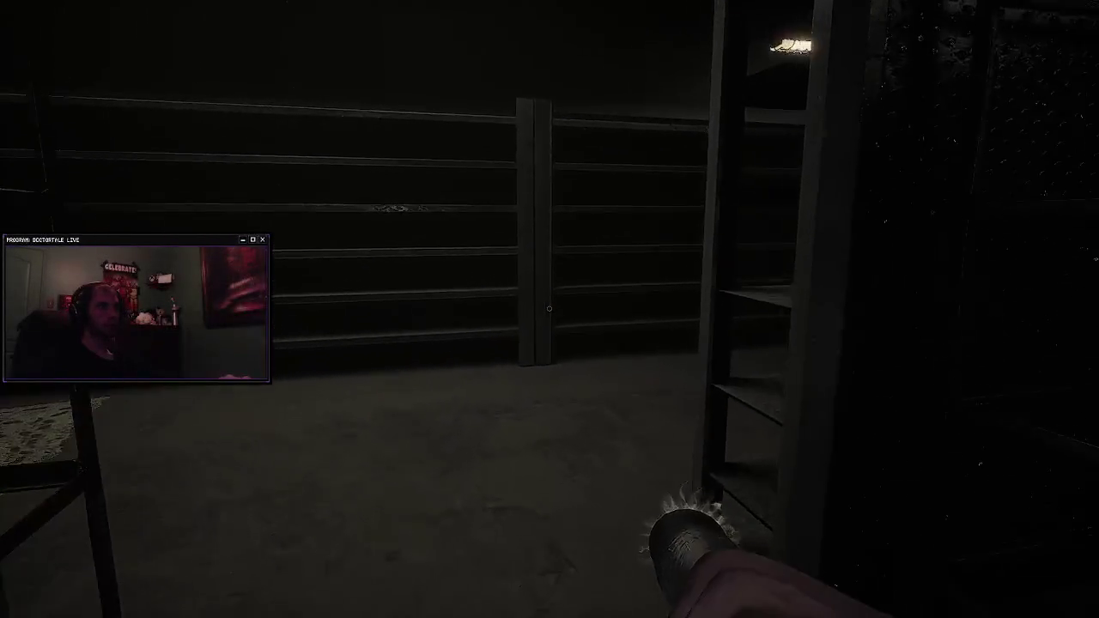
key("w")
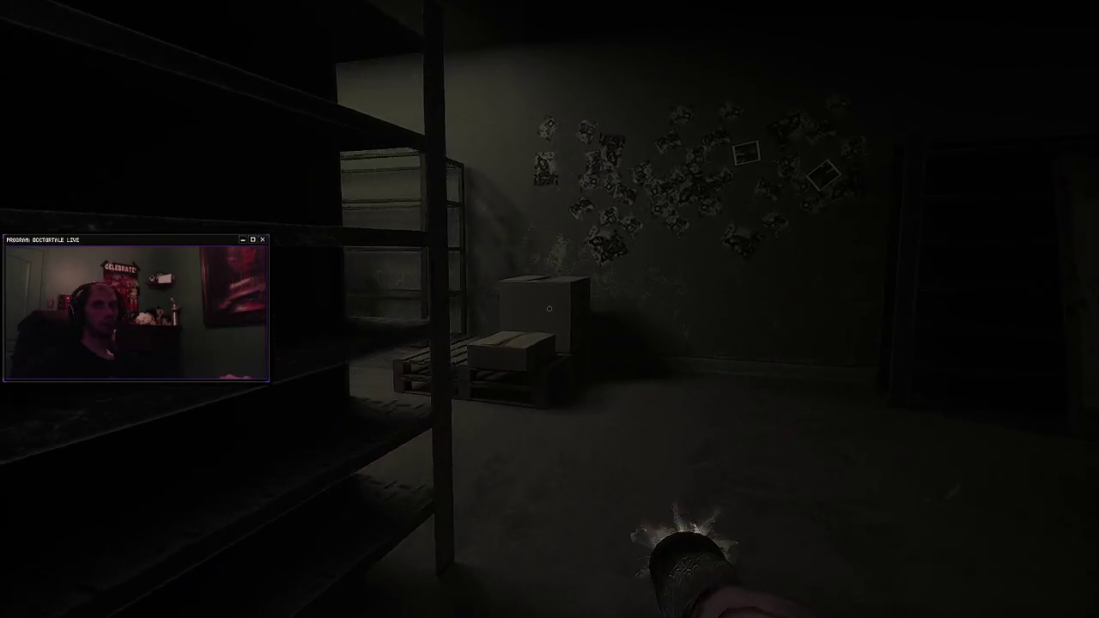
key("w")
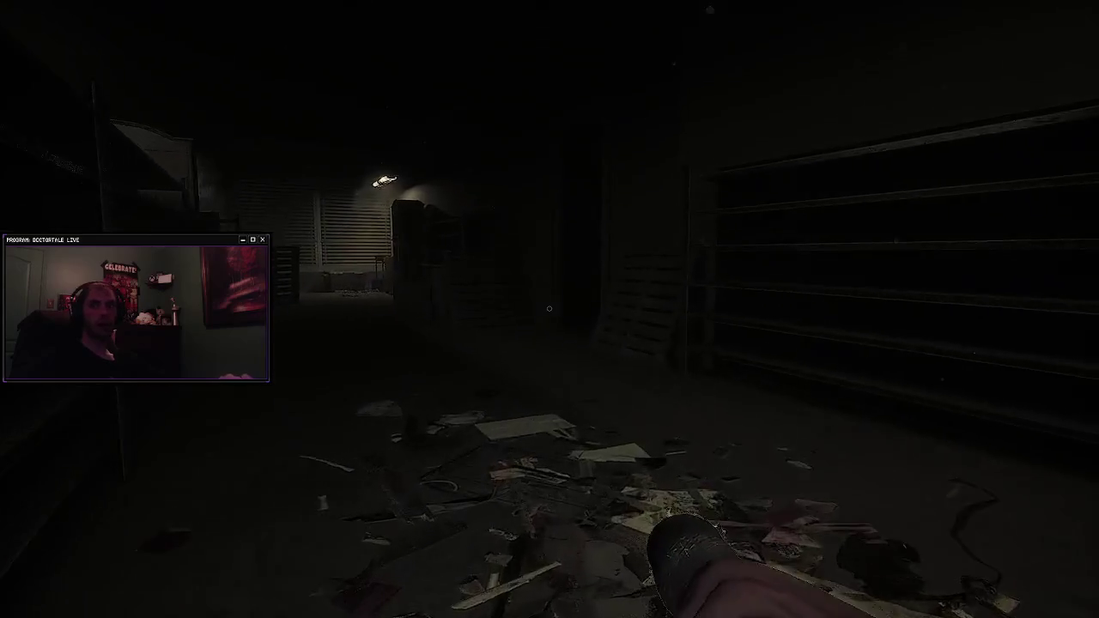
key("w")
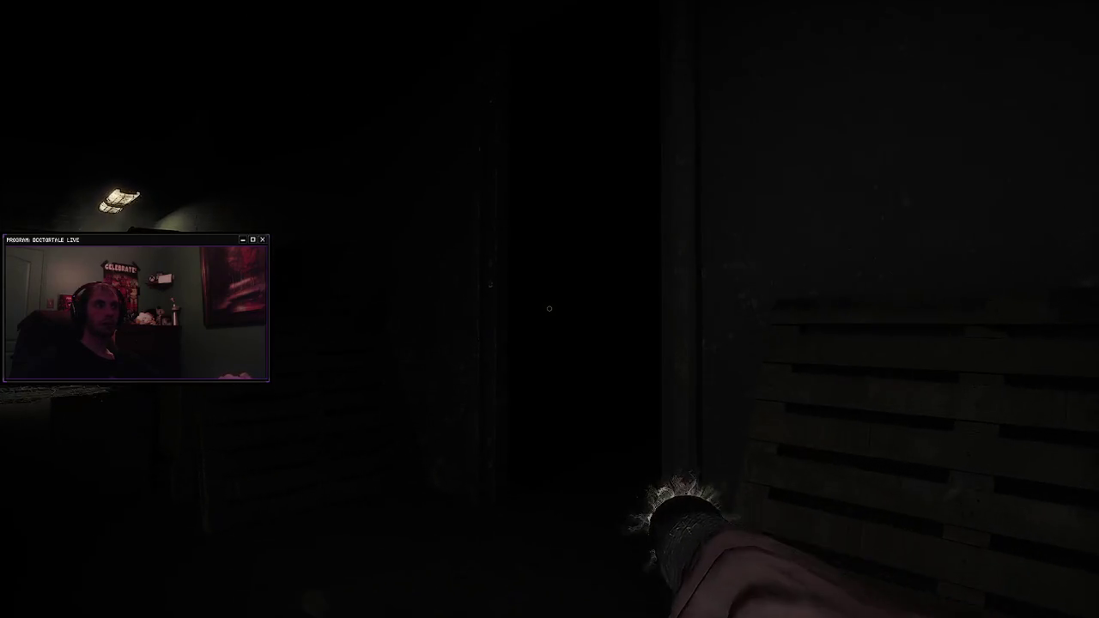
key("w")
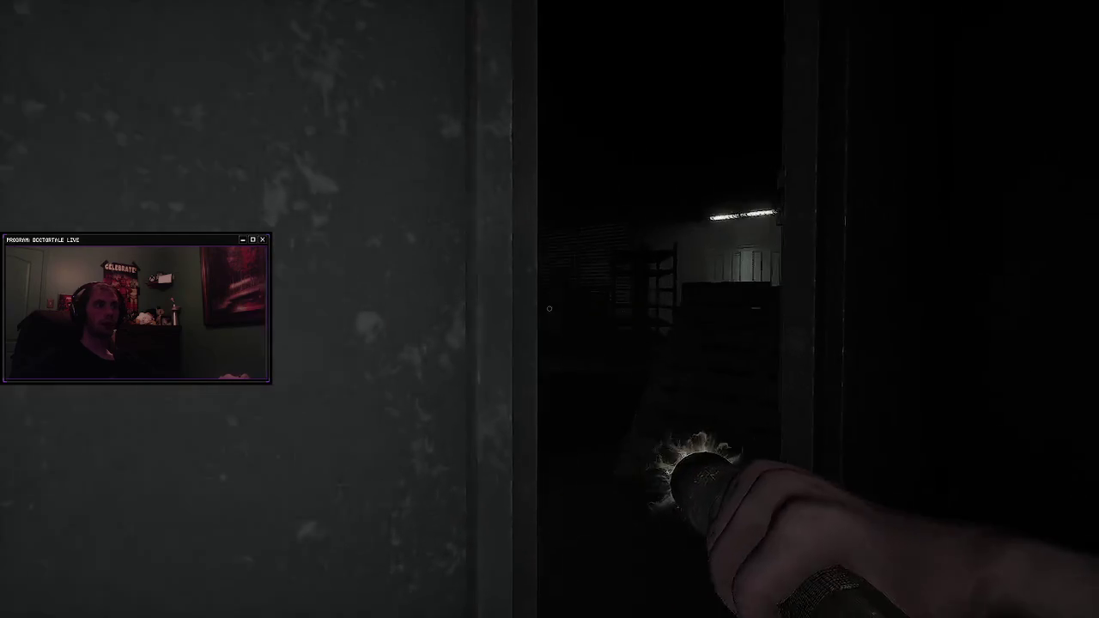